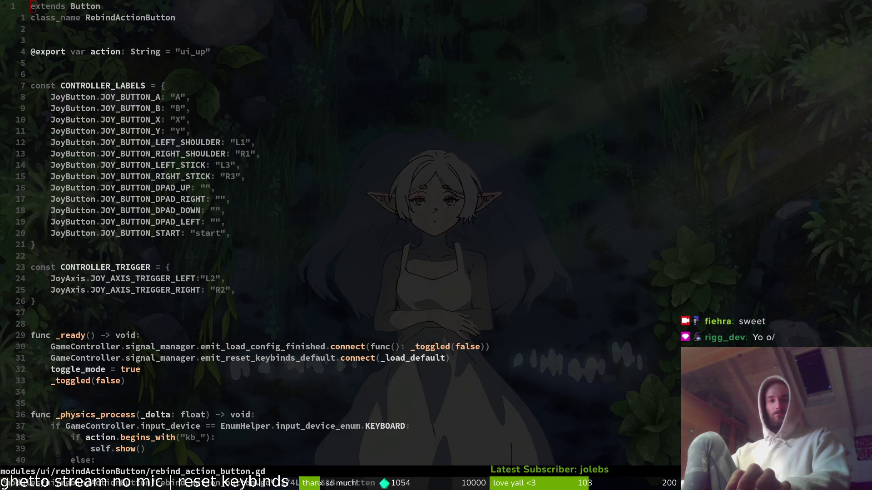
# Open save.manager.gd through the project file finder.
pyautogui.click(208, 278)
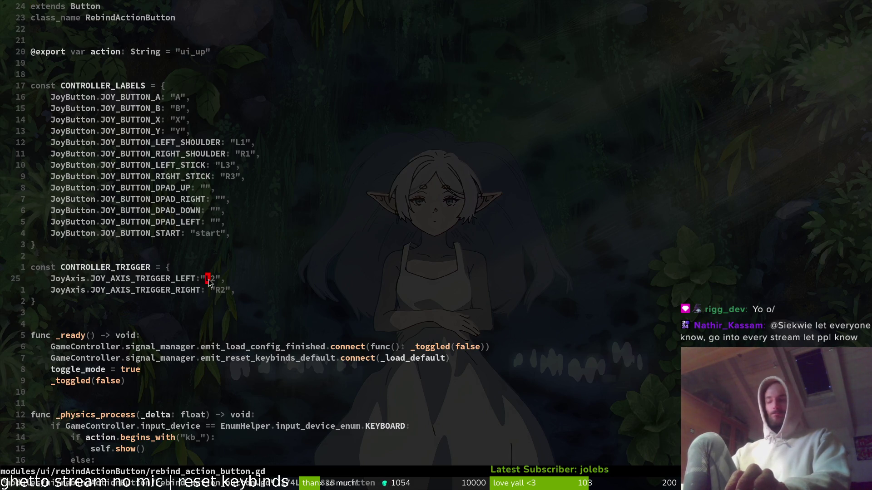
pyautogui.press('space')
pyautogui.press('f')
pyautogui.press('f')
pyautogui.write('saveman')
pyautogui.press('Return')
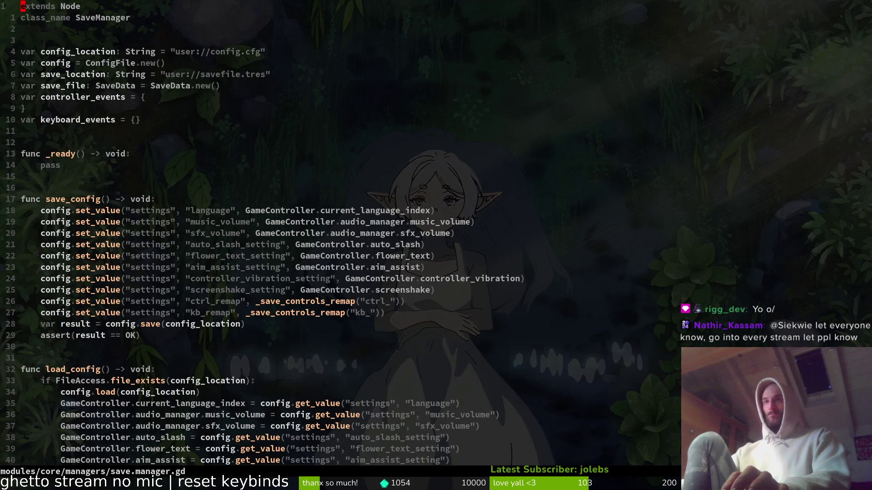
# Copy the reset_default_keybinds function at the end of save.manager.gd and save the file.
pyautogui.press('G')
pyautogui.press('k')
pyautogui.press('k')
pyautogui.press('k')
pyautogui.press('k')
pyautogui.press('V')
pyautogui.press('j')
pyautogui.press('j')
pyautogui.write('y:w')
pyautogui.press('Return')
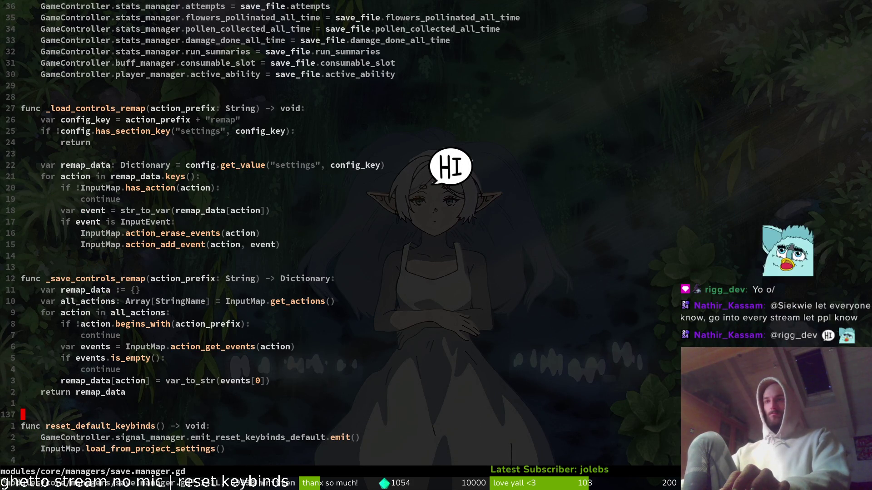
# Look over save.manager.gd from the top, then return to rebind_action_button.gd.
pyautogui.press('g')
pyautogui.press('g')
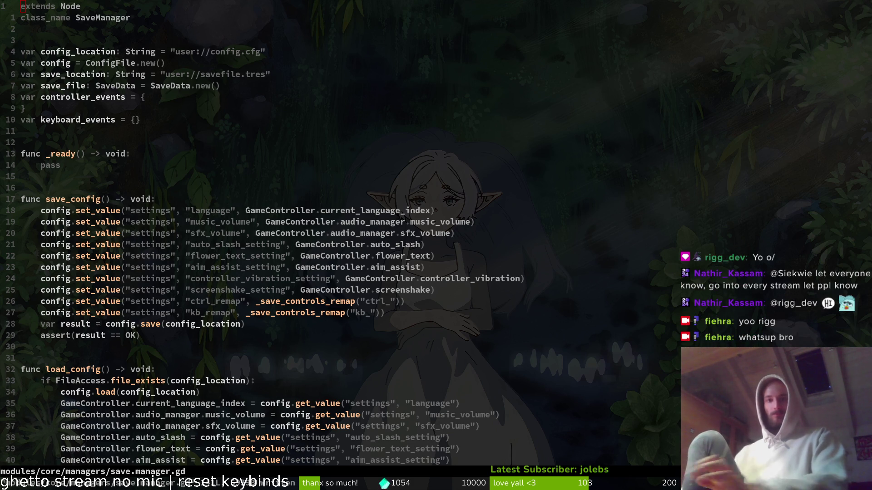
pyautogui.click(282, 122)
pyautogui.click(176, 143)
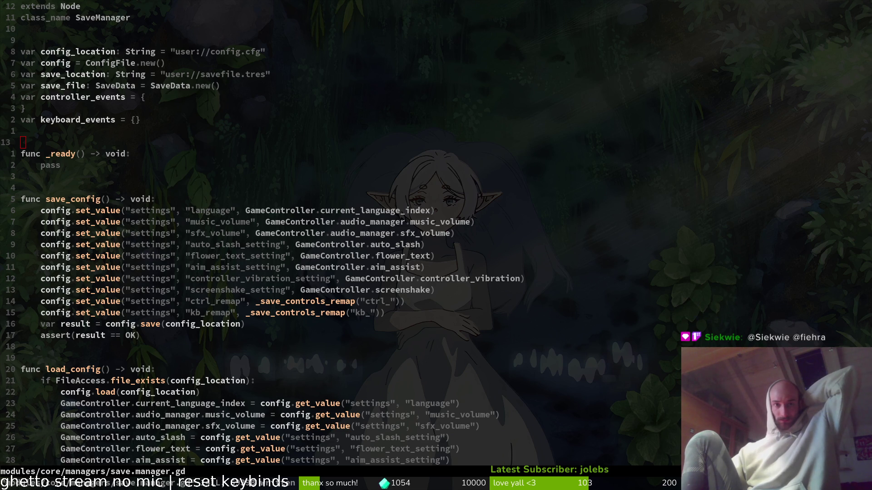
pyautogui.scroll(-7, 151, 274)
pyautogui.scroll(-6, 151, 274)
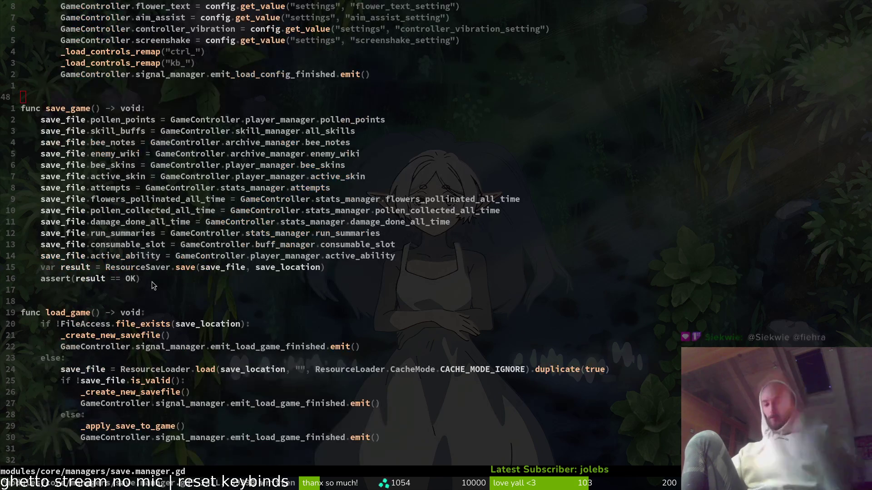
pyautogui.scroll(-1, 312, 270)
pyautogui.click(313, 270)
pyautogui.hotkey('ctrl', 'o')
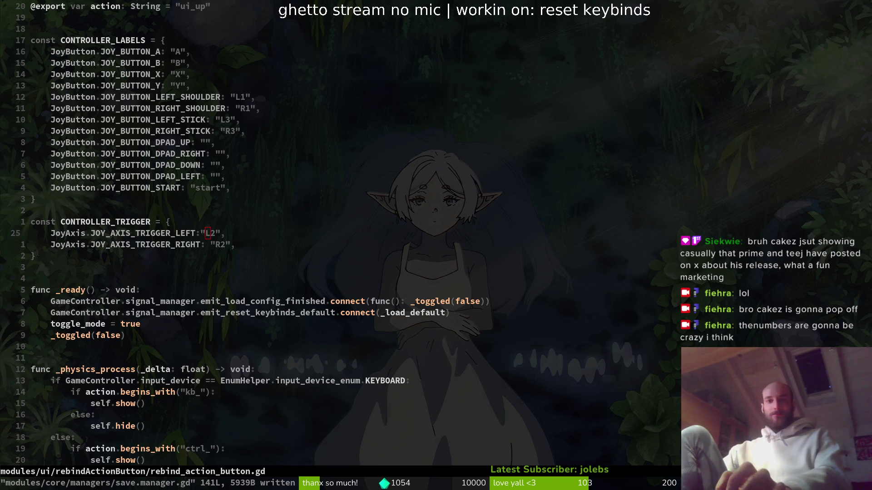
# Save rebind_action_button.gd and scroll down to the _load_default function.
pyautogui.write(':w')
pyautogui.press('Return')
pyautogui.scroll(-18, 234, 221)
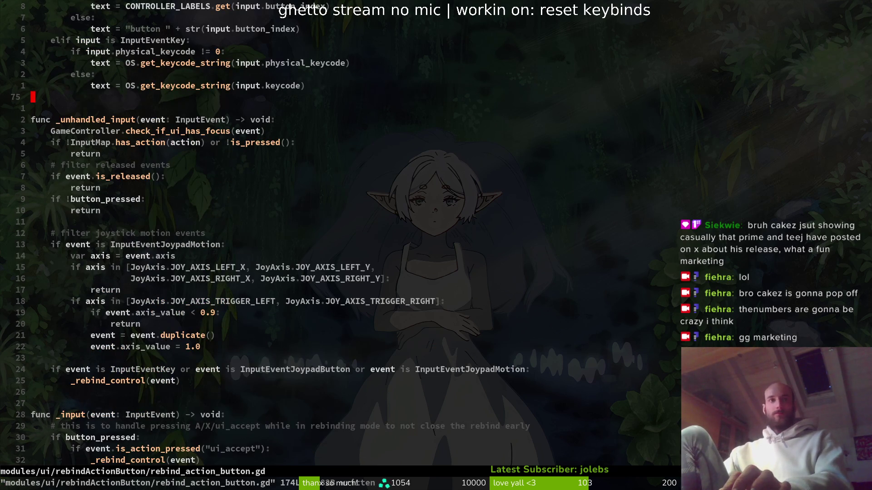
pyautogui.scroll(-8, 313, 122)
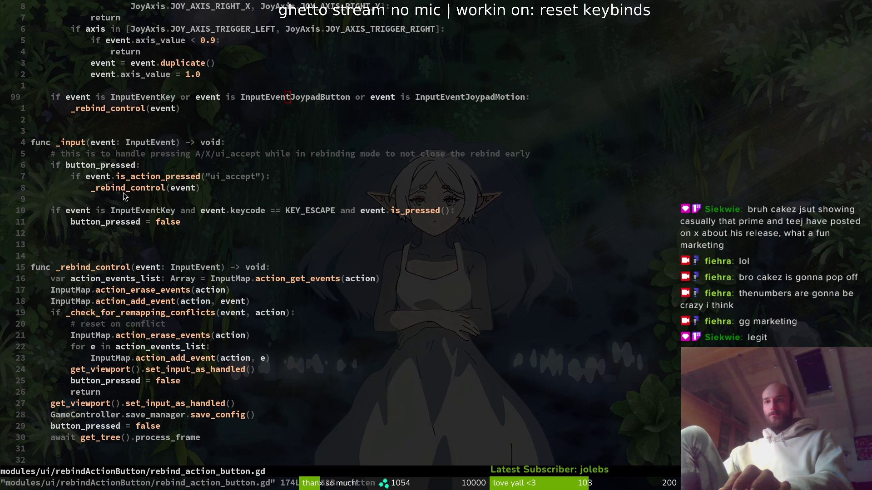
pyautogui.scroll(-20, 125, 196)
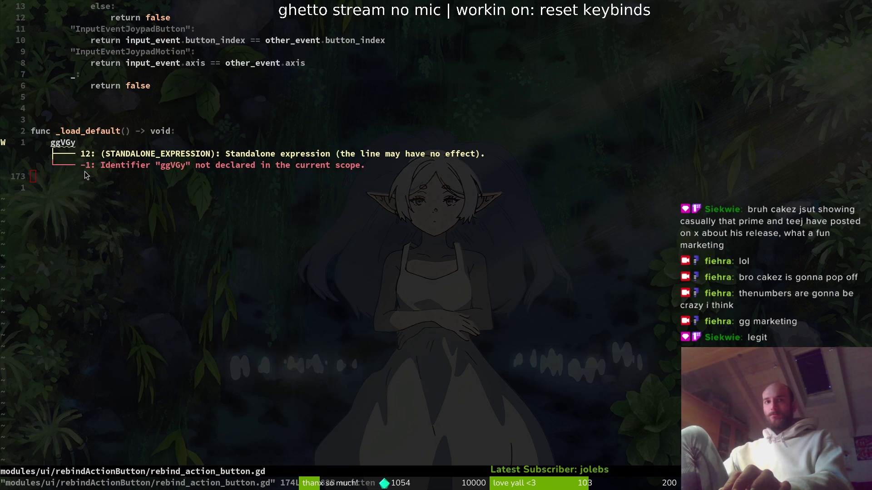
# Check the return remap_data line in save.manager.gd, then return to rebind_action_button.gd.
pyautogui.hotkey('ctrl', 'o')
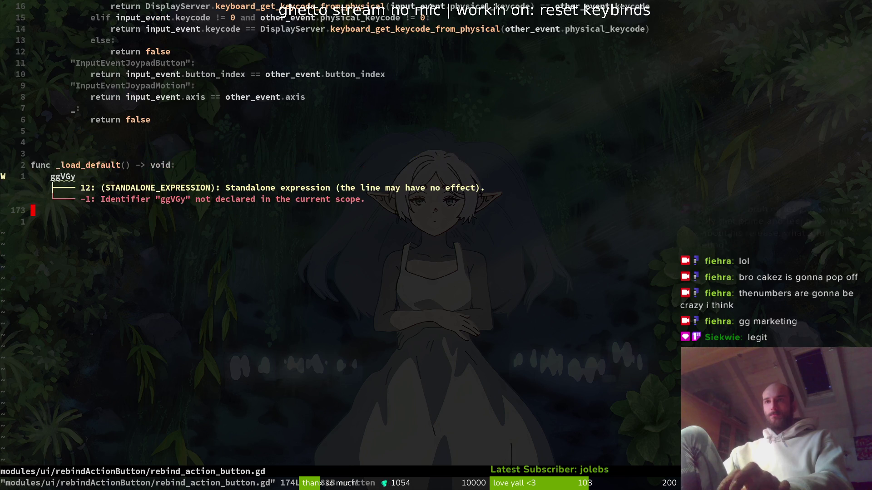
pyautogui.scroll(-14, 176, 276)
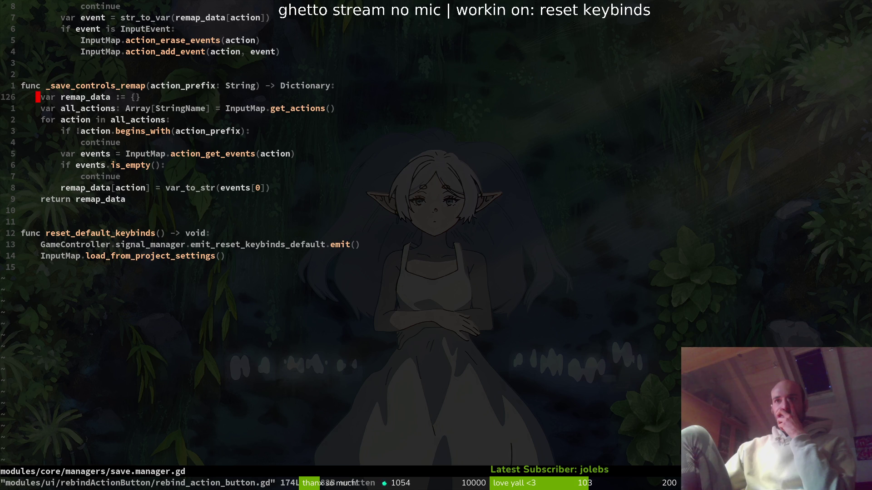
pyautogui.click(123, 199)
pyautogui.hotkey('ctrl', '^')
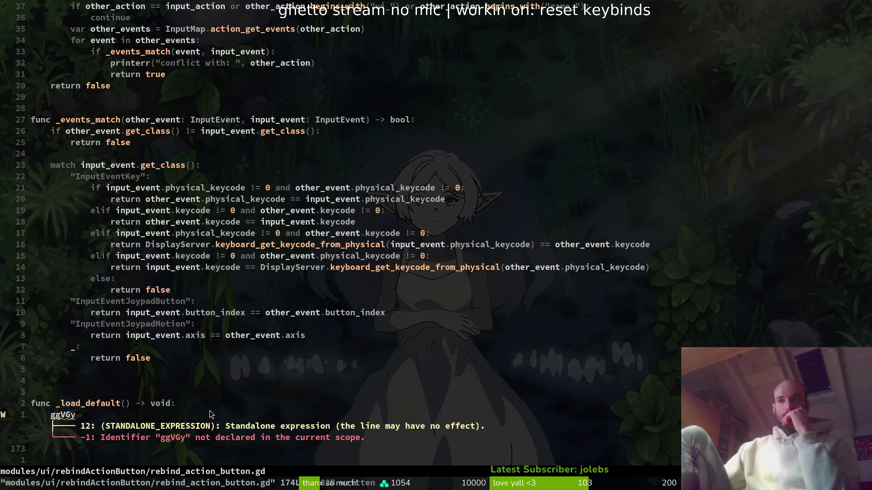
# Start a new empty line right after the _load_default signature.
pyautogui.click(69, 404)
pyautogui.press('$')
pyautogui.press('i')
pyautogui.press('Escape')
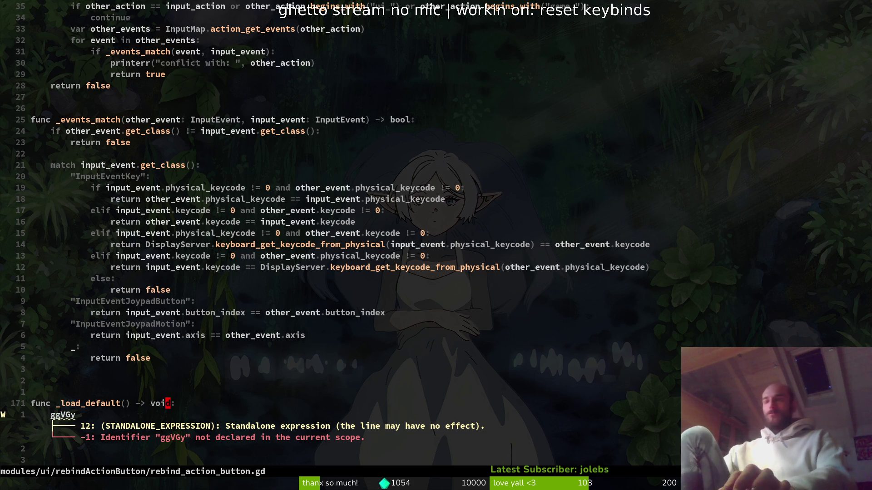
pyautogui.press('o')
pyautogui.press('BackSpace')
pyautogui.press('BackSpace')
pyautogui.press('Return')
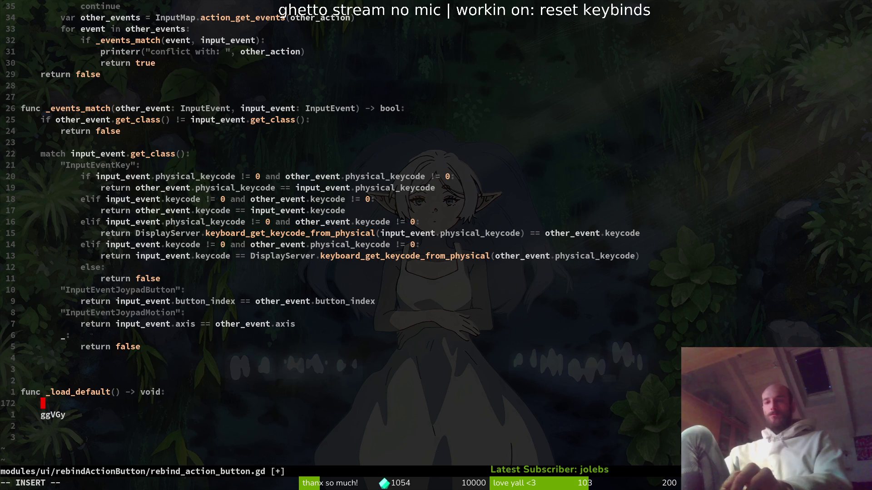
# Add an InputMap.action_erase_events(action) call to the _load_default body.
pyautogui.write('InputMap.erase_action(a')
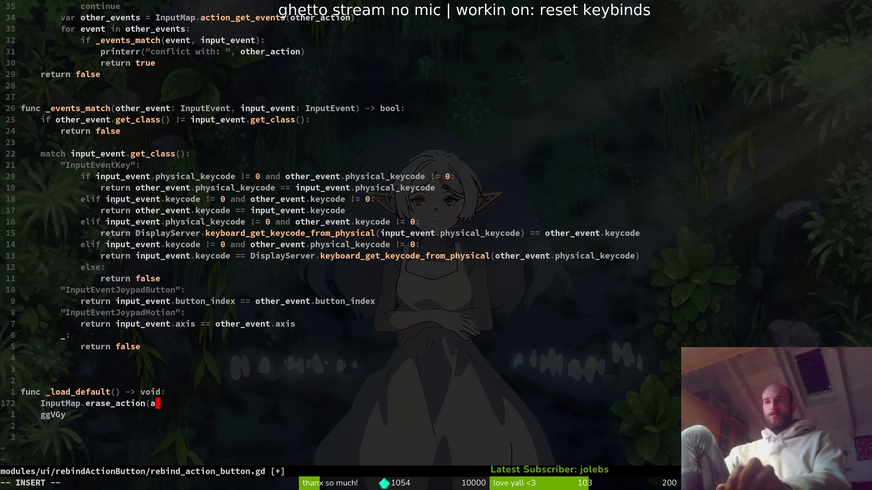
pyautogui.write('ction)')
pyautogui.press('BackSpace')
pyautogui.press('BackSpace')
pyautogui.press('BackSpace')
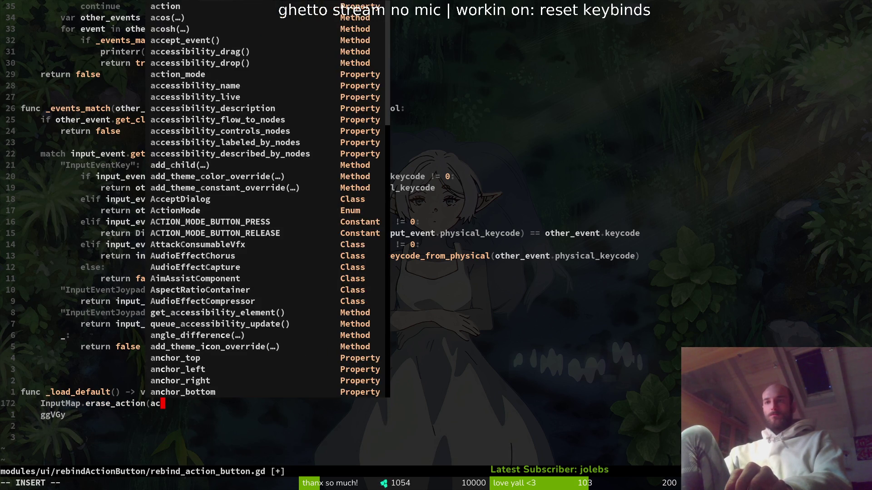
pyautogui.press('BackSpace')
pyautogui.press('BackSpace')
pyautogui.press('BackSpace')
pyautogui.press('Tab')
pyautogui.press('Tab')
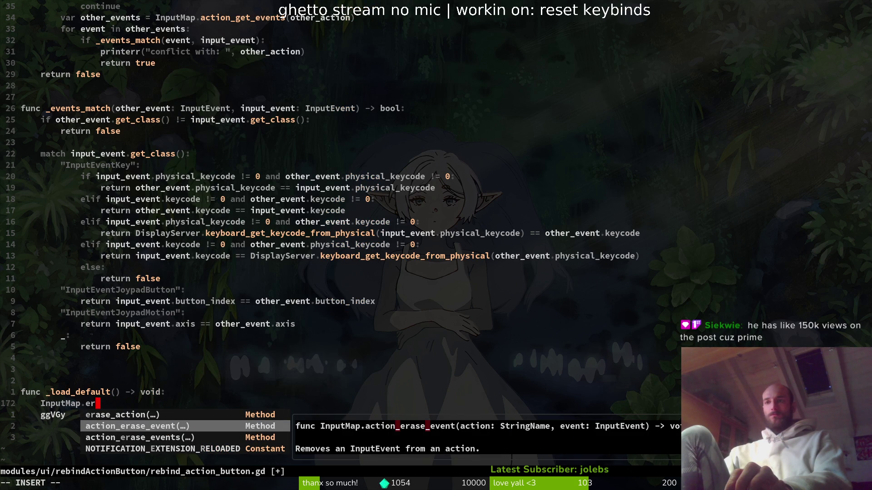
pyautogui.press('Tab')
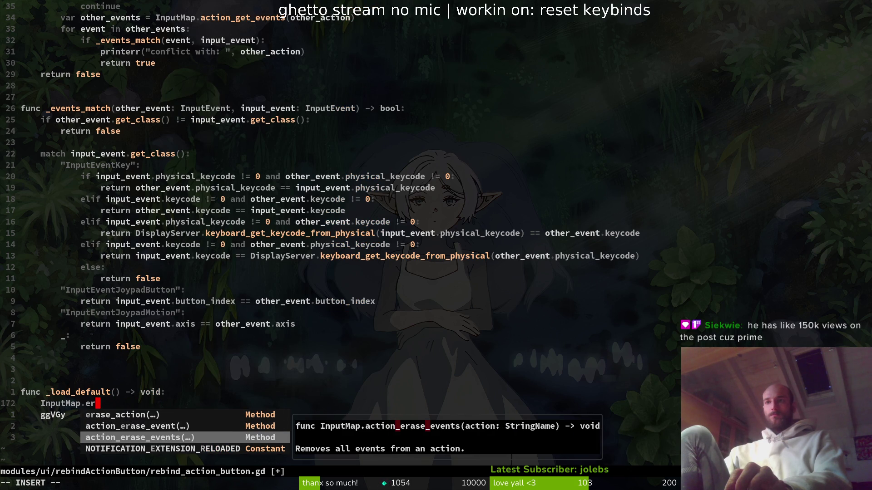
pyautogui.press('Return')
pyautogui.write('action)')
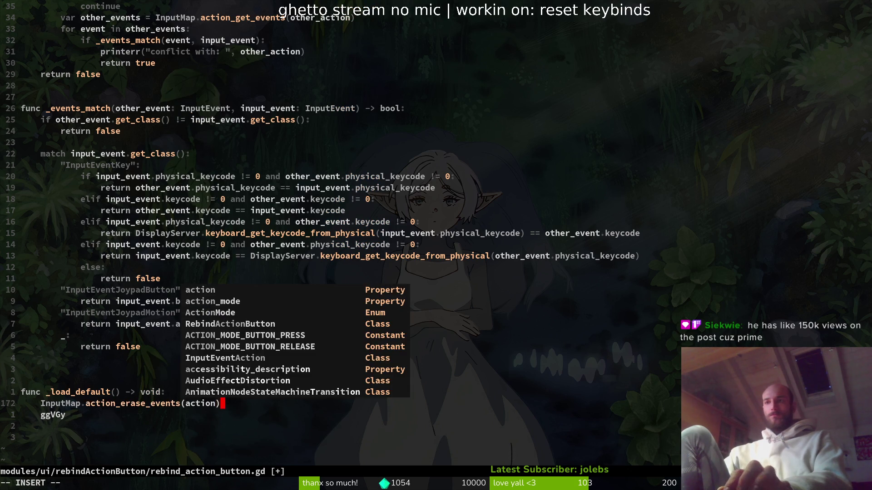
pyautogui.press('Return')
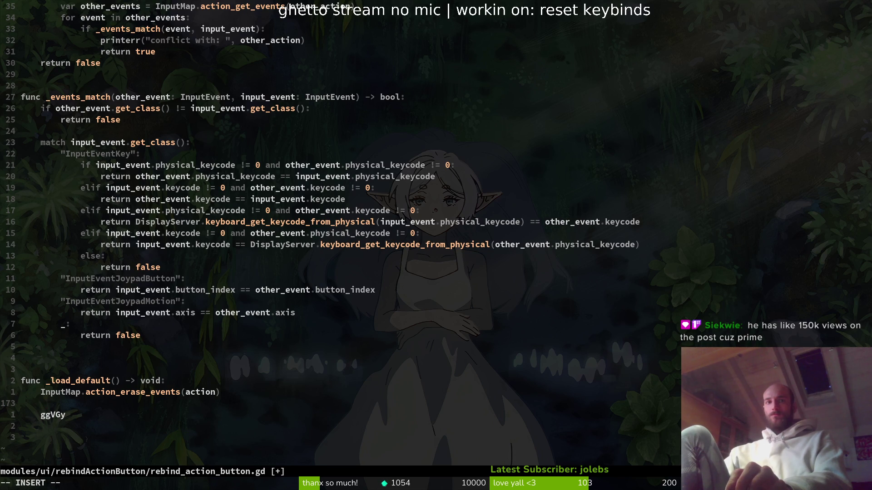
# Add an InputMap.load_from_project_settings() call below the erase call.
pyautogui.write('InputMap')
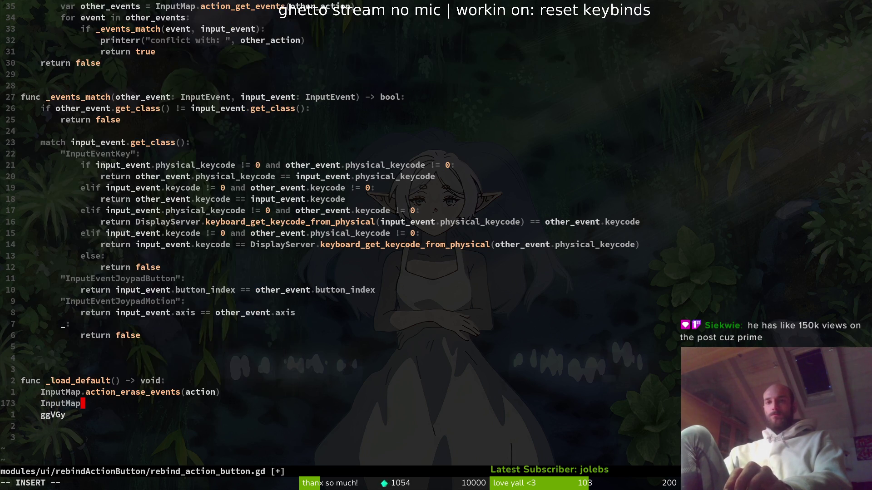
pyautogui.write('.')
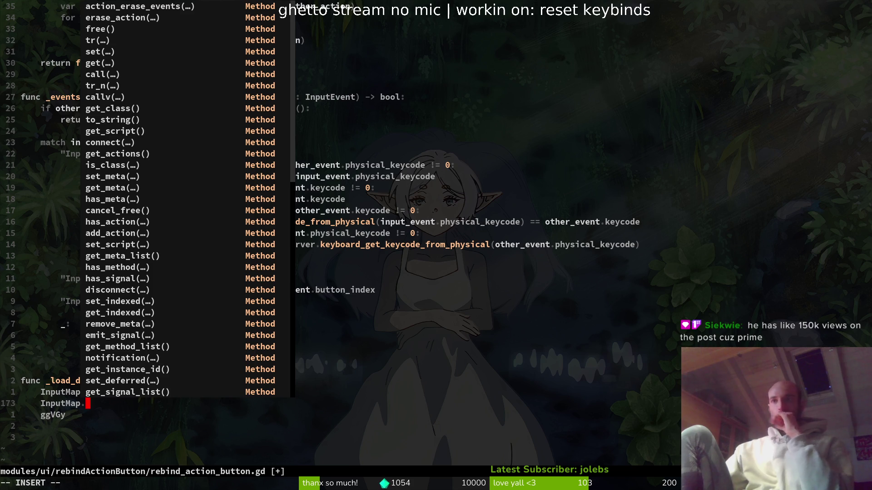
pyautogui.write('ma')
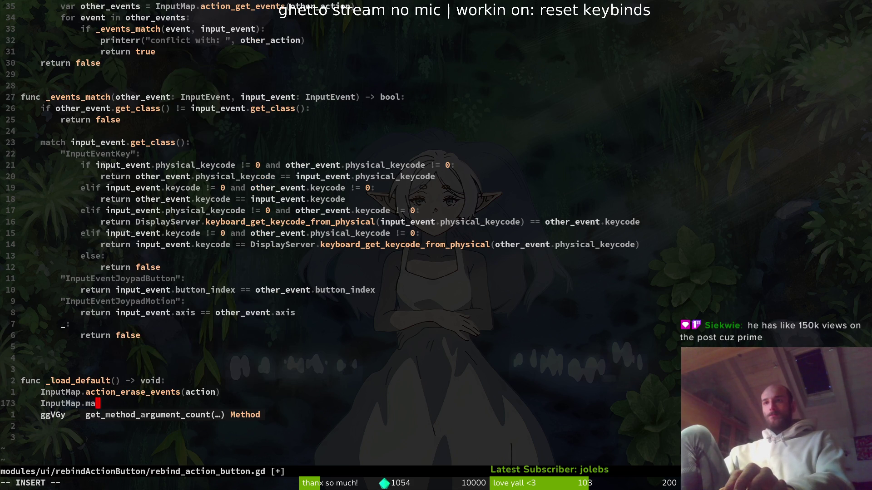
pyautogui.press('BackSpace')
pyautogui.press('BackSpace')
pyautogui.write('load')
pyautogui.press('Return')
pyautogui.press('Escape')
# Delete the stray ggVGy line and the leftover empty line, and save the script.
pyautogui.press('j')
pyautogui.press('d')
pyautogui.press('d')
pyautogui.write(':write')
pyautogui.press('Return')
pyautogui.hotkey('shift', 'o')
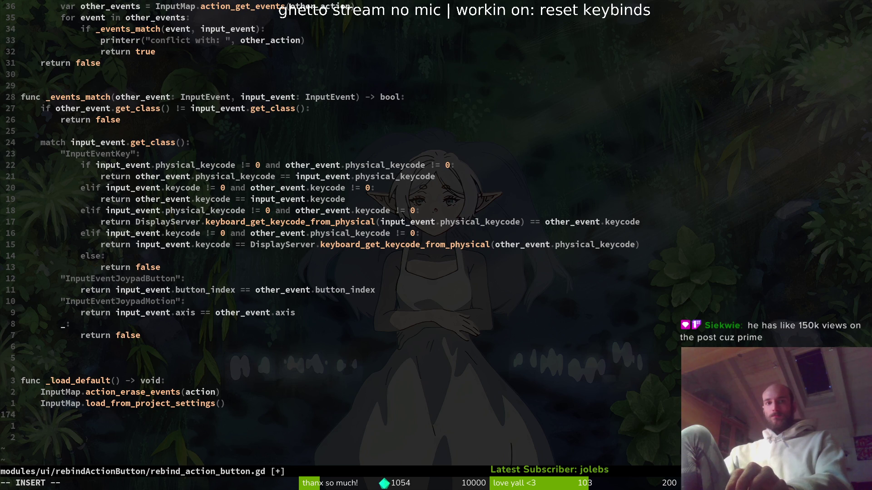
pyautogui.press('Escape')
pyautogui.press('d')
pyautogui.press('d')
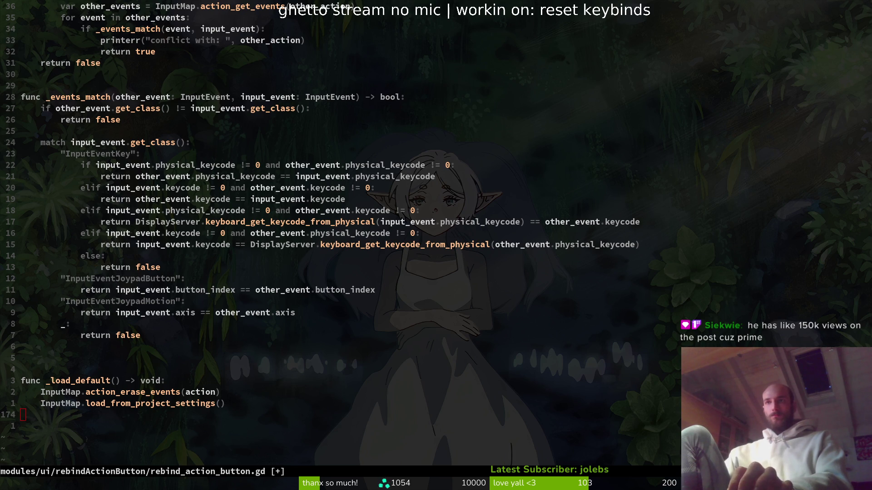
pyautogui.scroll(4, 132, 109)
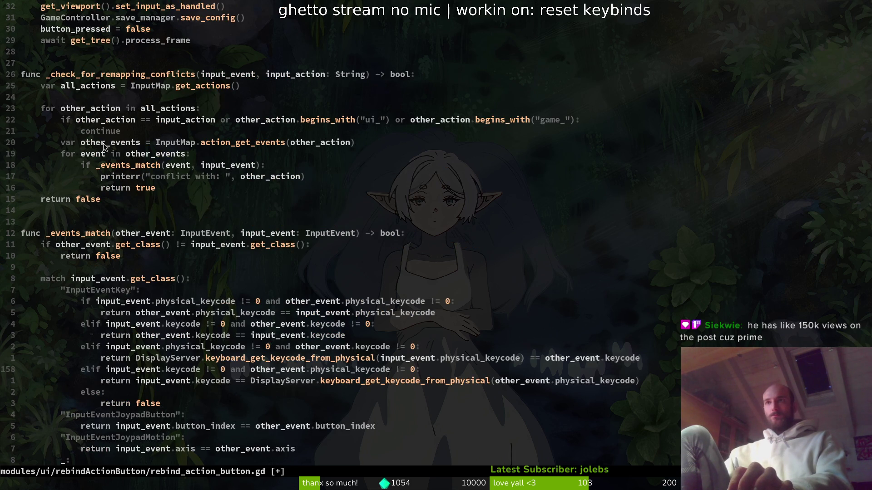
pyautogui.scroll(6, 122, 252)
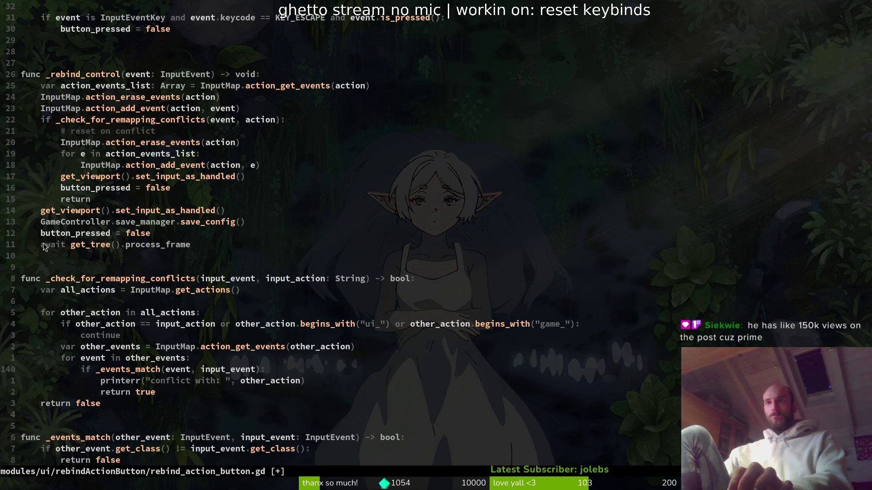
pyautogui.scroll(-7, 236, 249)
pyautogui.scroll(-5, 222, 252)
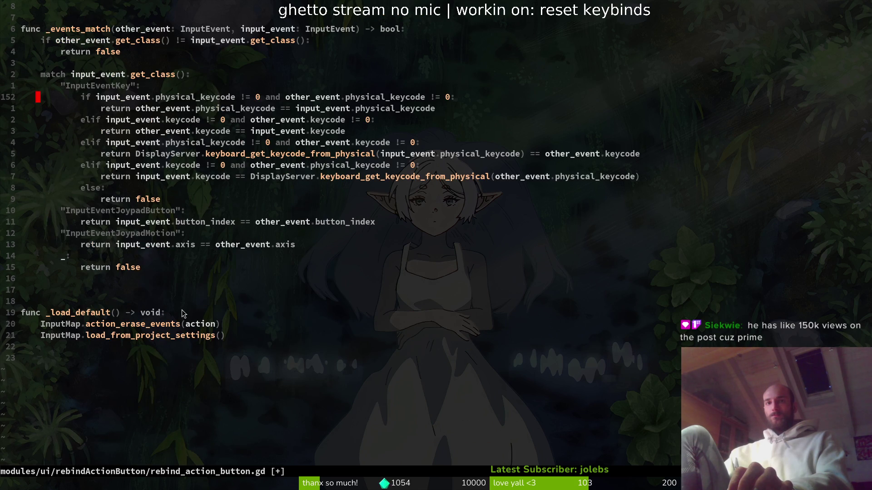
pyautogui.scroll(20, 184, 313)
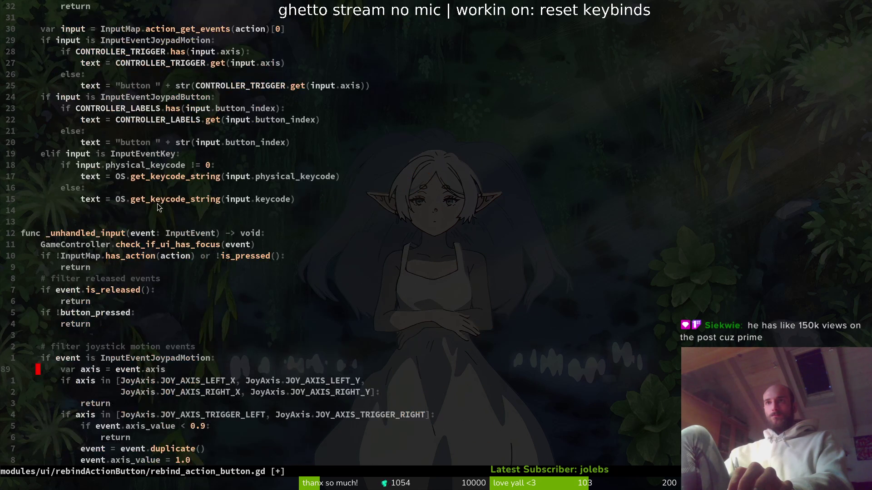
pyautogui.scroll(6, 154, 205)
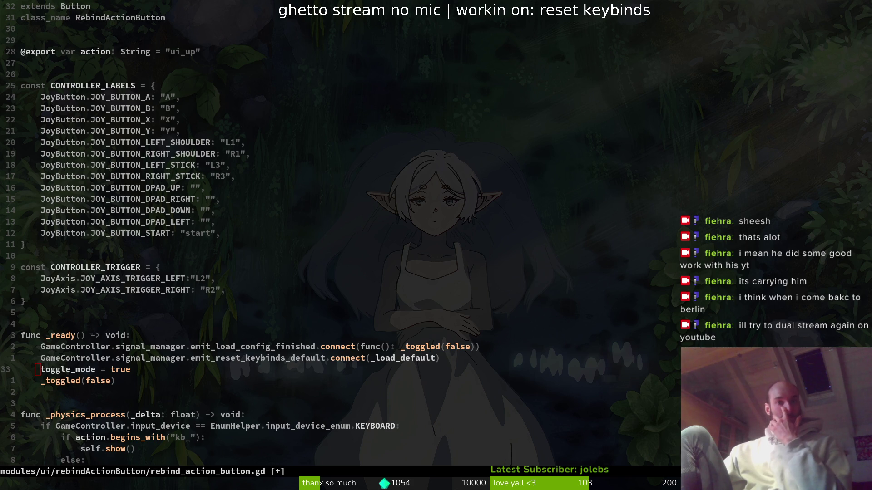
pyautogui.hotkey('alt', 'Tab')
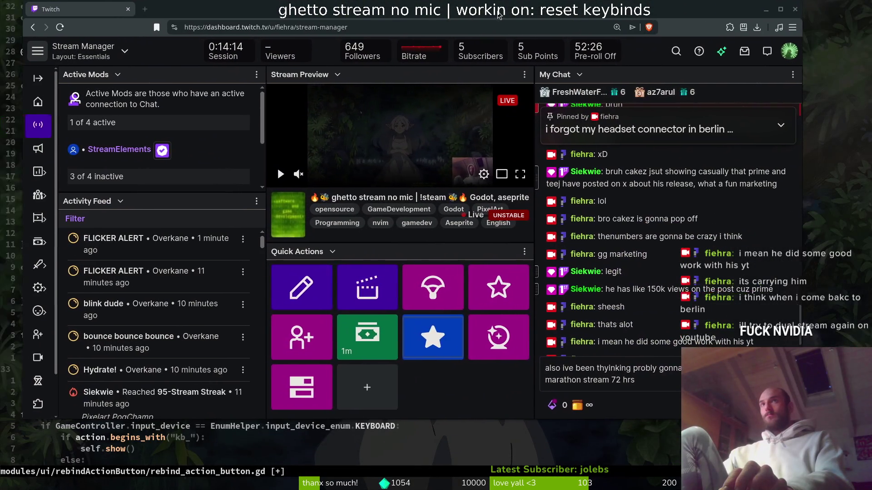
# Fix the typo and send the message about a 72-hour marathon stream once a month.
pyautogui.moveTo(499, 15); pyautogui.dragTo(476, 15)
pyautogui.write('like once am ohth')
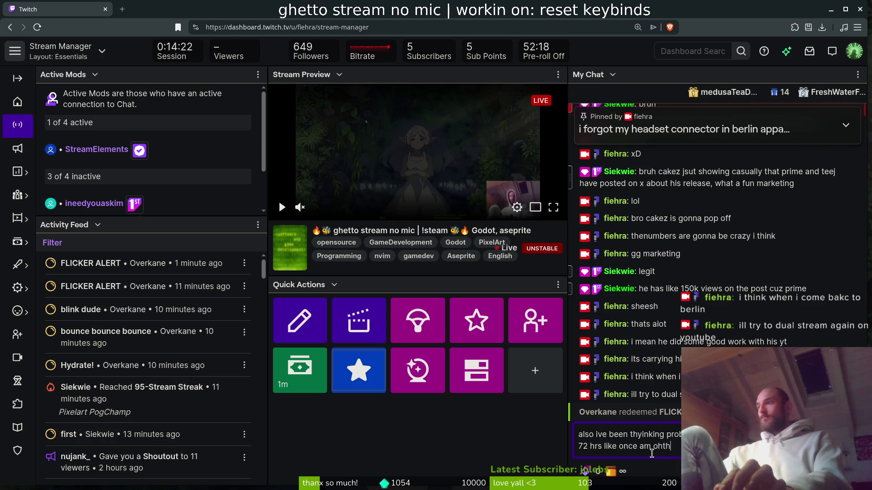
pyautogui.press('BackSpace')
pyautogui.press('BackSpace')
pyautogui.press('BackSpace')
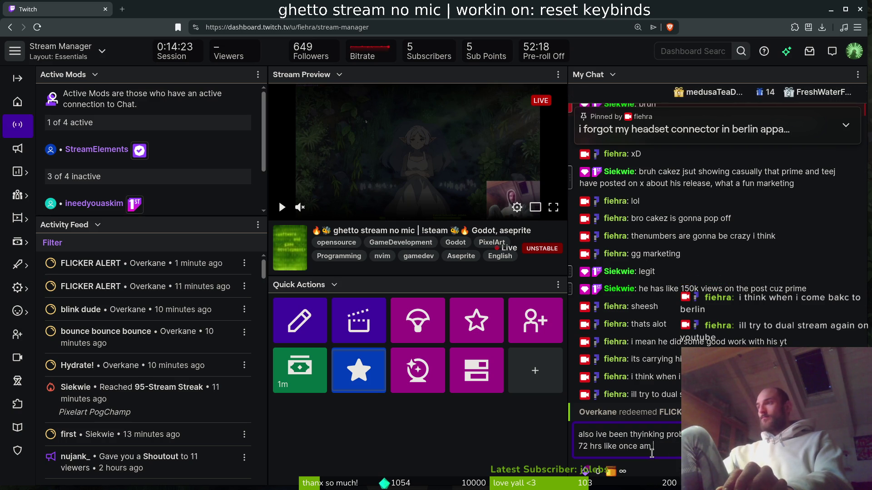
pyautogui.write('a month')
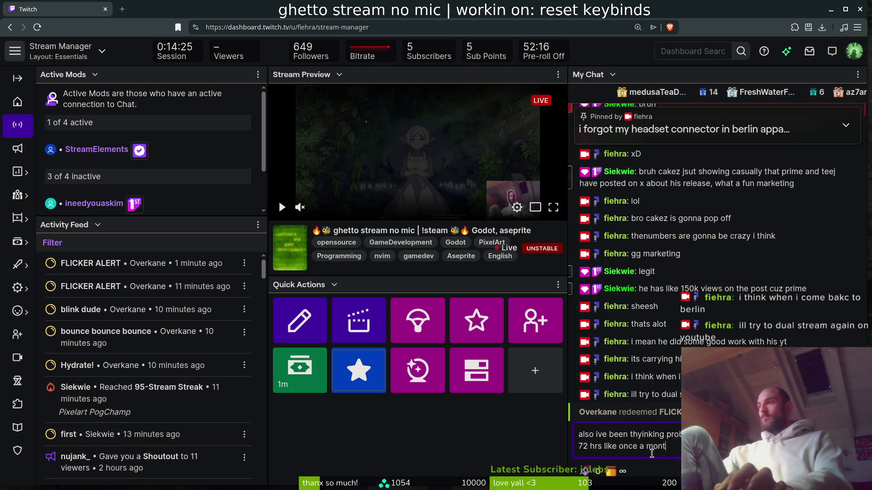
pyautogui.press('Return')
# Send the 'till release' follow-up and a thank-you message to the viewer.
pyautogui.write('till release')
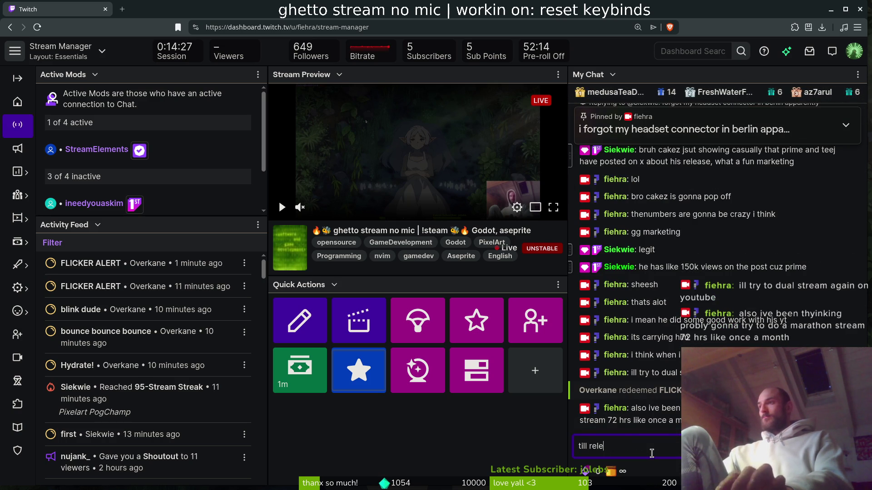
pyautogui.press('Return')
pyautogui.write('thx Overkane')
pyautogui.press('Return')
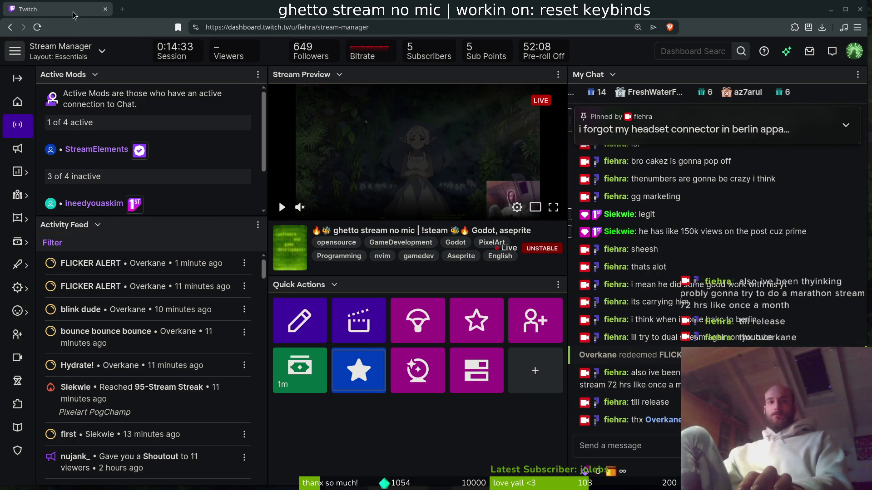
pyautogui.hotkey('alt', 'Tab')
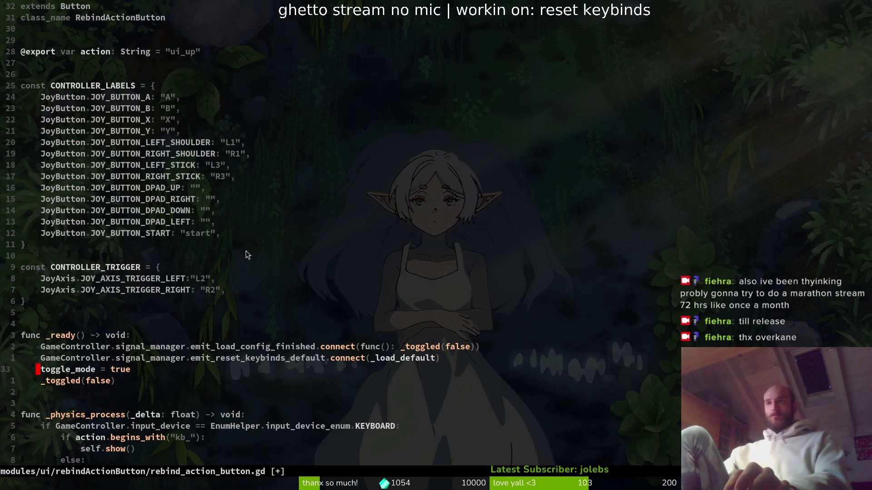
# Copy the _toggled(false) line from _ready into the end of _load_default.
pyautogui.click(218, 233)
pyautogui.scroll(-4, 170, 243)
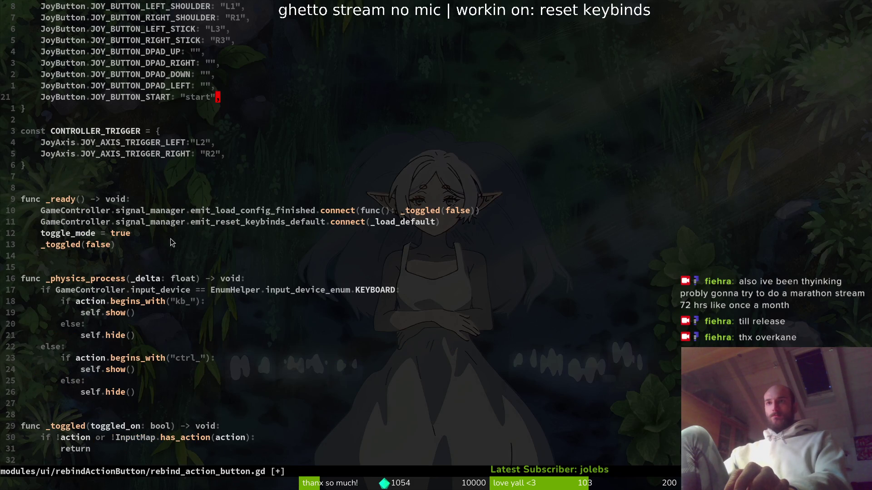
pyautogui.click(42, 247)
pyautogui.hotkey('shift', 'v')
pyautogui.press('y')
pyautogui.hotkey('shift', 'g')
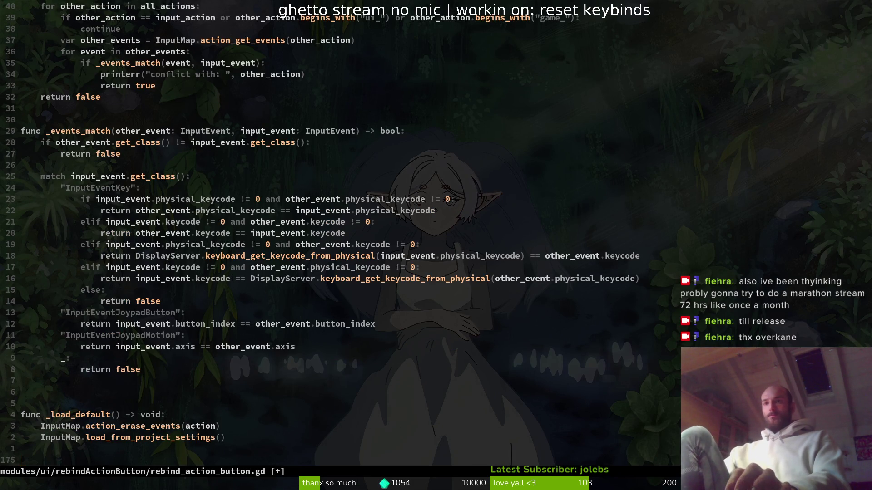
pyautogui.press('p')
# Cut the await process_frame line out of _rebind_control and paste it into _load_default.
pyautogui.hotkey('shift', 'o')
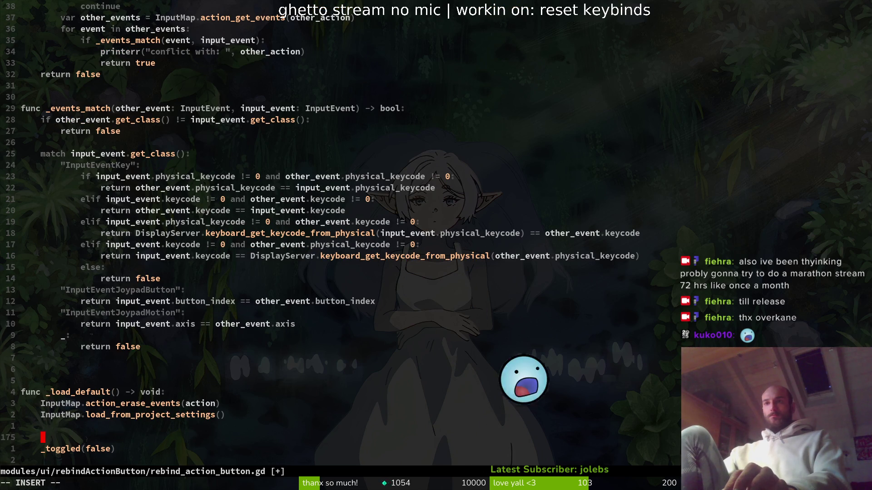
pyautogui.write('awai')
pyautogui.press('Escape')
pyautogui.hotkey('ctrl', 'o')
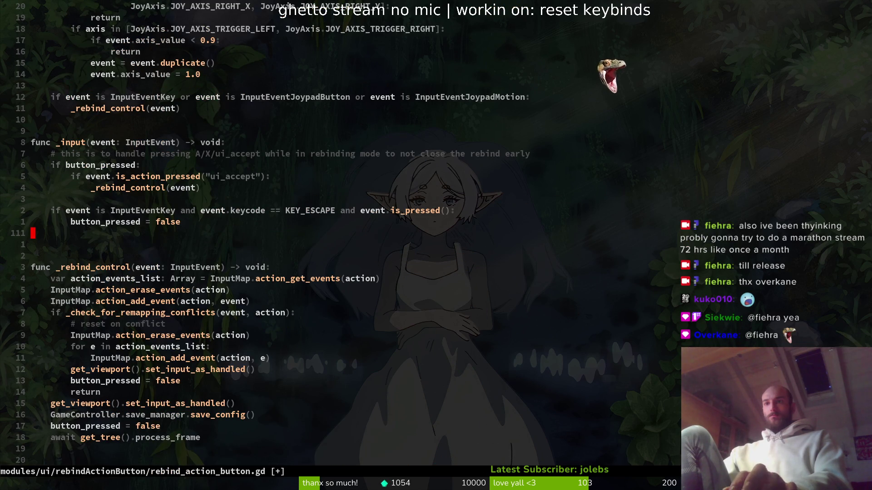
pyautogui.press('1')
pyautogui.press('8')
pyautogui.press('j')
pyautogui.press('d')
pyautogui.press('d')
pyautogui.press('u')
pyautogui.press('d')
pyautogui.press('d')
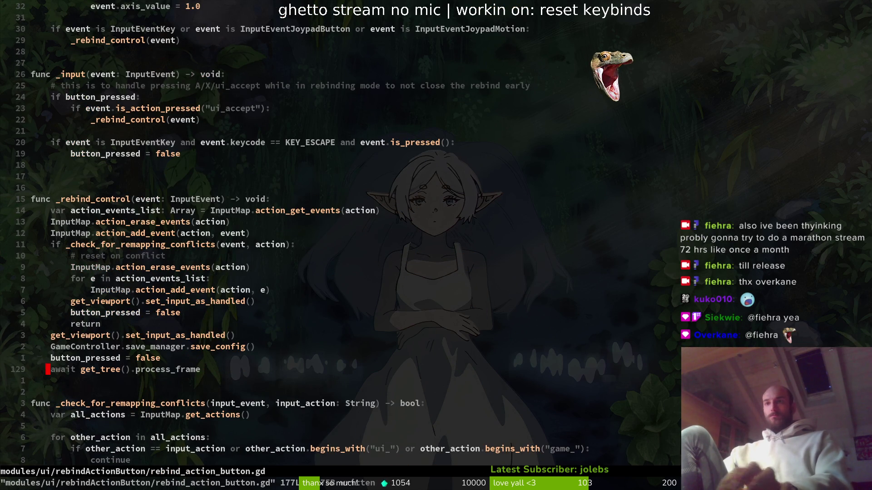
pyautogui.hotkey('ctrl', 'i')
pyautogui.press('p')
# Remove the unfinished awai line, place the await below _toggled(false), and save.
pyautogui.press('k')
pyautogui.press('d')
pyautogui.press('d')
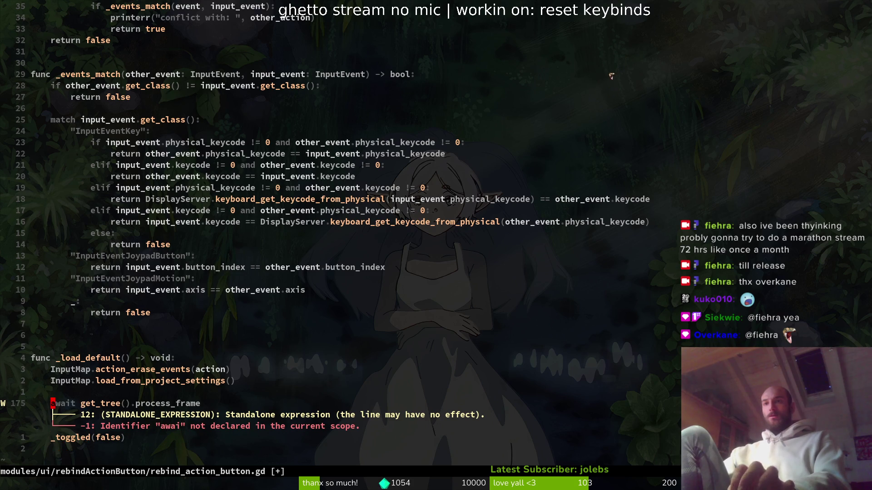
pyautogui.press('d')
pyautogui.press('d')
pyautogui.press('p')
pyautogui.press('k')
pyautogui.press('k')
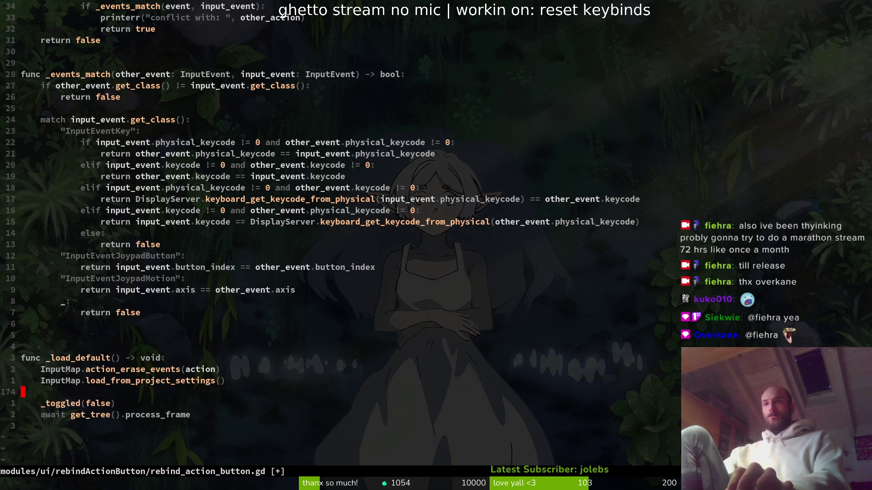
pyautogui.write(':w')
pyautogui.press('Return')
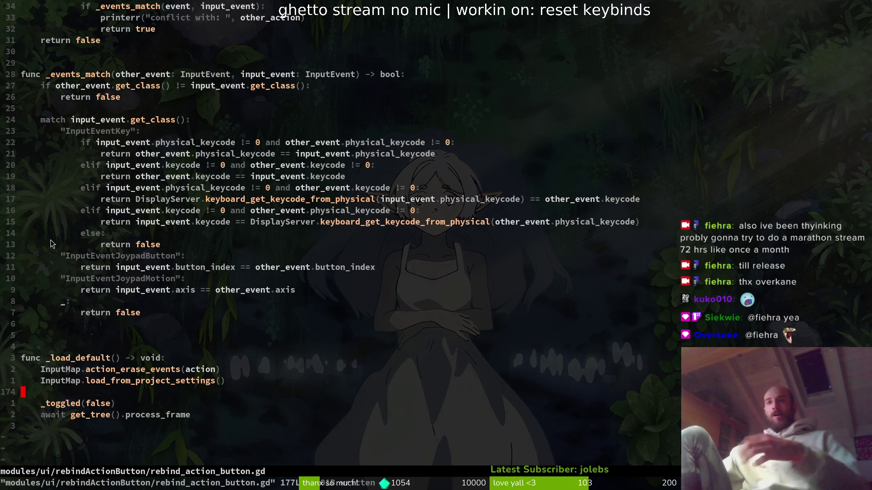
# Delete the extra blank line above _load_default and save the rebind button script.
pyautogui.click(92, 327)
pyautogui.press('d')
pyautogui.press('d')
pyautogui.write(':w')
pyautogui.press('Return')
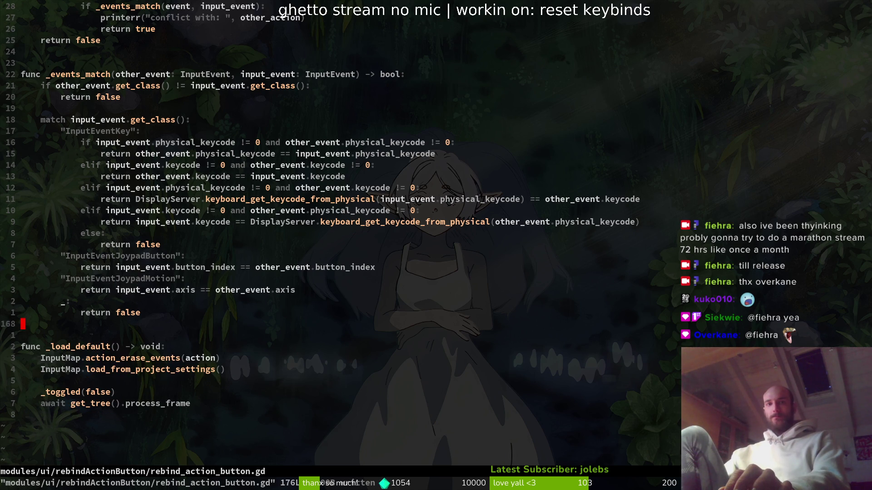
pyautogui.click(299, 237)
pyautogui.write(':write')
pyautogui.press('Return')
pyautogui.hotkey('ctrl', '6')
pyautogui.scroll(-6, 173, 239)
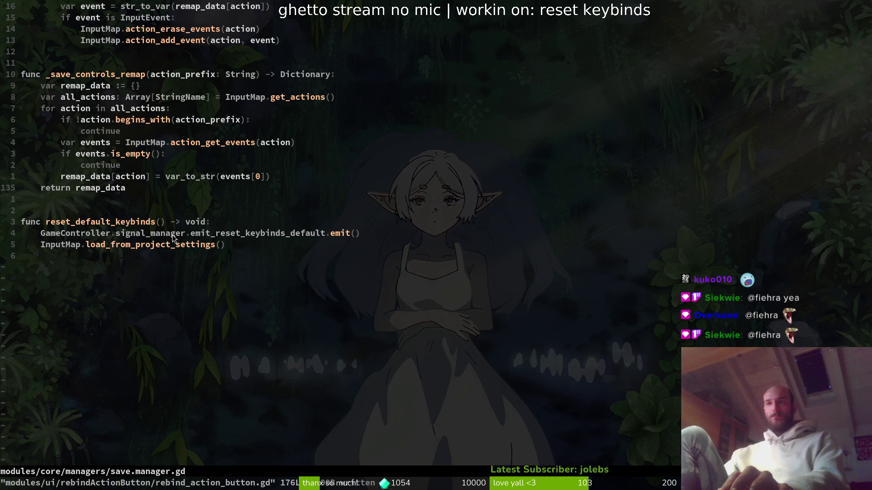
# In reset_default_keybinds, discard an unfinished 'con' line below the emit call and save.
pyautogui.click(119, 236)
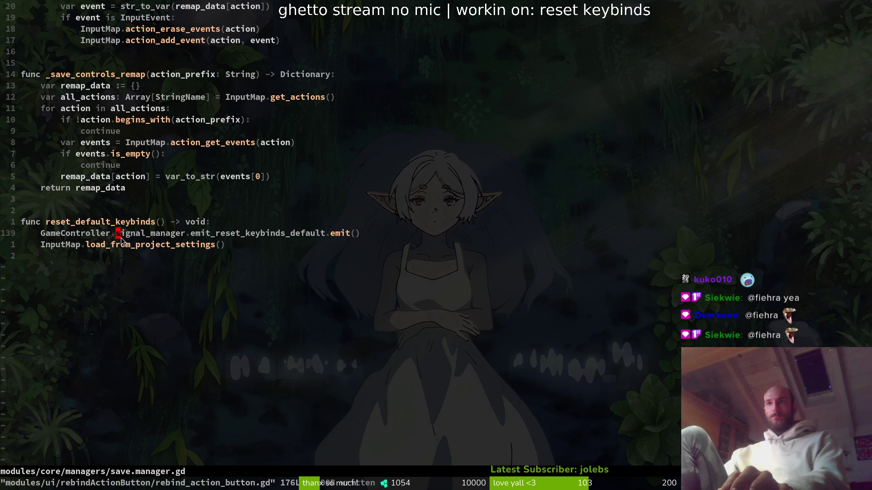
pyautogui.scroll(4, 161, 233)
pyautogui.scroll(13, 159, 232)
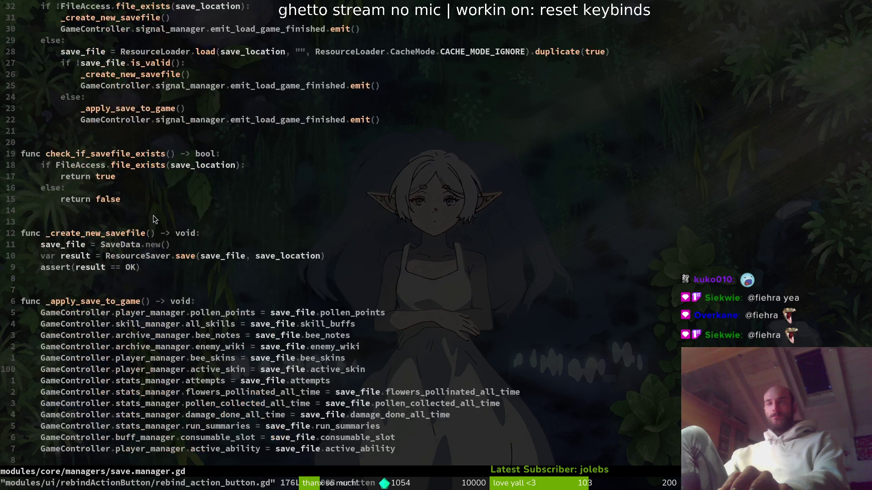
pyautogui.scroll(-12, 162, 241)
pyautogui.click(116, 394)
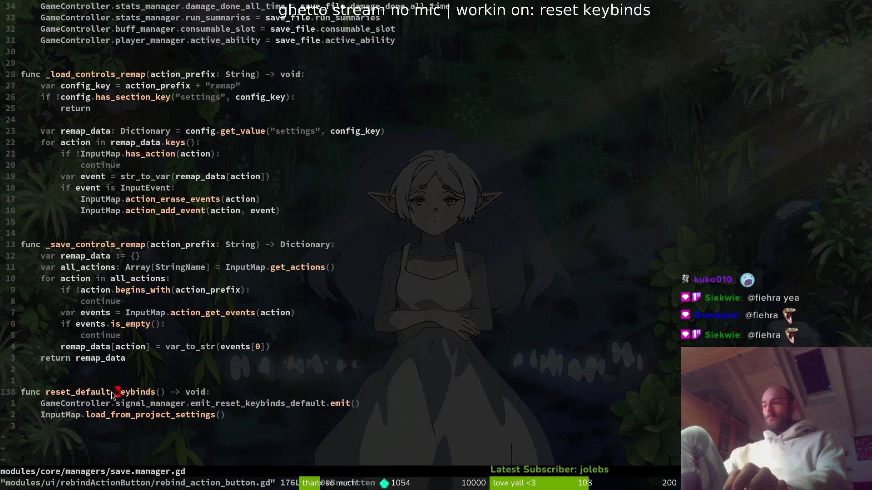
pyautogui.press('j')
pyautogui.press('o')
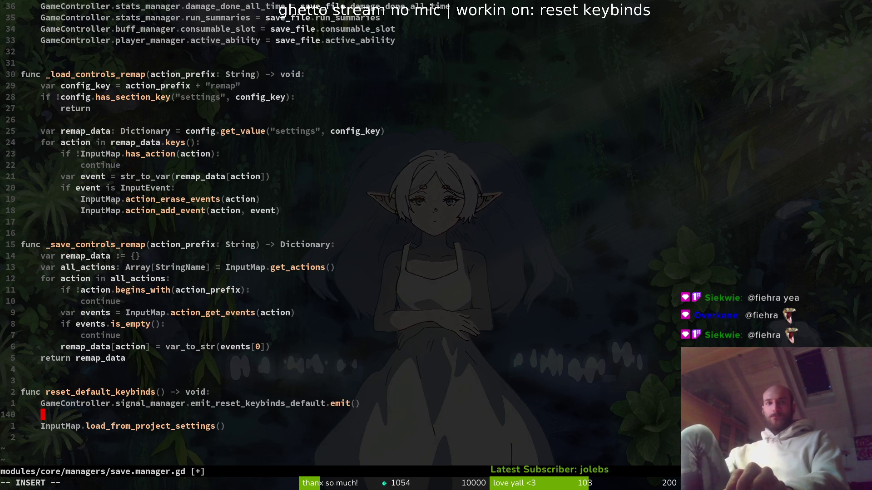
pyautogui.write('con')
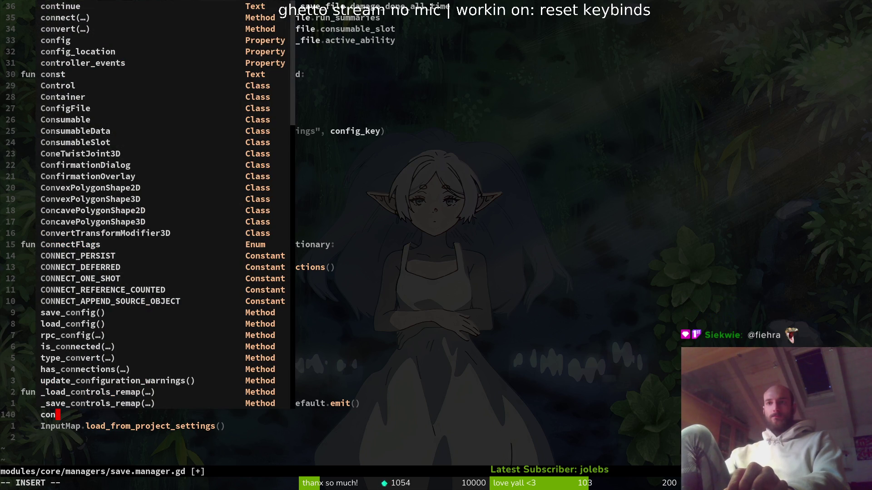
pyautogui.press('Escape')
pyautogui.press('d')
pyautogui.press('d')
pyautogui.write(':w')
pyautogui.press('Return')
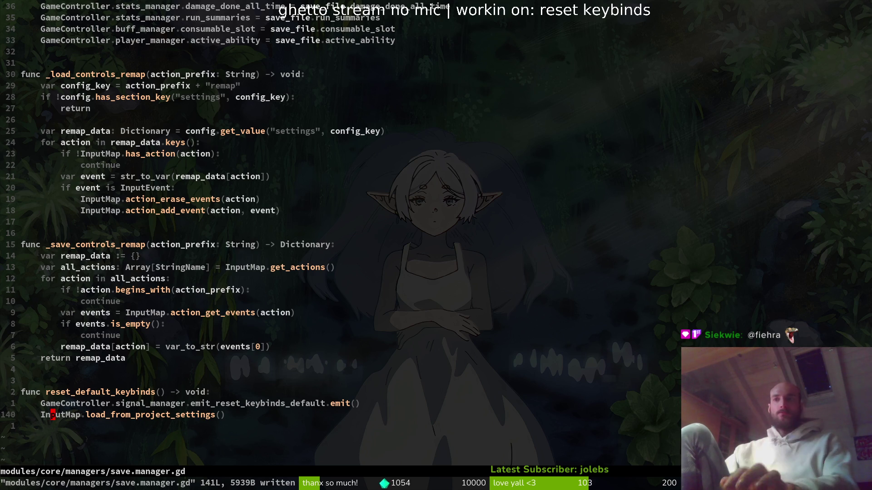
# Insert a save_config() call before the reset signal emit and save save.manager.gd.
pyautogui.press('k')
pyautogui.hotkey('shift', 'v')
pyautogui.hotkey('shift', 'j')
pyautogui.hotkey('shift', 'j')
pyautogui.press('Escape')
pyautogui.hotkey('shift', 'o')
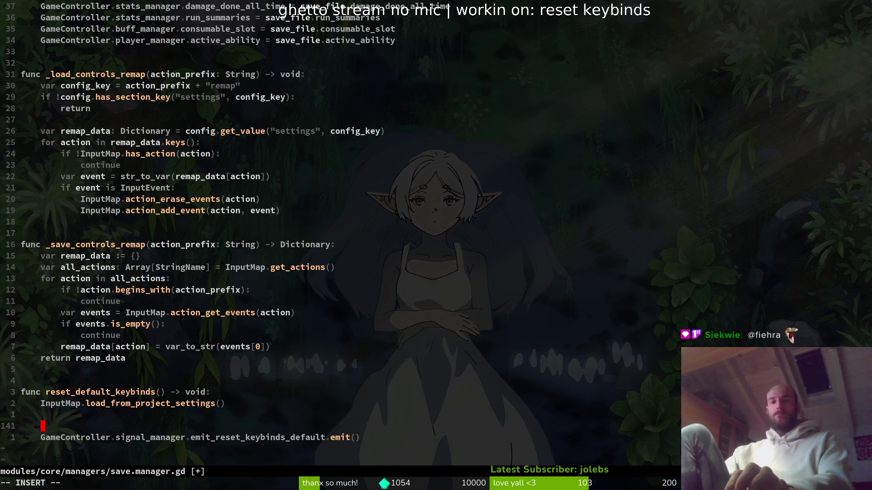
pyautogui.write('save')
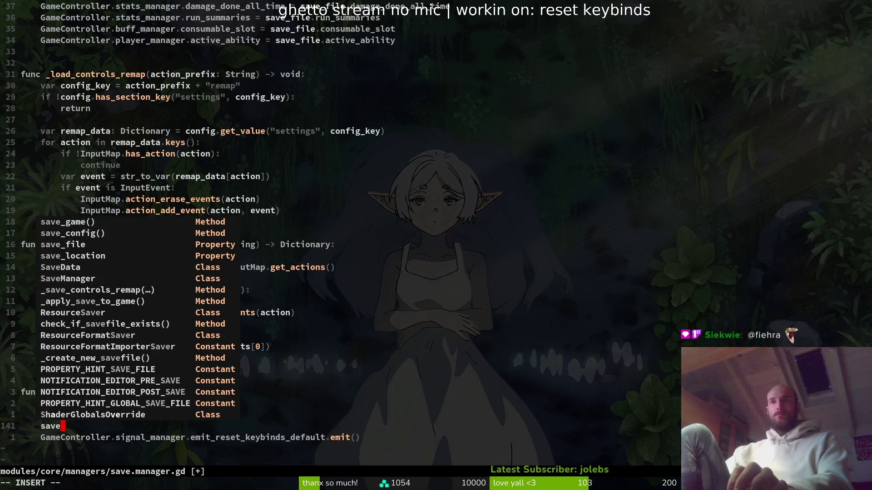
pyautogui.press('Down')
pyautogui.press('Return')
pyautogui.press('Escape')
pyautogui.press('k')
pyautogui.press('d')
pyautogui.press('d')
pyautogui.write(':w')
pyautogui.press('Return')
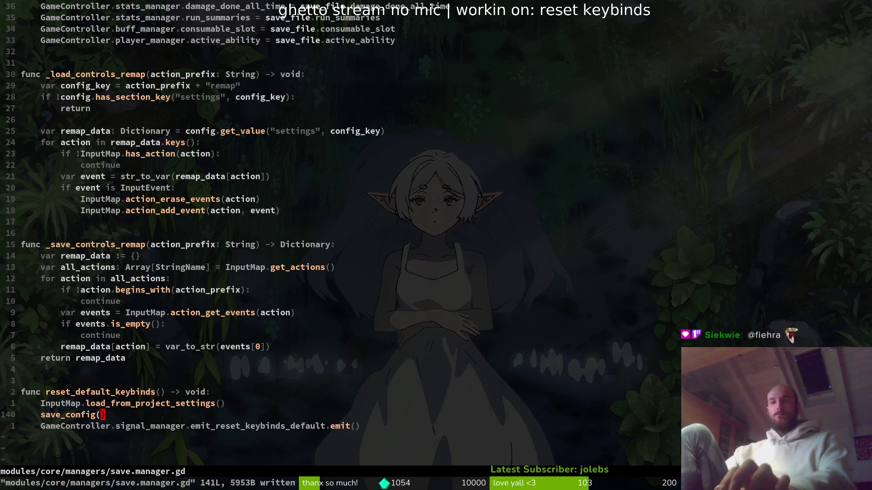
pyautogui.press('k')
pyautogui.press('k')
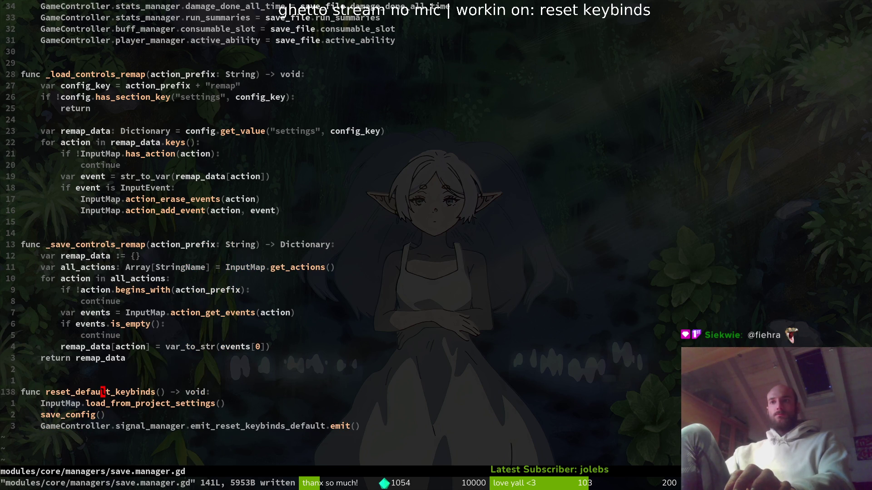
pyautogui.hotkey('alt', 'Tab')
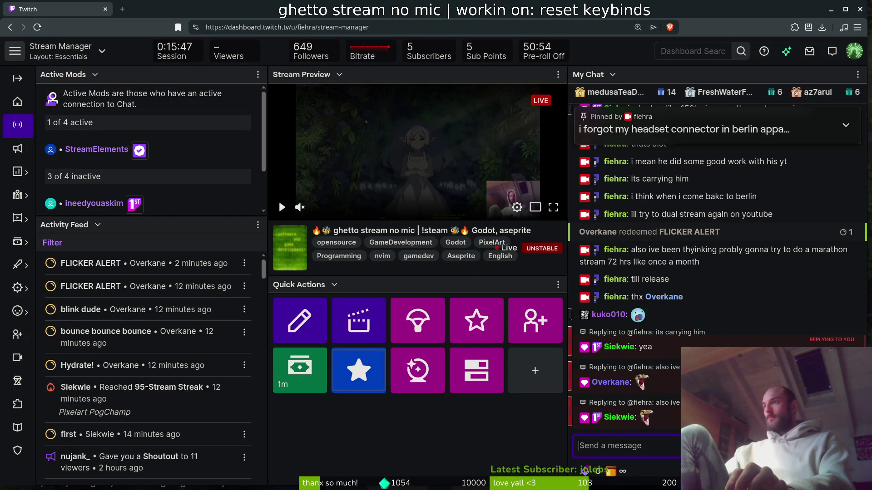
# Reply to a viewer's chat message, then send 'sup'.
pyautogui.click(853, 307)
pyautogui.write('yo')
pyautogui.press('BackSpace')
pyautogui.write('ko')
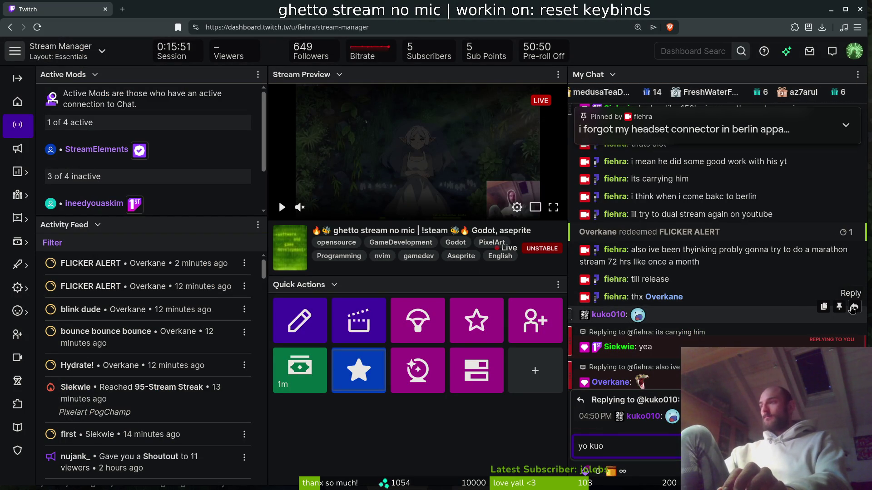
pyautogui.press('Return')
pyautogui.write('sup')
pyautogui.press('Return')
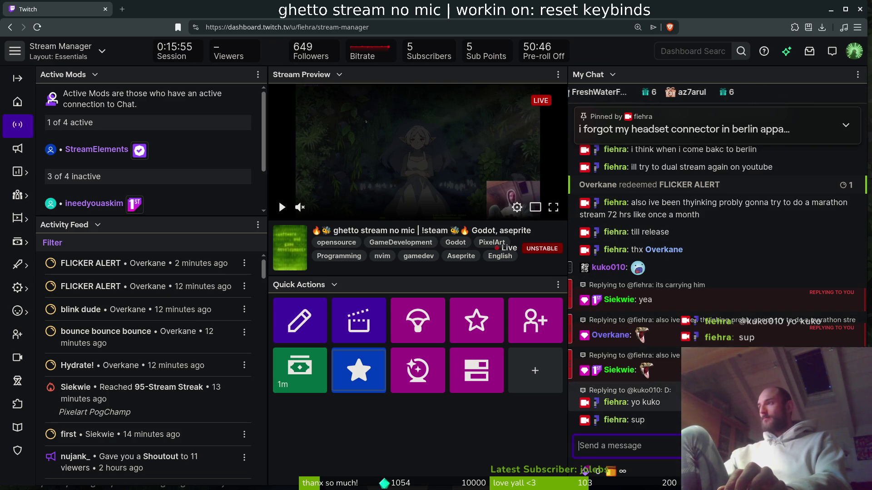
# Send chat messages about a second webcam to show the room, greet a viewer and wish them well.
pyautogui.write('ya')
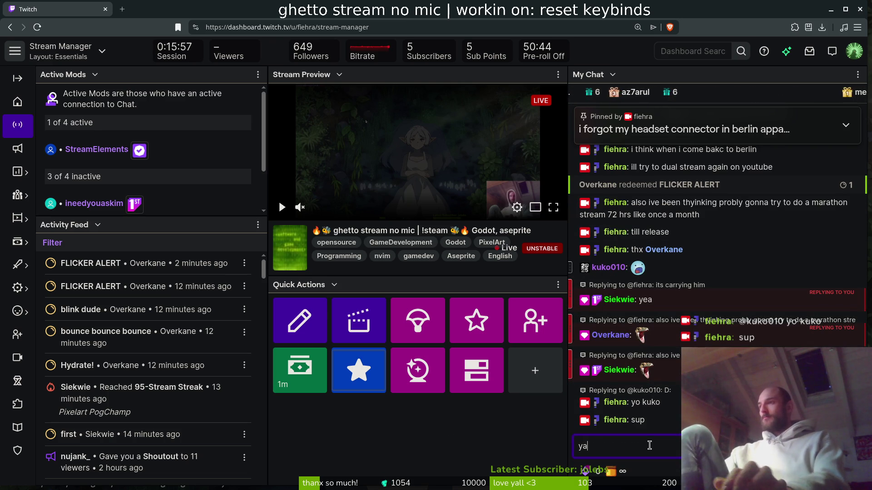
pyautogui.press('Return')
pyautogui.write('ognna try to gbet')
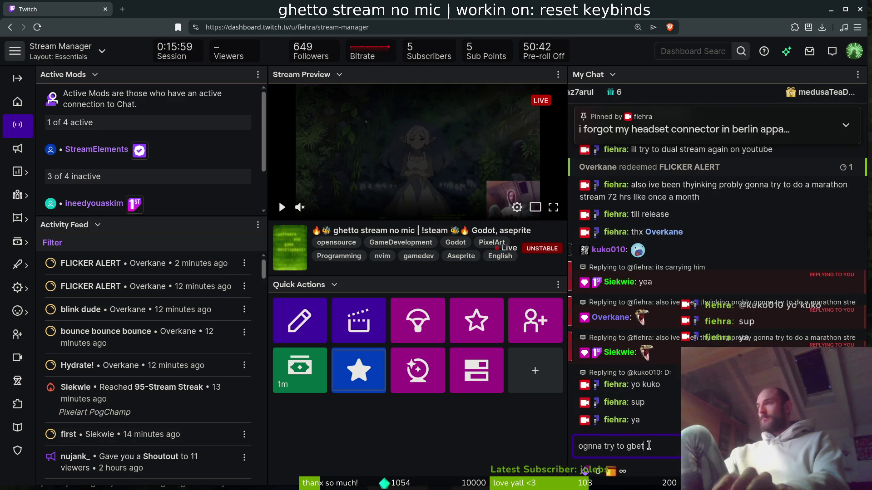
pyautogui.write(' a')
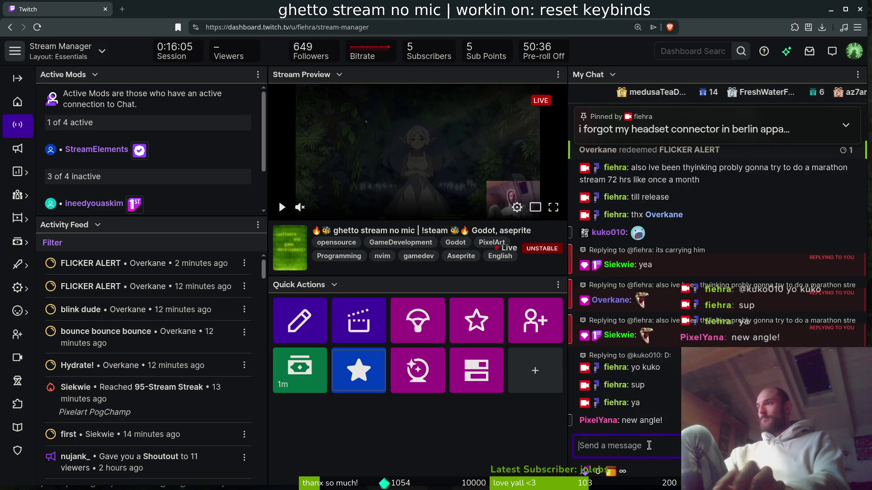
pyautogui.press('Return')
pyautogui.write('to sho')
pyautogui.press('Return')
pyautogui.write('yoo yana')
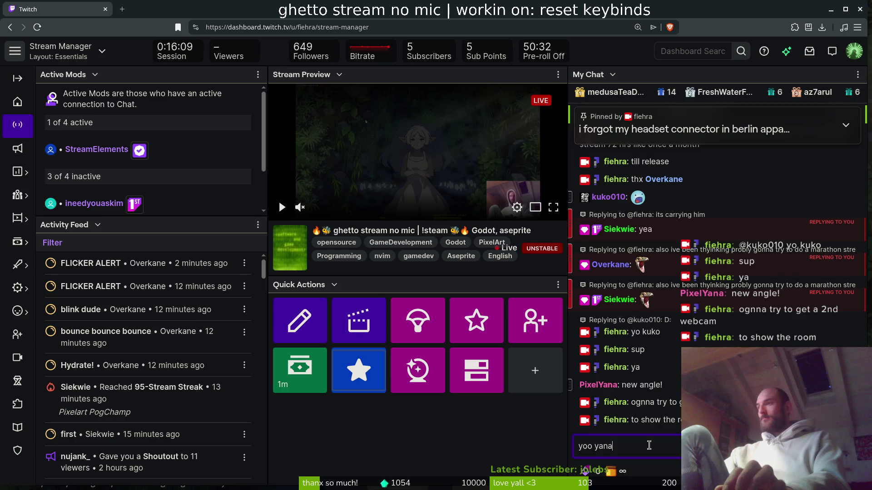
pyautogui.press('Return')
pyautogui.write('hod')
pyautogui.press('Return')
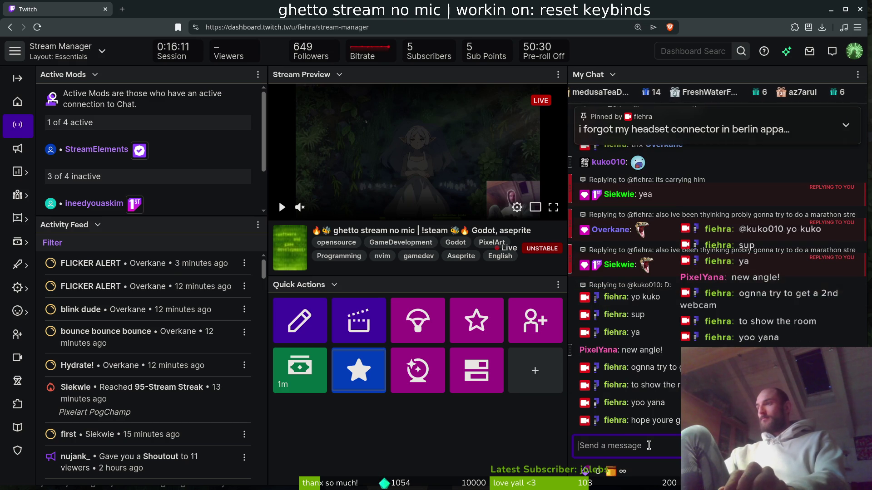
# Post 'im not in berlin atm', the family setup note, 'lol no i wish i was xD' and 'im below average in my books xD'.
pyautogui.write('im not in berlin atm')
pyautogui.press('Return')
pyautogui.write('doin ghetto stream setup at')
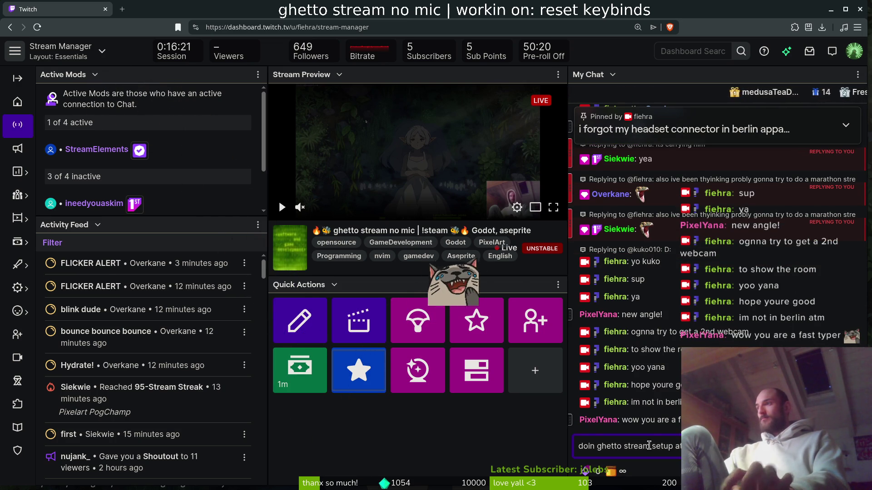
pyautogui.press('Return')
pyautogui.write('lol no i wish ')
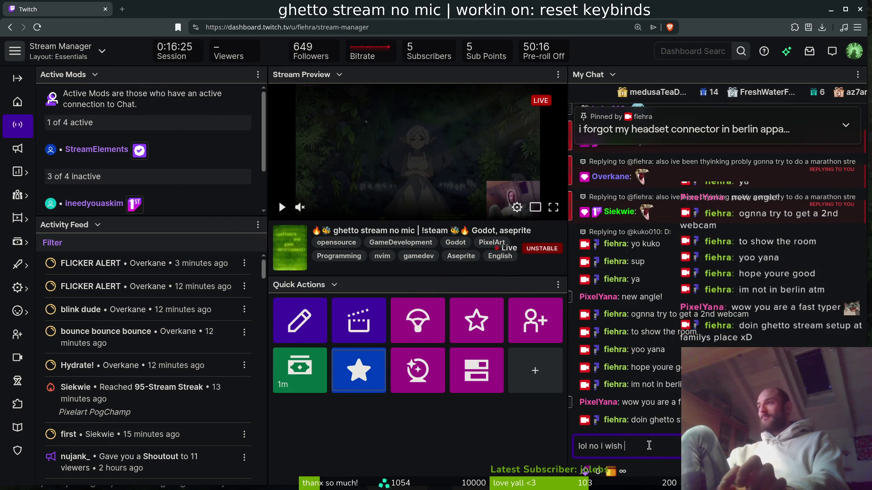
pyautogui.write('i was xD')
pyautogui.press('Return')
pyautogui.write('im below average i')
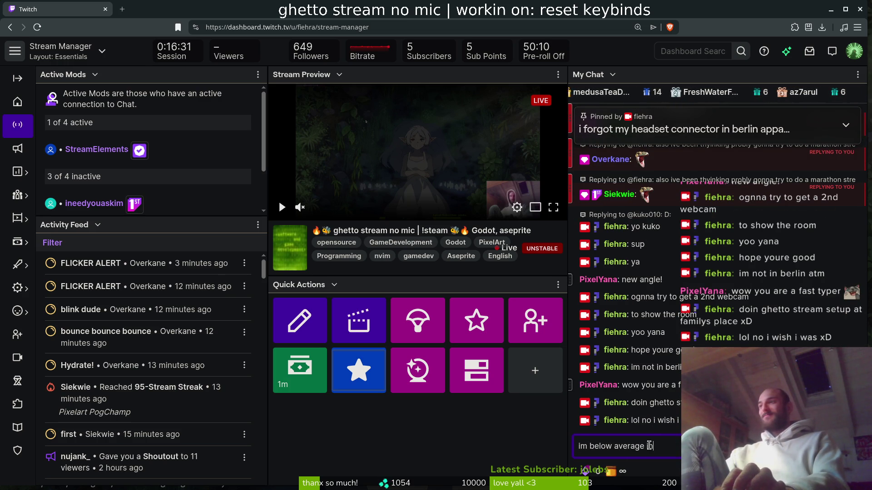
pyautogui.write('n my booksxD')
pyautogui.press('Return')
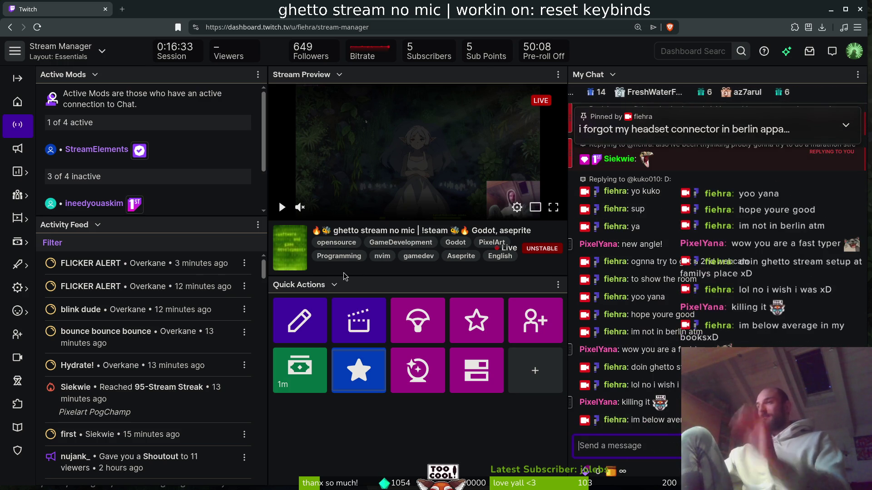
# Send 'grind must continue', a spelling follow-up, 'whatver' and 'lol' to chat.
pyautogui.write('brind')
pyautogui.press('BackSpace')
pyautogui.press('BackSpace')
pyautogui.press('BackSpace')
pyautogui.write('grind')
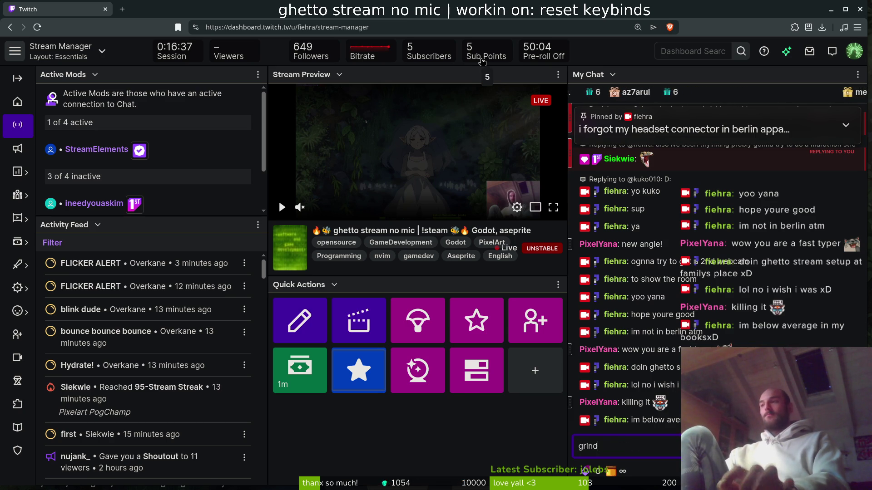
pyautogui.write(' must conintue')
pyautogui.press('Return')
pyautogui.write('contiunue')
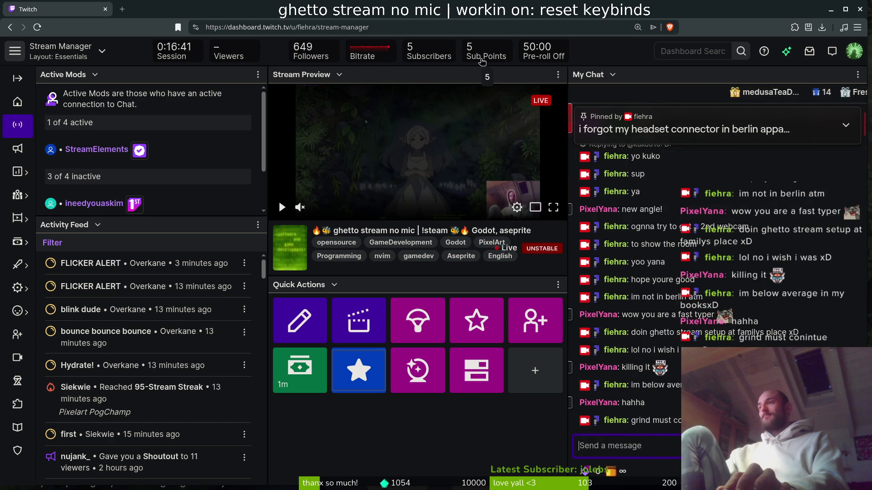
pyautogui.press('Return')
pyautogui.write('whatver')
pyautogui.press('Return')
pyautogui.write('lol')
pyautogui.press('Return')
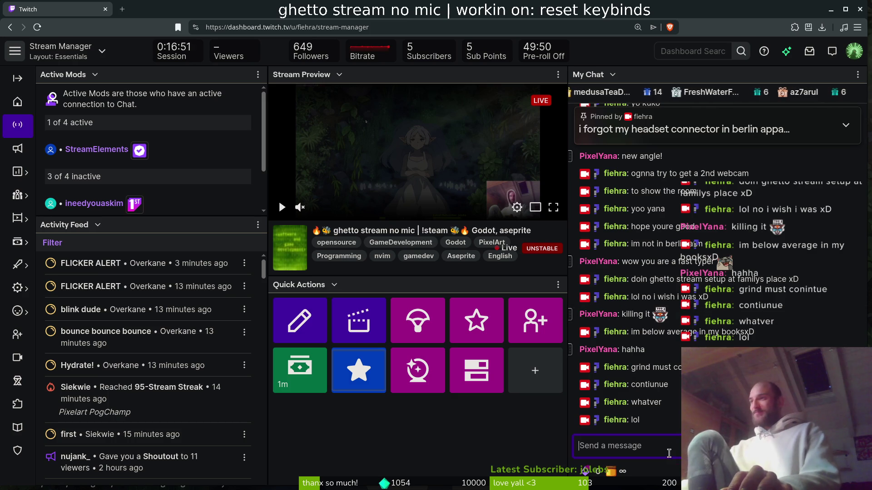
# Return to Neovim and place the cursor on the get_actions line.
pyautogui.hotkey('alt', 'Tab')
pyautogui.click(282, 267)
pyautogui.hotkey('alt', 'Tab')
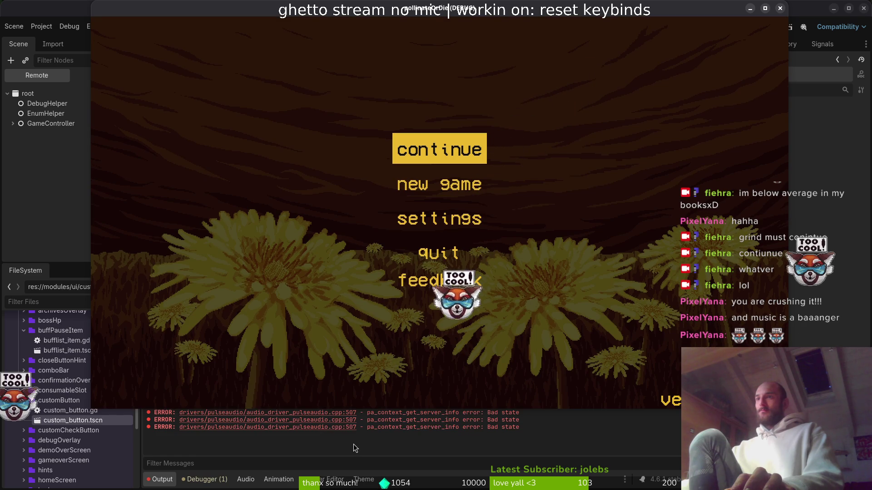
# Select the pulseaudio error lines in Godot's Output log, then go back to the Twitch dashboard.
pyautogui.click(355, 448)
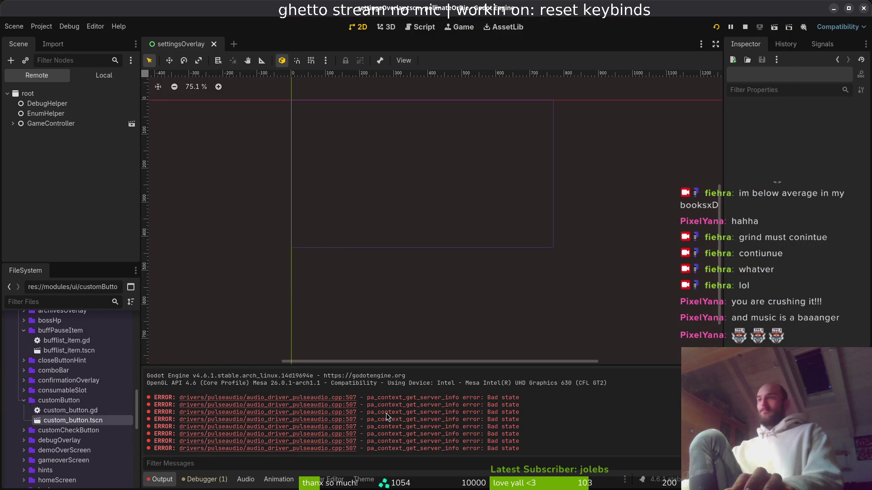
pyautogui.moveTo(387, 413); pyautogui.dragTo(524, 422)
pyautogui.hotkey('alt', 'Tab')
pyautogui.hotkey('alt', 'Tab')
pyautogui.hotkey('alt', 'Tab')
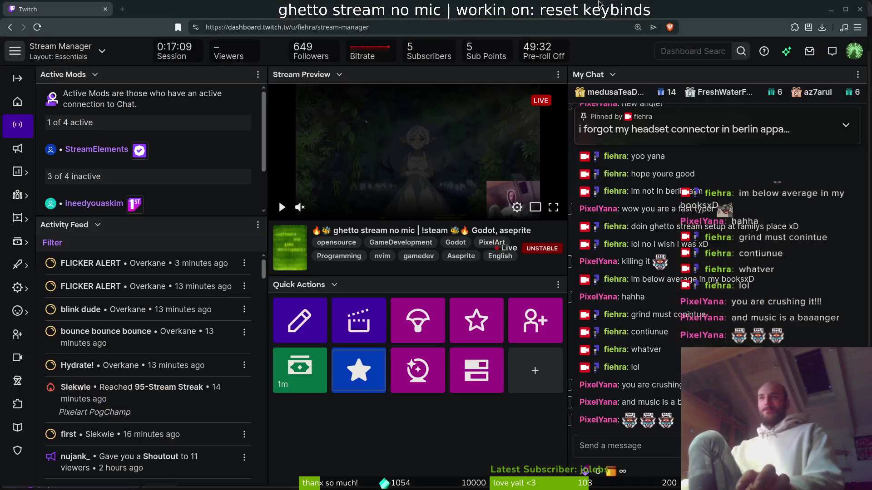
pyautogui.hotkey('alt', 'Tab')
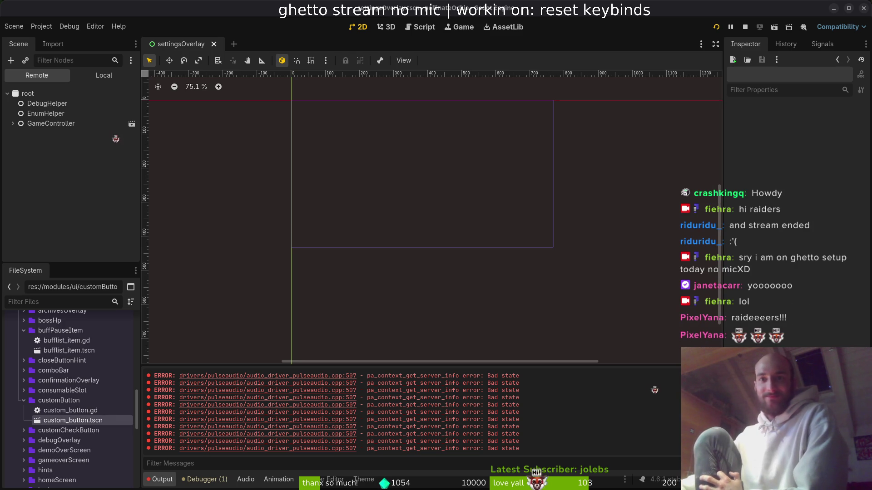
# Maximize the dashboard, greet the raider and thank them for the raid.
pyautogui.hotkey('alt', 'Tab')
pyautogui.press('super+Up')
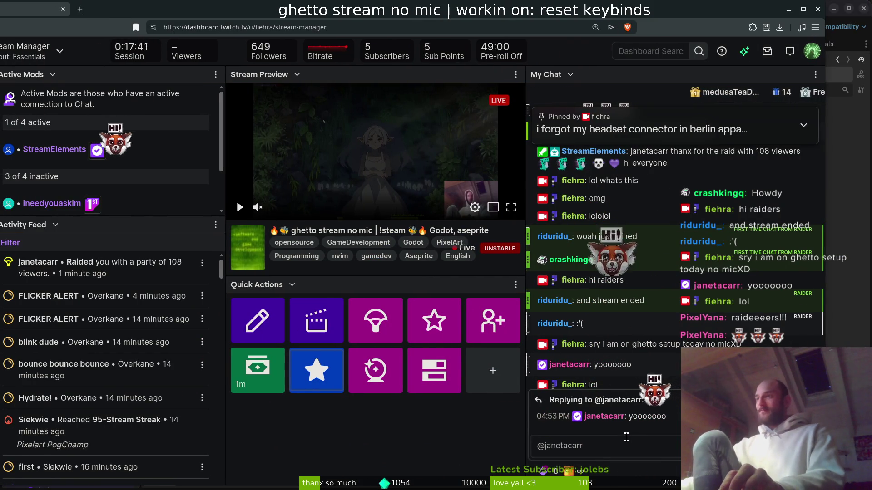
pyautogui.click(588, 450)
pyautogui.write('yo jan')
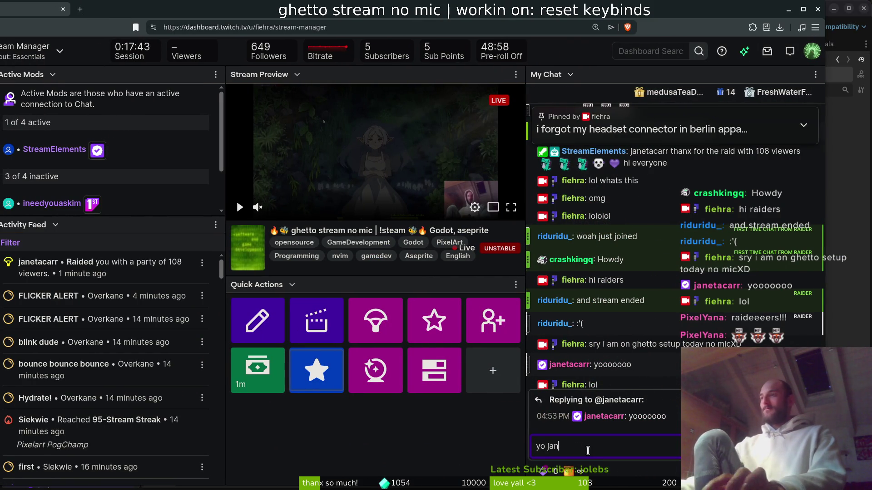
pyautogui.write('et hope yorue good')
pyautogui.press('Return')
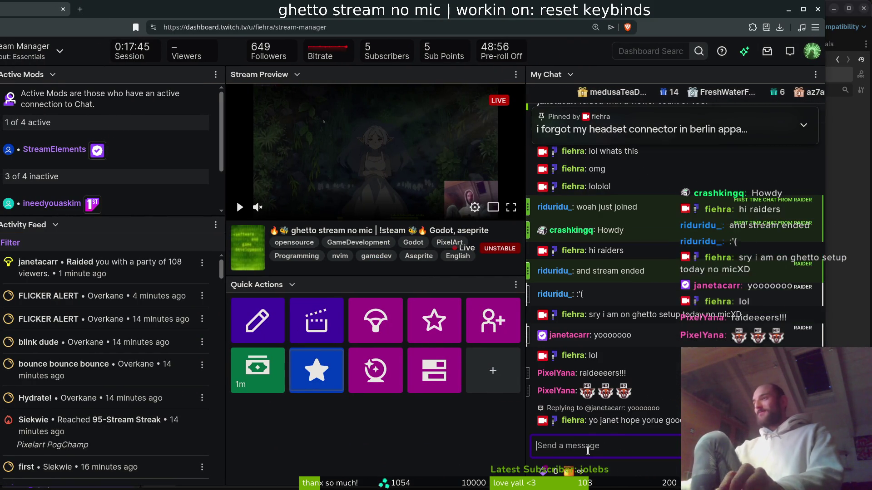
pyautogui.write('thanks so muc for')
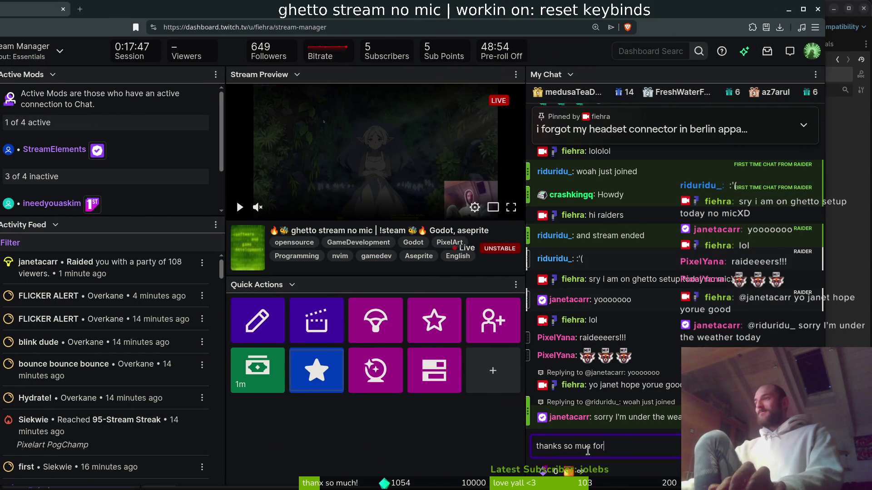
pyautogui.write(' the raid')
pyautogui.press('Return')
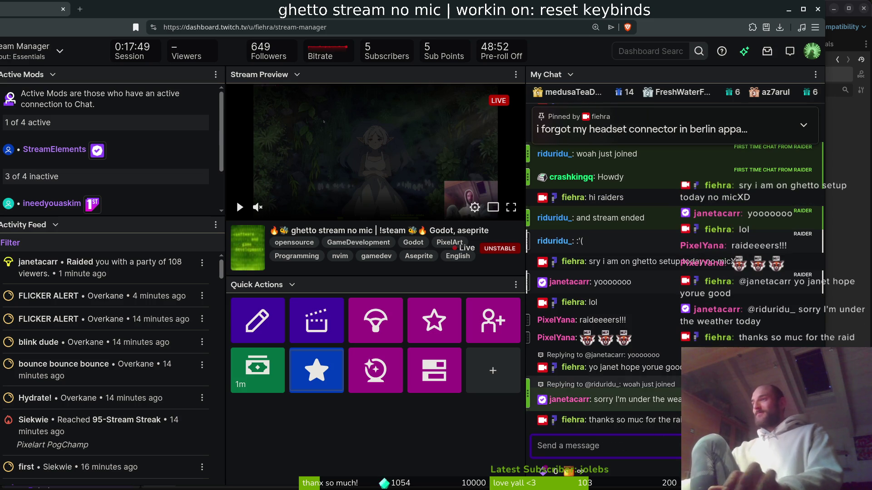
# Reply to the raider's message, post the appreciation message, and run /shoutout for the raiding streamer.
pyautogui.click(613, 400)
pyautogui.write('its ok xD same here')
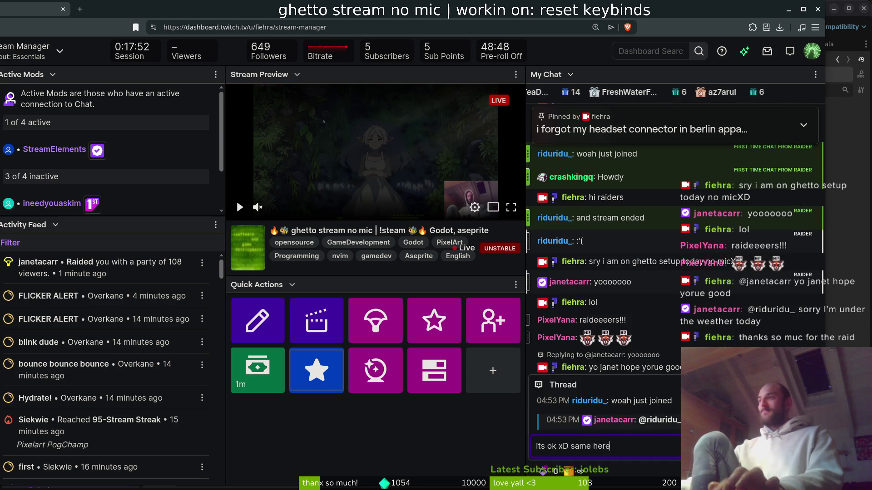
pyautogui.press('Return')
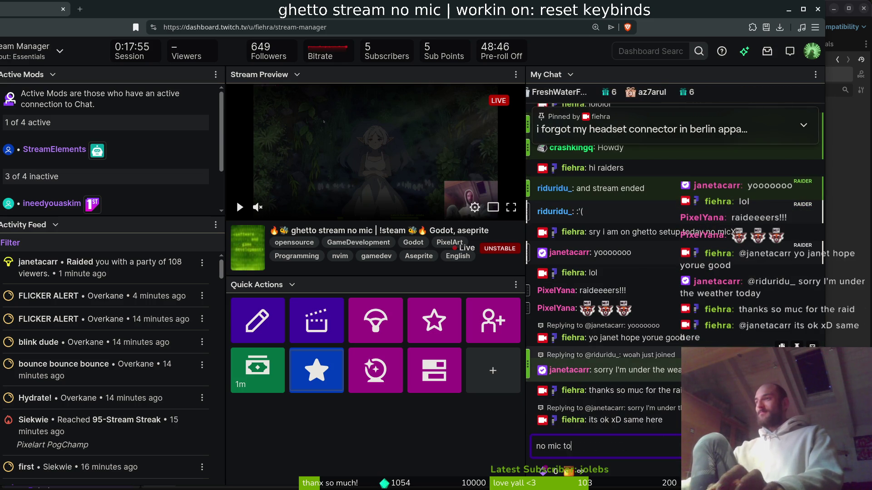
pyautogui.write(' properly')
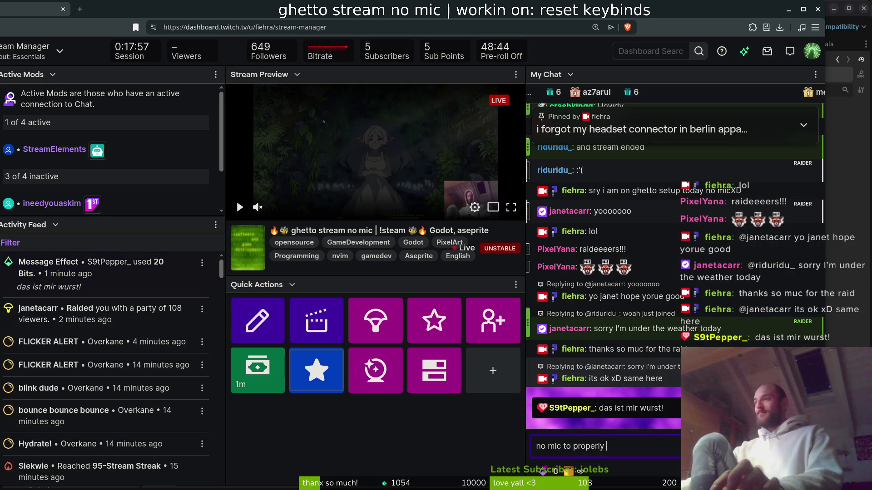
pyautogui.write('show my appreciate')
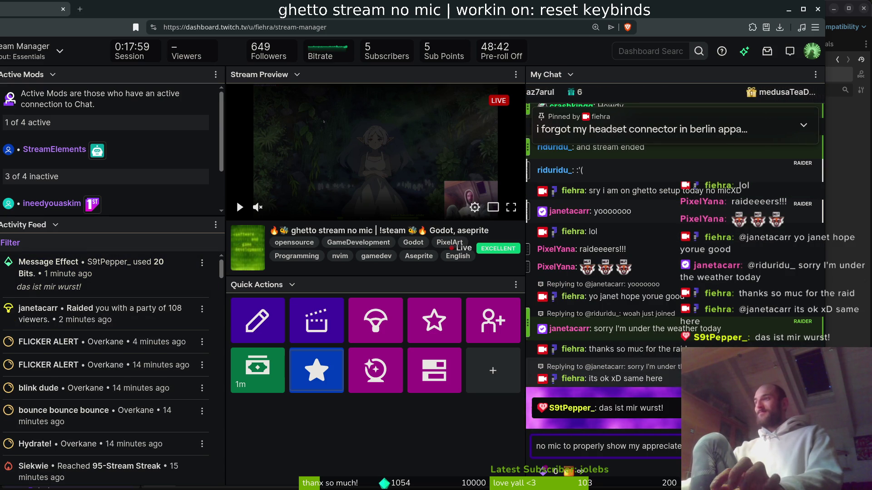
pyautogui.write('ion xD')
pyautogui.press('Return')
pyautogui.write('/shout')
pyautogui.press('Tab')
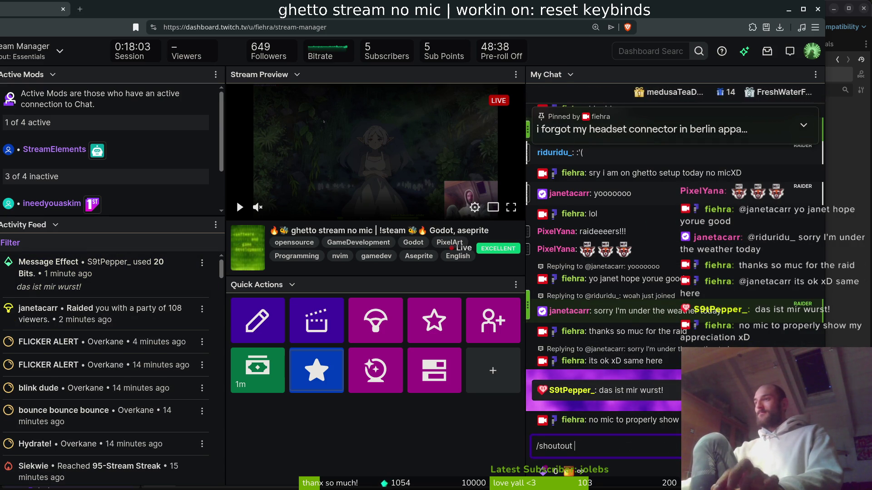
pyautogui.press('Return')
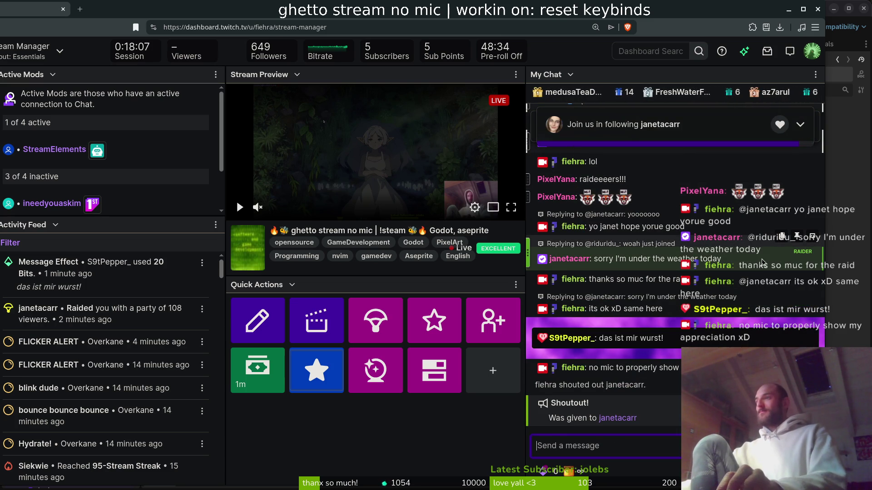
pyautogui.click(811, 237)
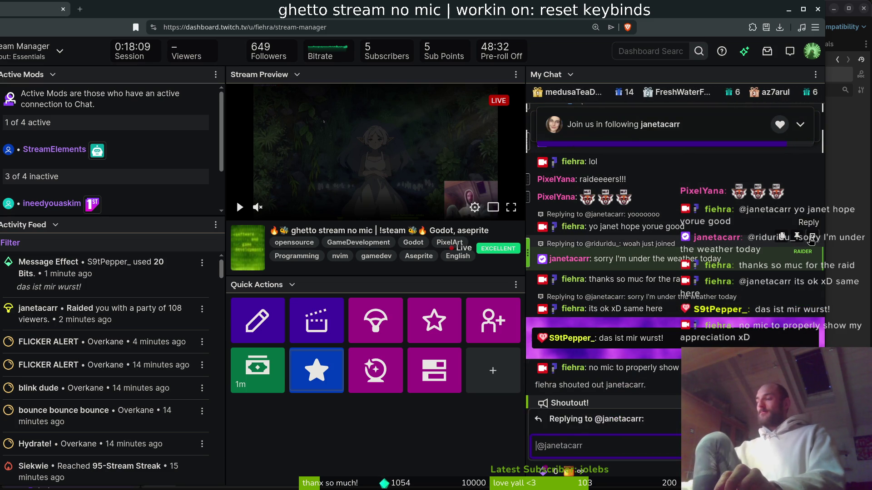
pyautogui.write('how was stream?')
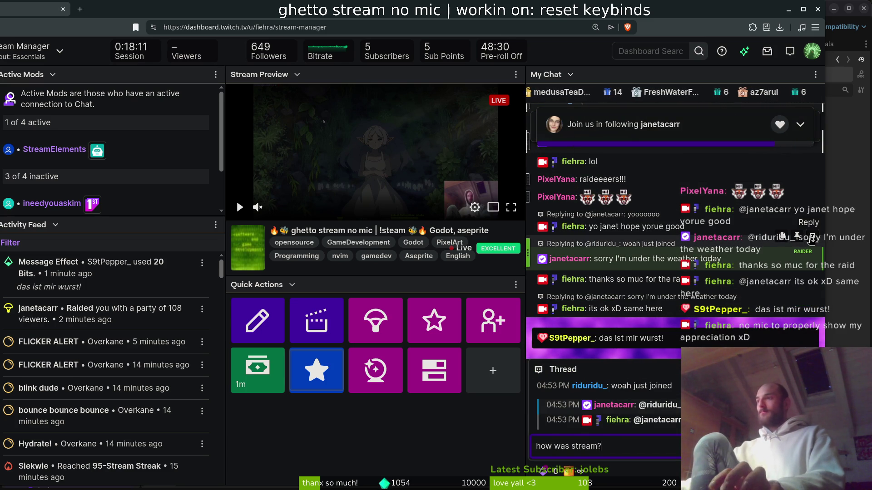
pyautogui.press('Return')
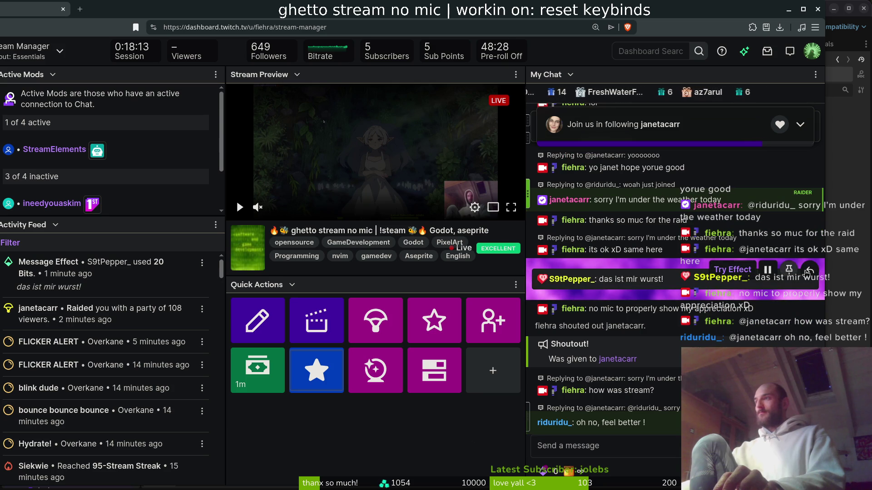
pyautogui.click(811, 271)
pyautogui.write('yooo @')
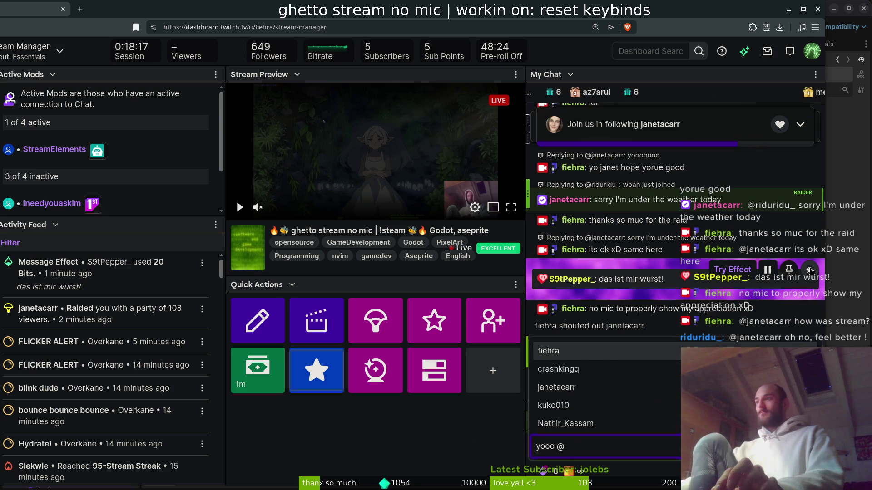
pyautogui.write('S')
pyautogui.press('Tab')
pyautogui.write('hoe youre good')
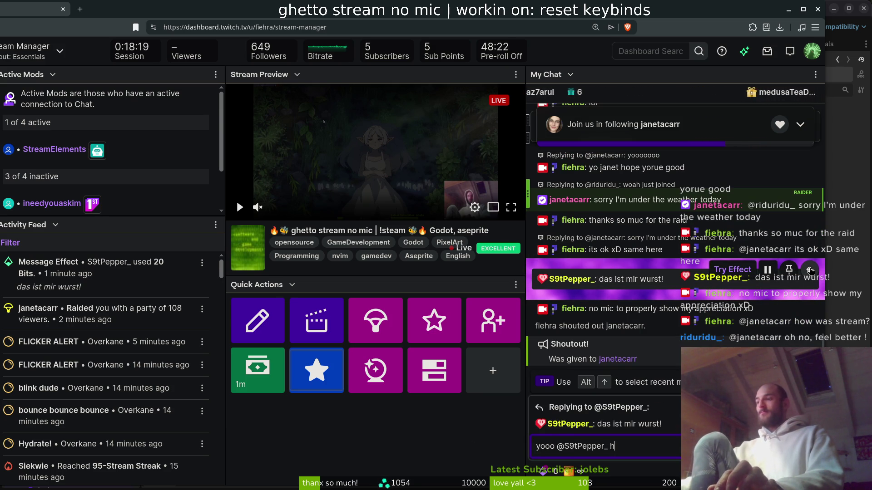
pyautogui.press('Return')
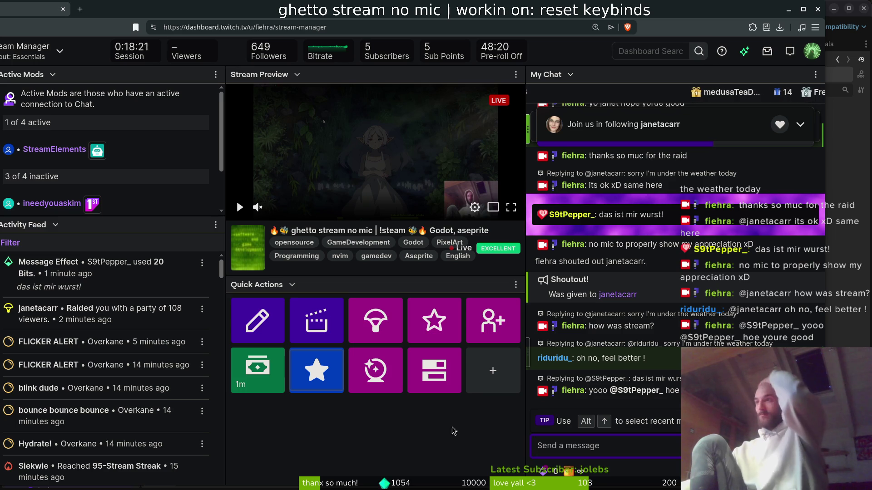
pyautogui.click(576, 358)
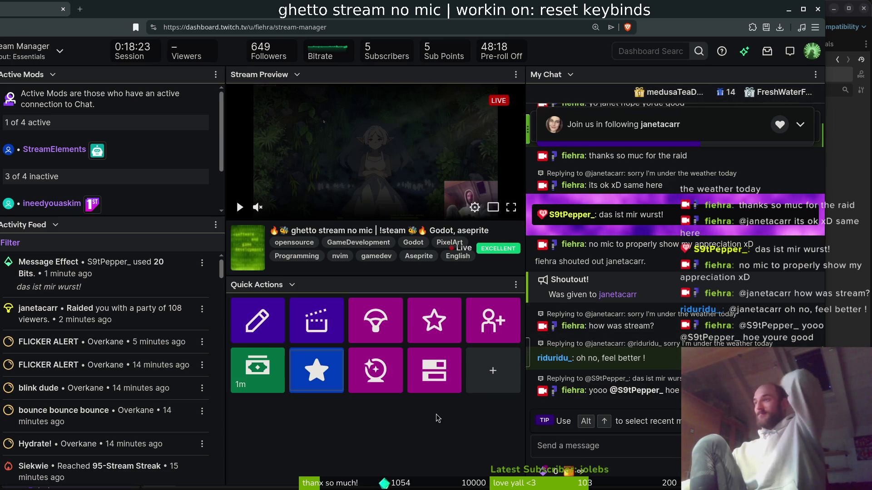
# In the running game's Settings controls, rebind slash to O, then stop the game.
pyautogui.hotkey('alt', 'Tab')
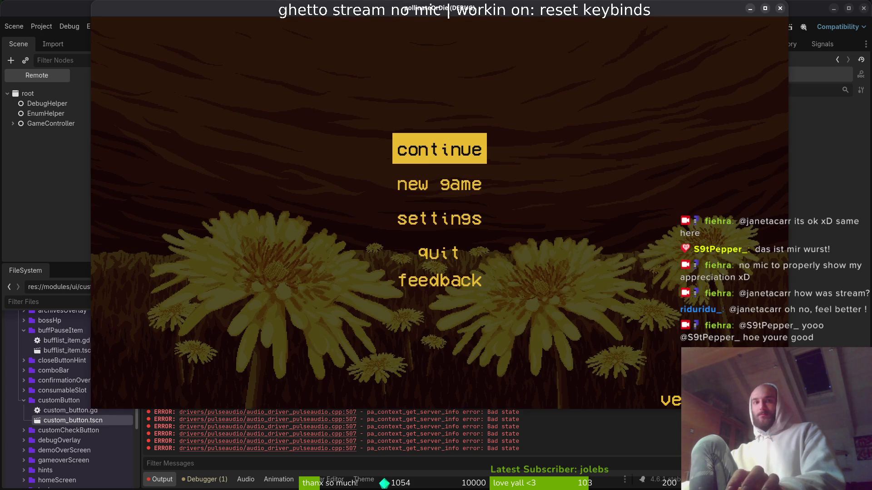
pyautogui.press('Down')
pyautogui.press('Down')
pyautogui.press('Up')
pyautogui.press('Down')
pyautogui.press('Return')
pyautogui.click(481, 72)
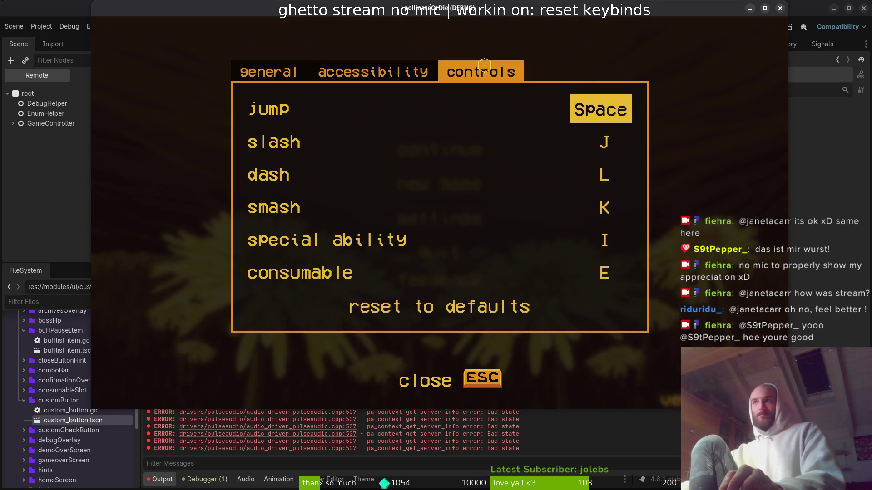
pyautogui.press('o')
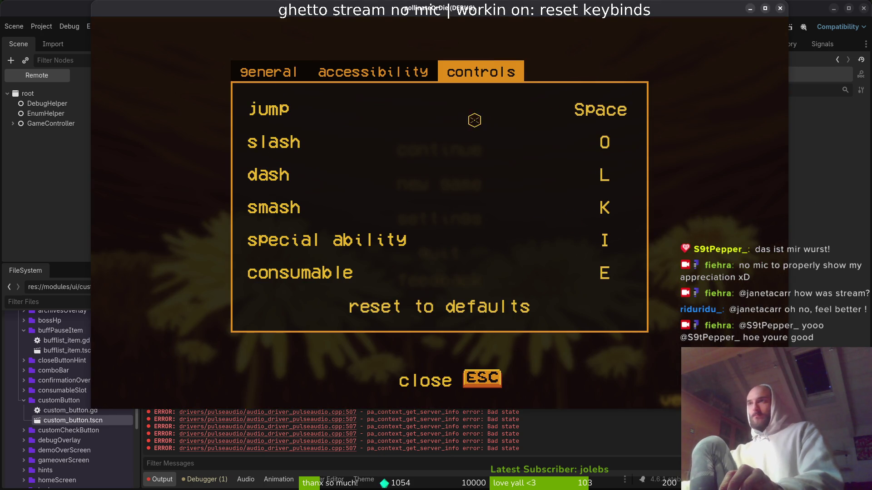
pyautogui.press('q')
pyautogui.press('q')
pyautogui.press('Escape')
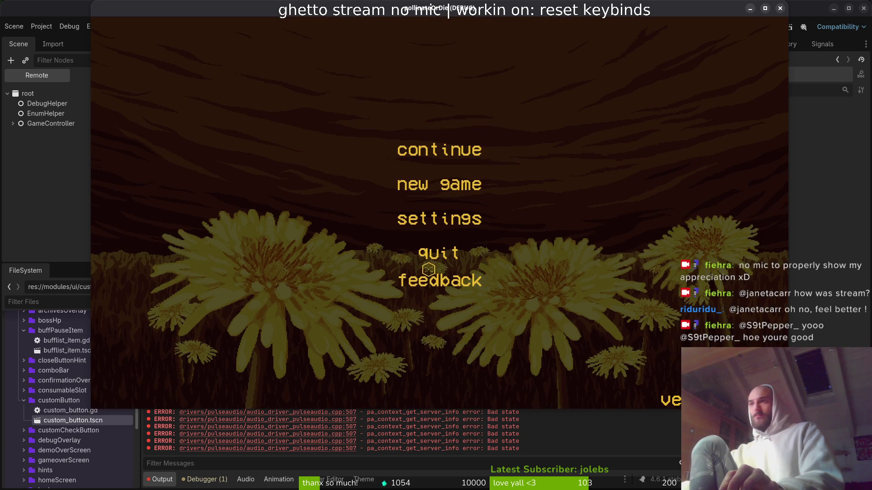
pyautogui.click(436, 253)
# Rerun the game, reset the controls keybinds to defaults, and stop it.
pyautogui.press('F5')
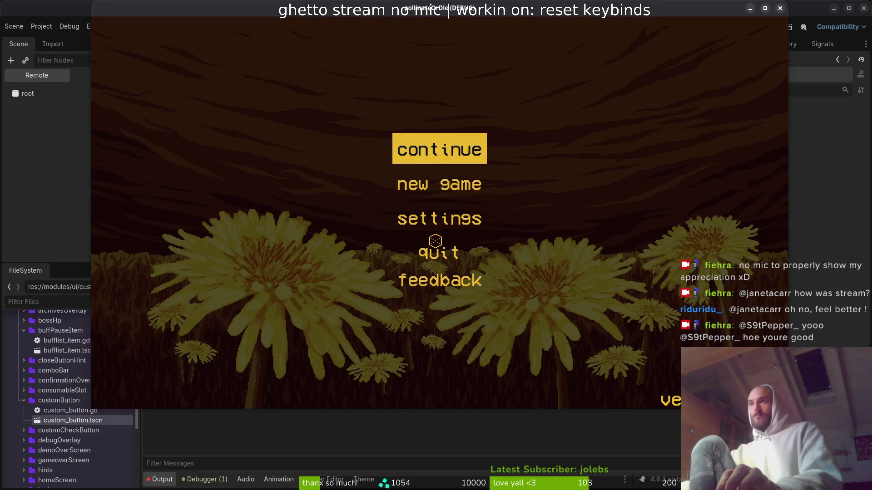
pyautogui.click(450, 228)
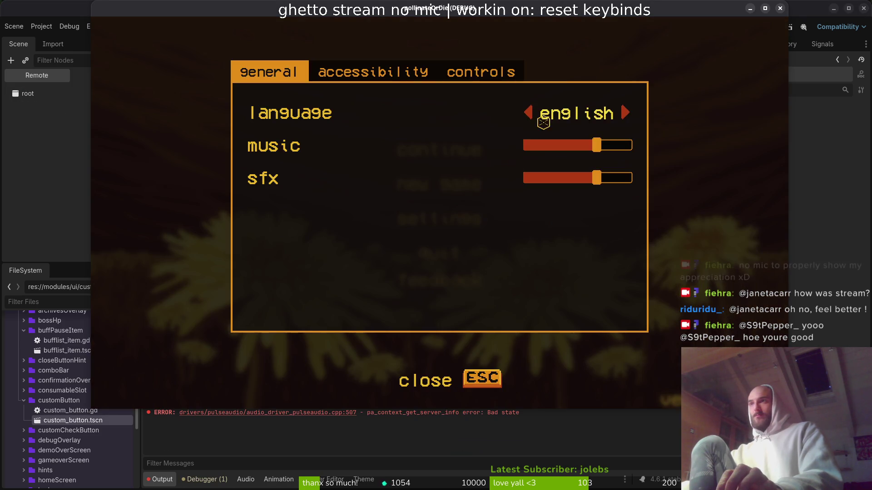
pyautogui.press('e')
pyautogui.press('e')
pyautogui.click(436, 307)
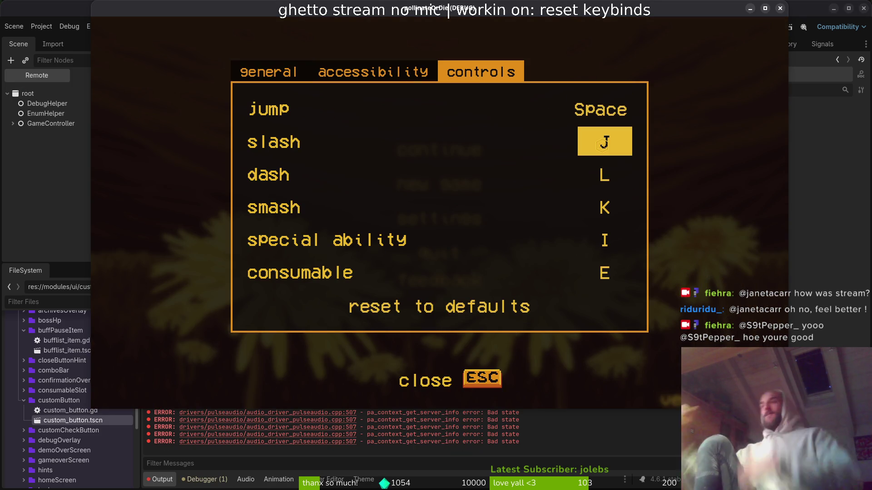
pyautogui.click(459, 376)
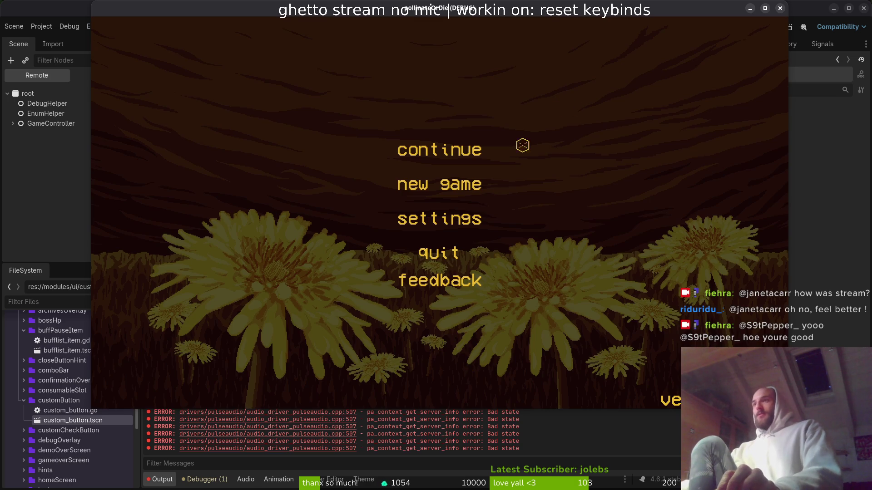
pyautogui.click(780, 8)
# Run the project again, confirm slash is back on J in controls, and close the game.
pyautogui.click(713, 27)
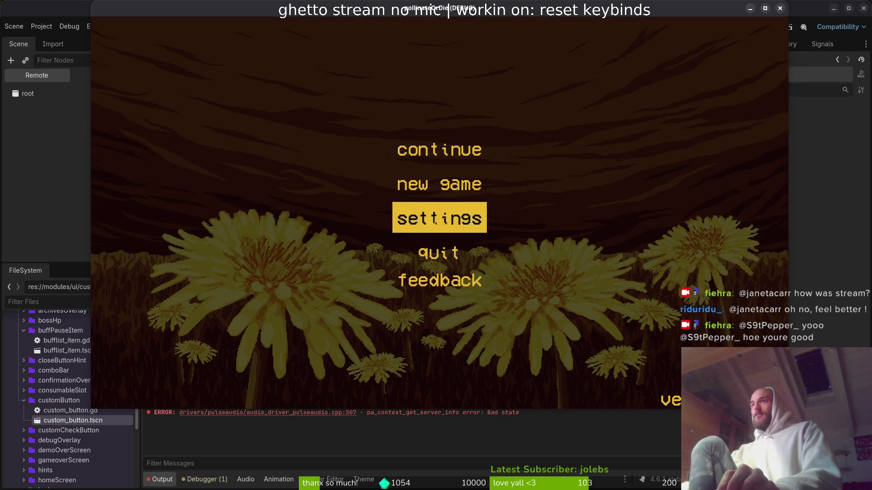
pyautogui.click(441, 218)
pyautogui.click(482, 72)
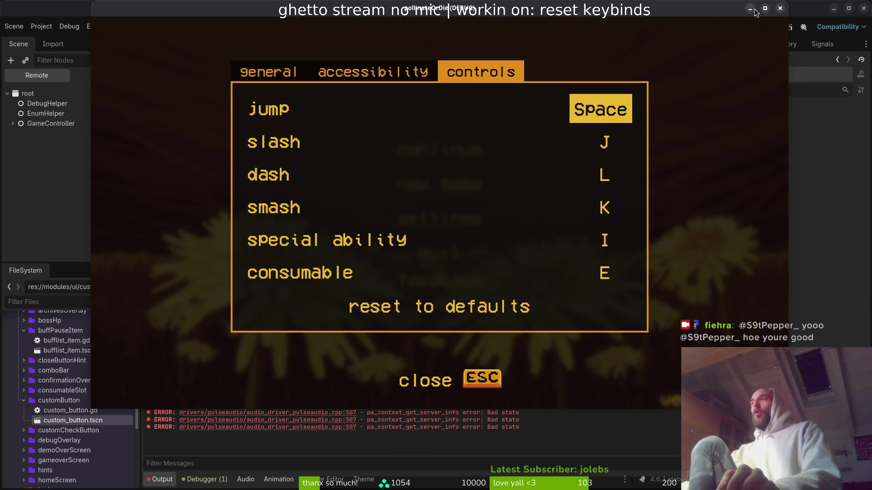
pyautogui.click(780, 8)
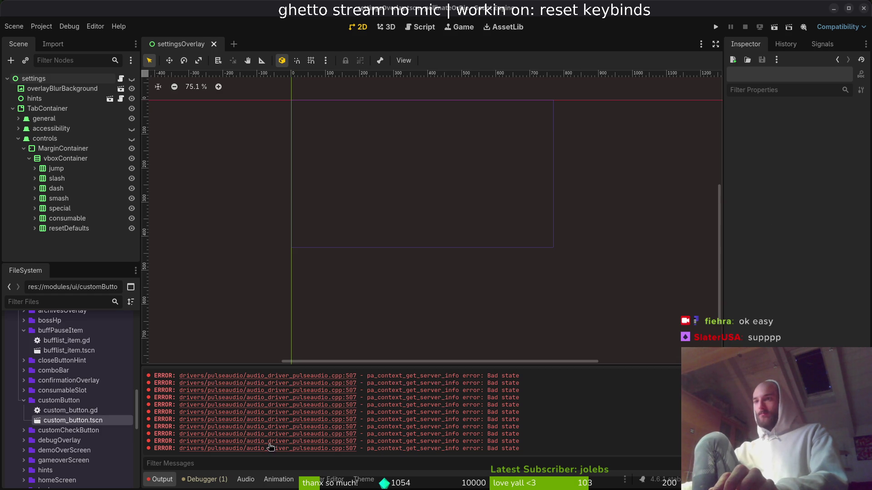
pyautogui.moveTo(540, 417); pyautogui.dragTo(130, 404)
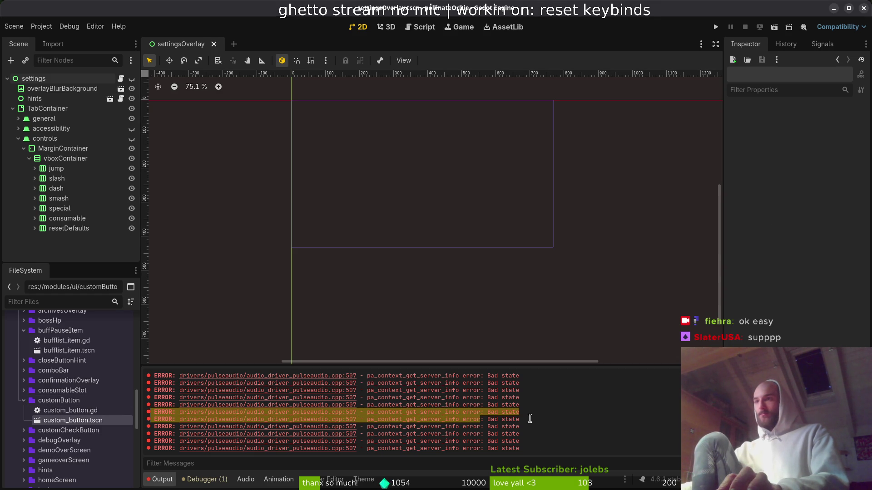
pyautogui.tripleClick(521, 404)
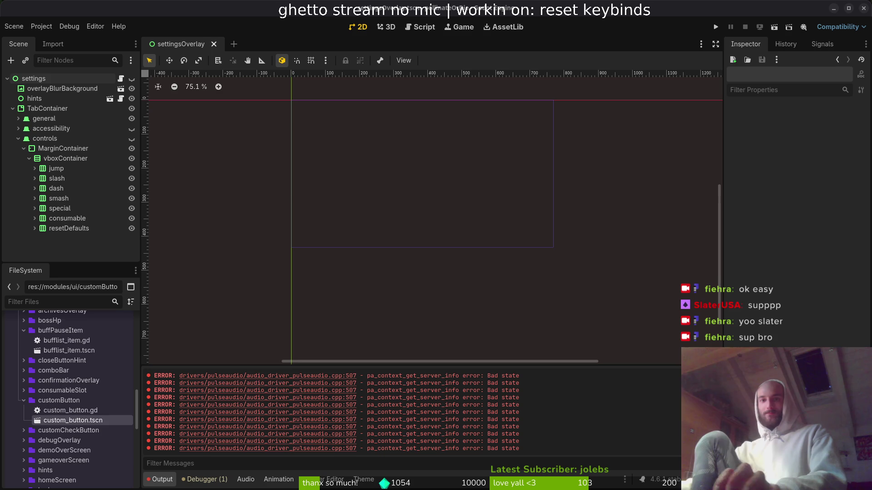
pyautogui.hotkey('alt', 'Tab')
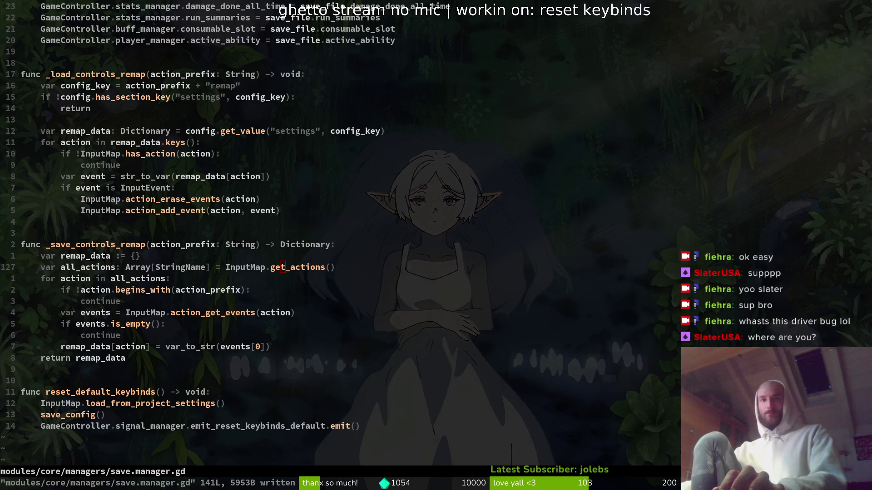
# Scroll the pulseaudio error search results down to the ArchWiki and Raspberry Pi Forums entries.
pyautogui.hotkey('alt', 'Tab')
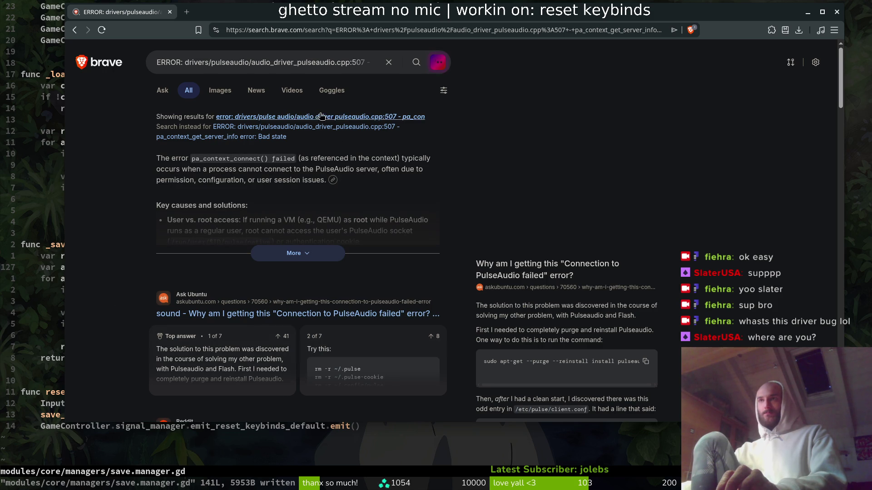
pyautogui.scroll(-5, 128, 227)
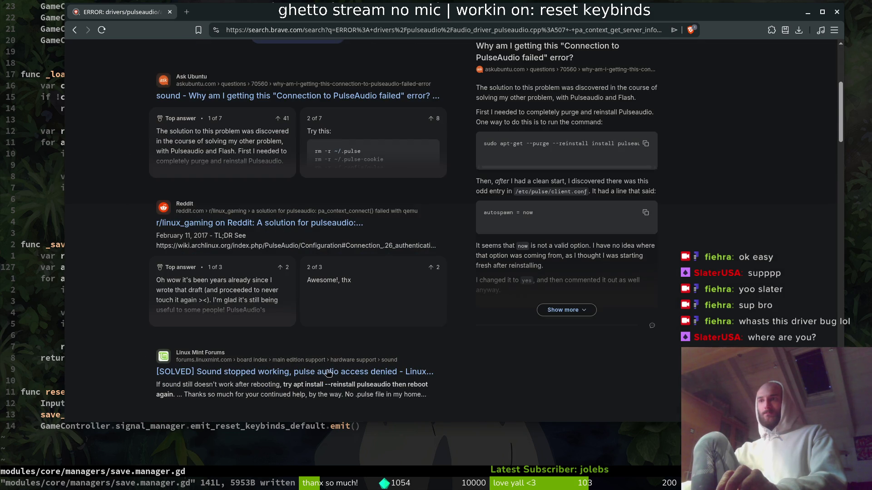
pyautogui.scroll(-6, 330, 373)
pyautogui.scroll(-1, 319, 374)
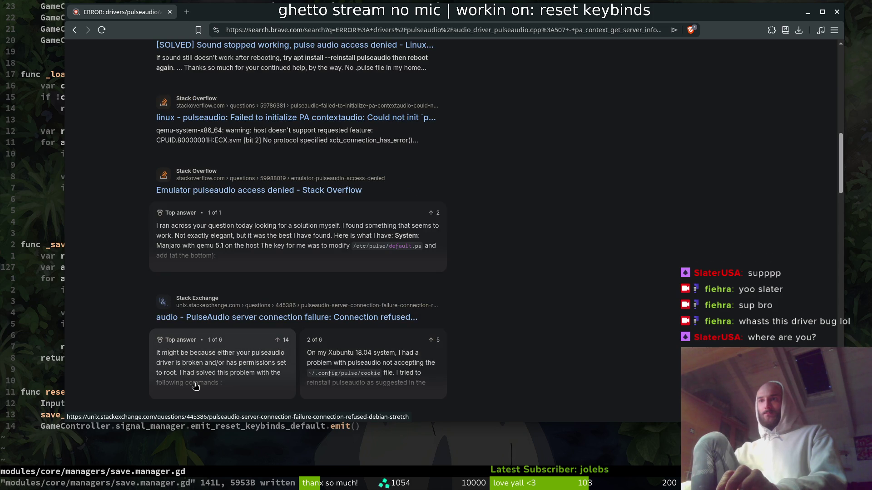
pyautogui.scroll(-3, 195, 387)
pyautogui.scroll(-2, 193, 318)
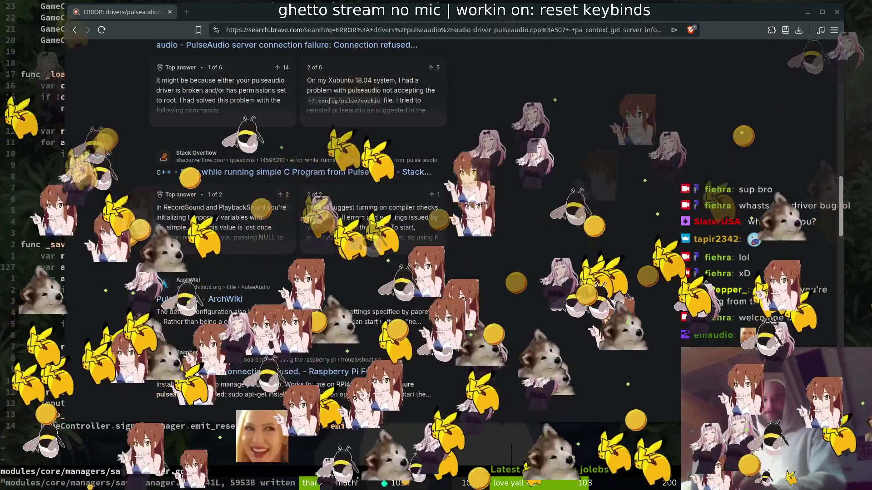
# Post 'im at familys place', the ghetto setup note, and an 'xDDD lol' reply to the no-mic comment.
pyautogui.hotkey('alt', 'Tab')
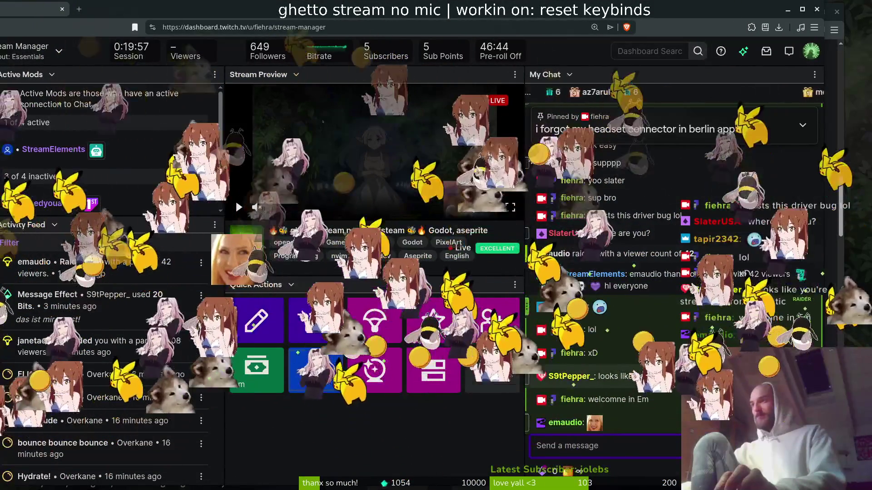
pyautogui.write('im at famil')
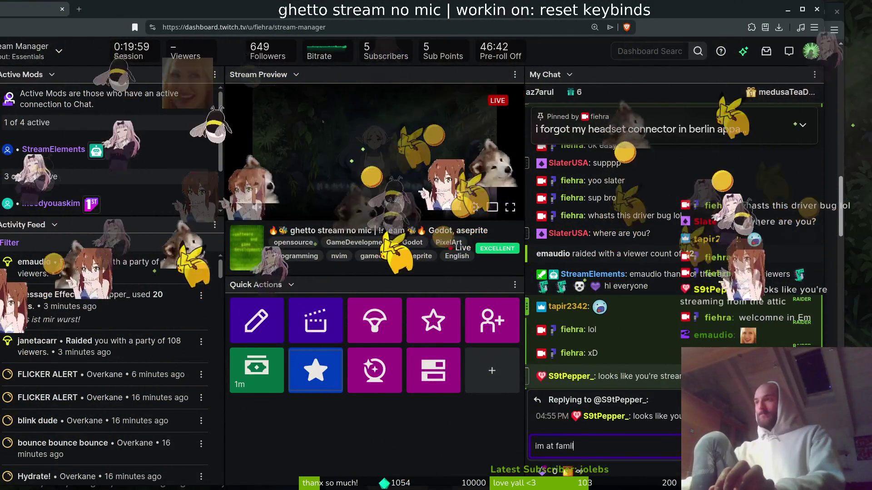
pyautogui.write('ys place')
pyautogui.press('Return')
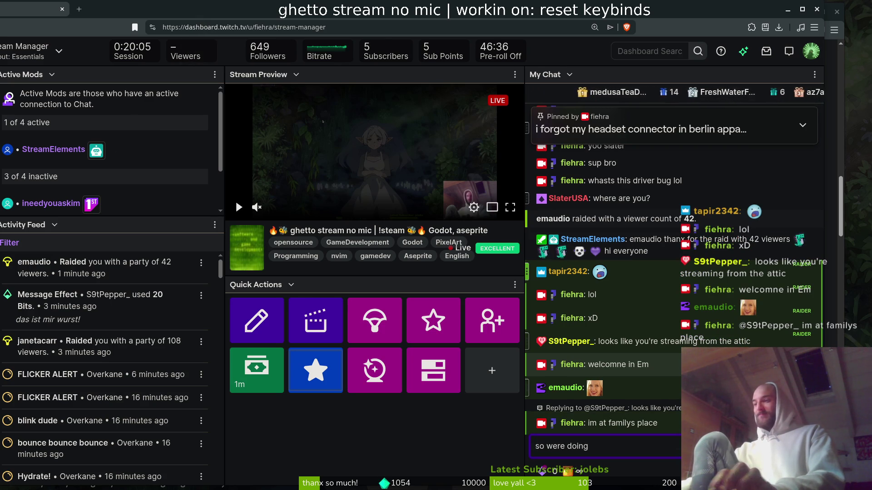
pyautogui.press('Return')
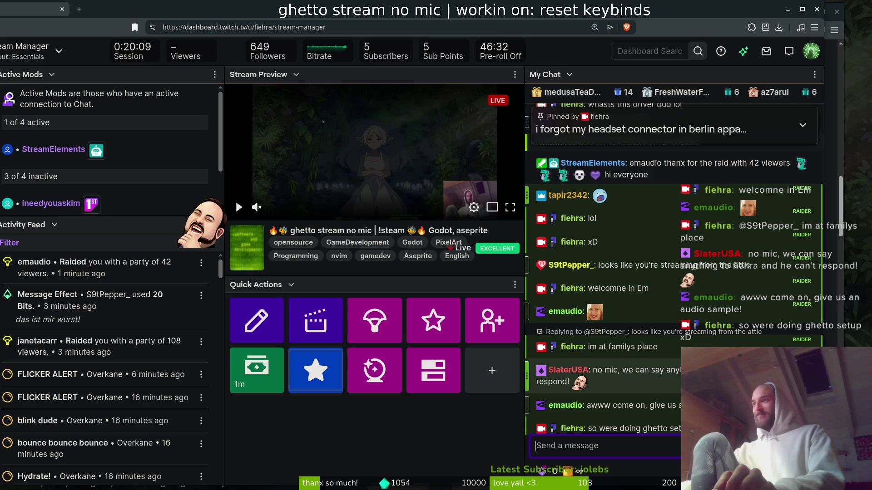
pyautogui.click(808, 360)
pyautogui.write('xDDD lol')
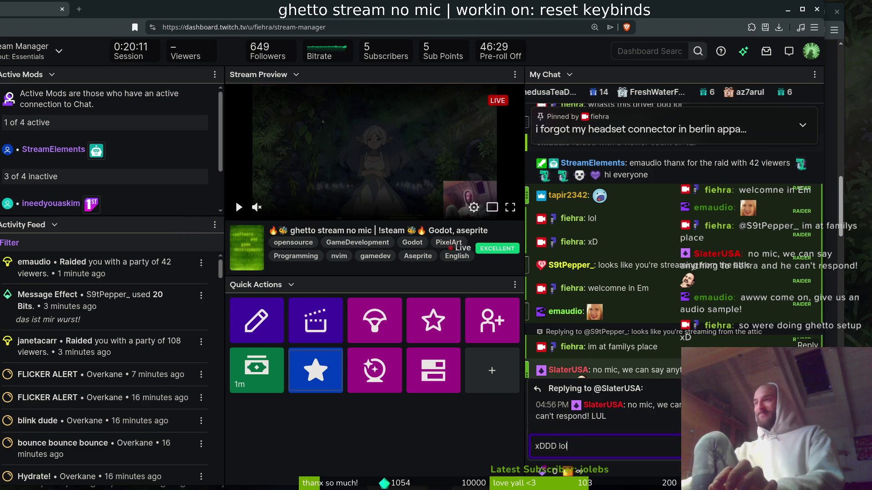
pyautogui.press('Return')
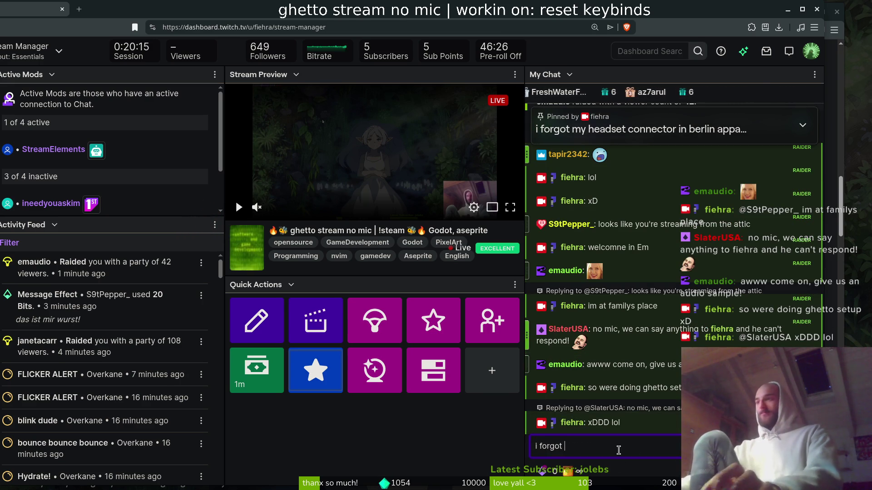
# Explain the headphone connector is in Berlin, greet a new chatter, and post 'i guess today chatting stream xDDD'.
pyautogui.write('my headphone')
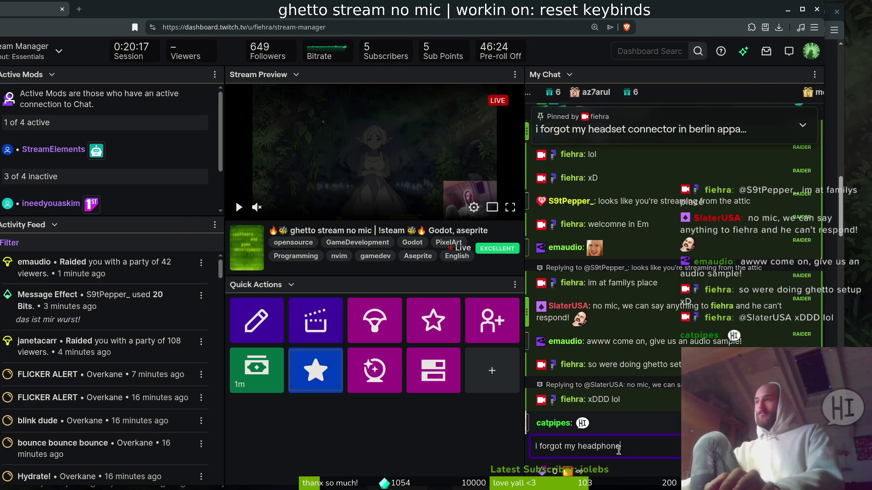
pyautogui.write(' connector in be')
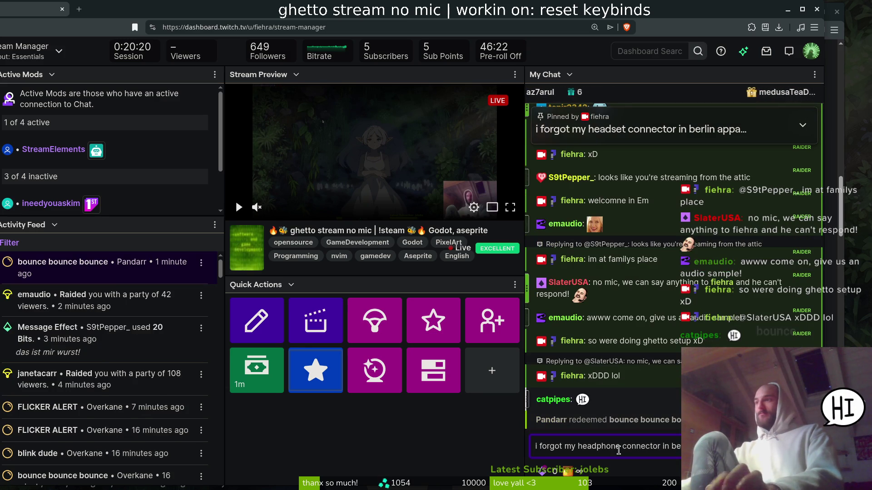
pyautogui.write('rlin i think')
pyautogui.press('Return')
pyautogui.write('yoo catpipes')
pyautogui.press('Return')
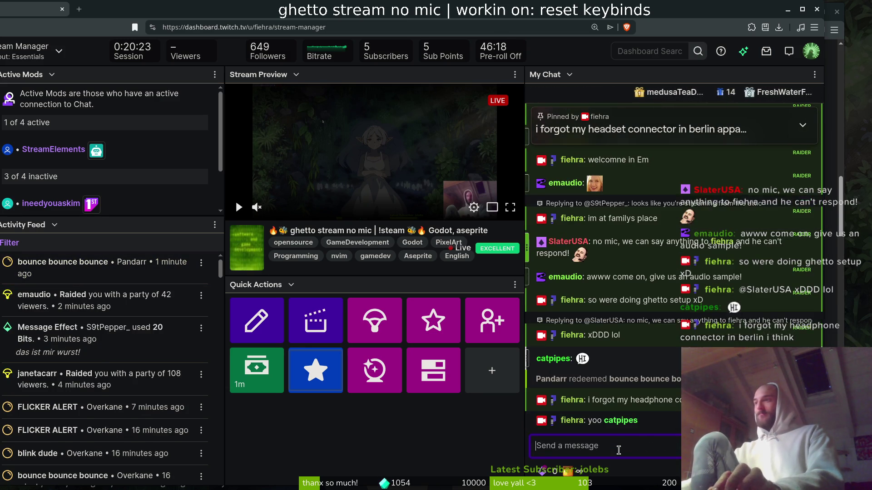
pyautogui.write('i guess today chatting stream ')
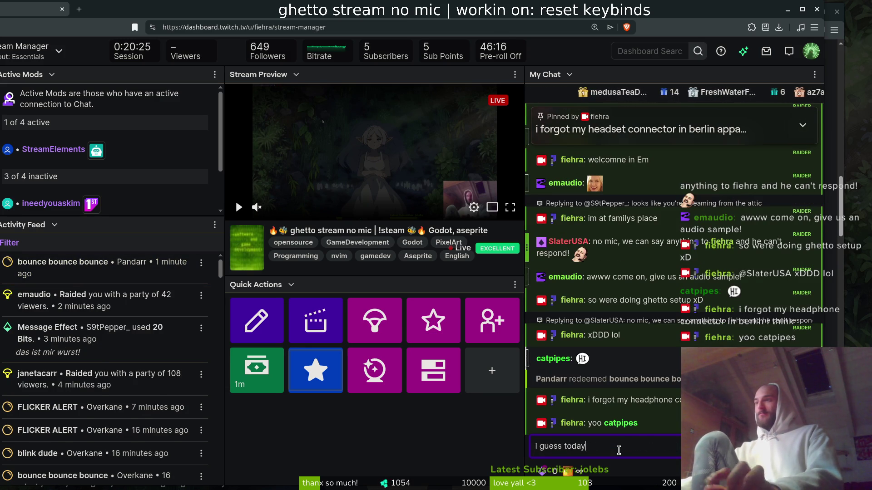
pyautogui.write('xDDD')
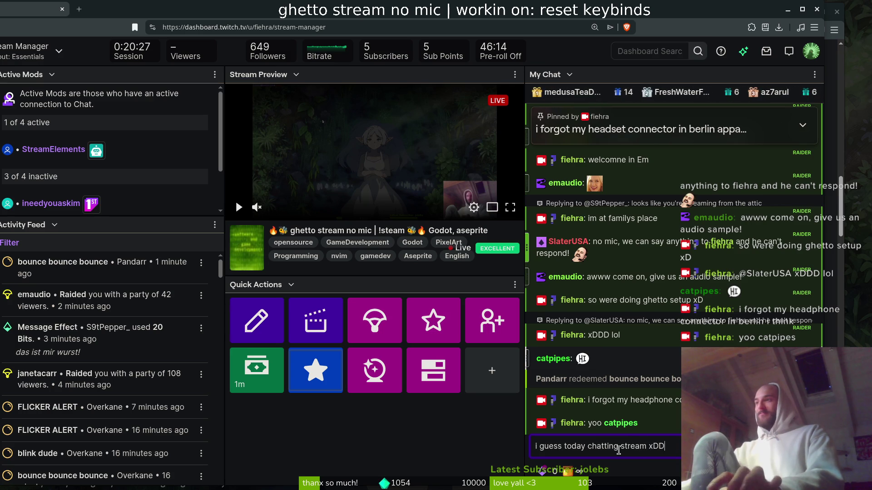
pyautogui.press('Return')
pyautogui.press('super+1')
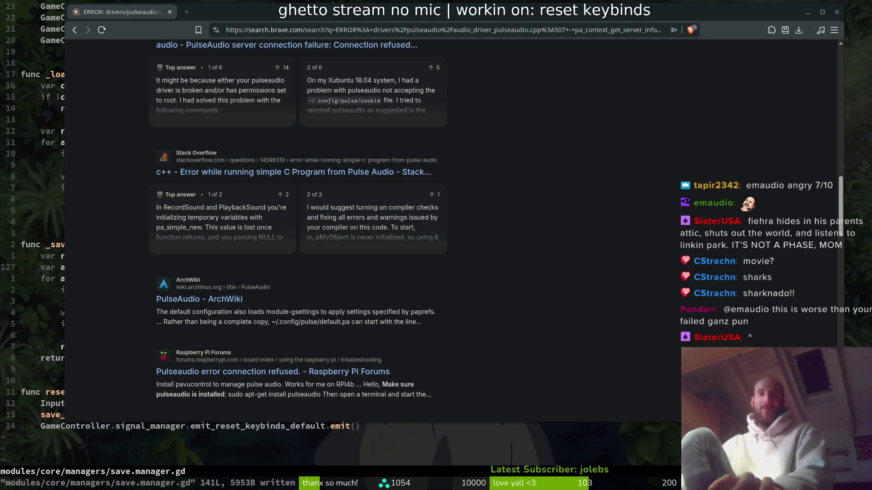
# Open the Twitch stream-manager dashboard URL in a new browser tab.
pyautogui.hotkey('ctrl', 't')
pyautogui.write('dashboard.twitch.tv/fiehra/stream-manager')
pyautogui.press('Return')
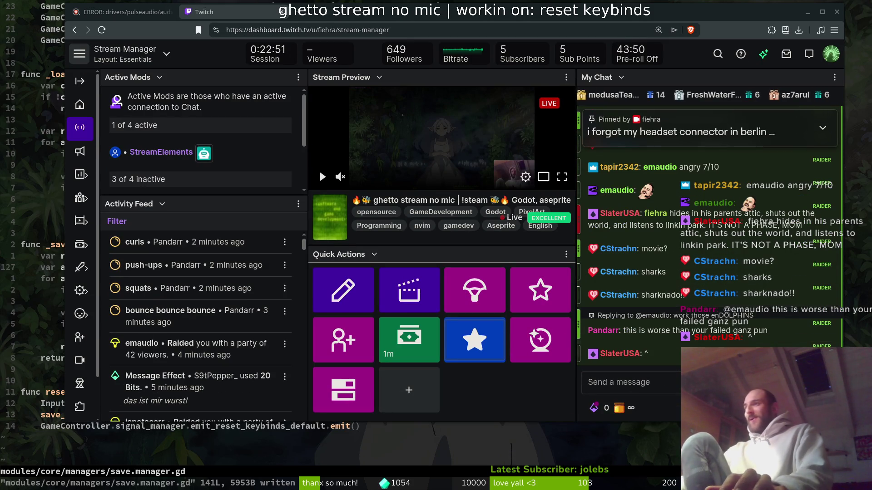
# Send 'dolphin curls xD' and a message saying typing took longer than underestimated.
pyautogui.click(680, 390)
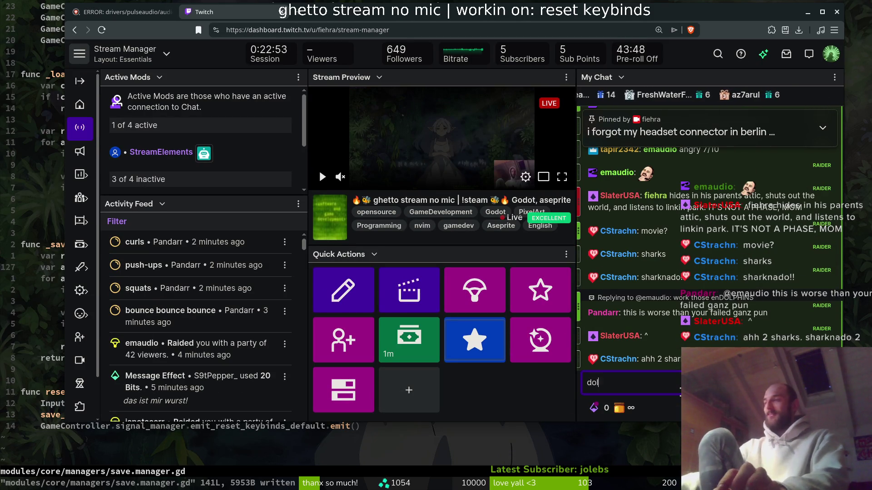
pyautogui.write('dolphin curls xD')
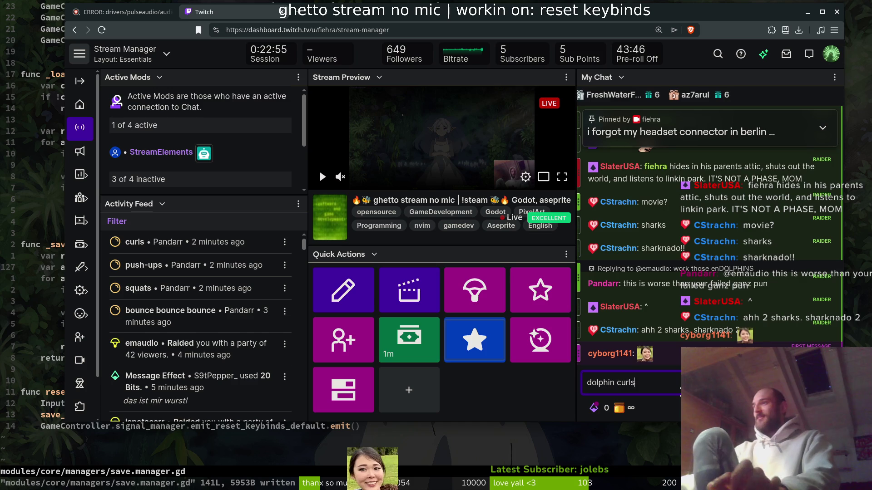
pyautogui.press('Return')
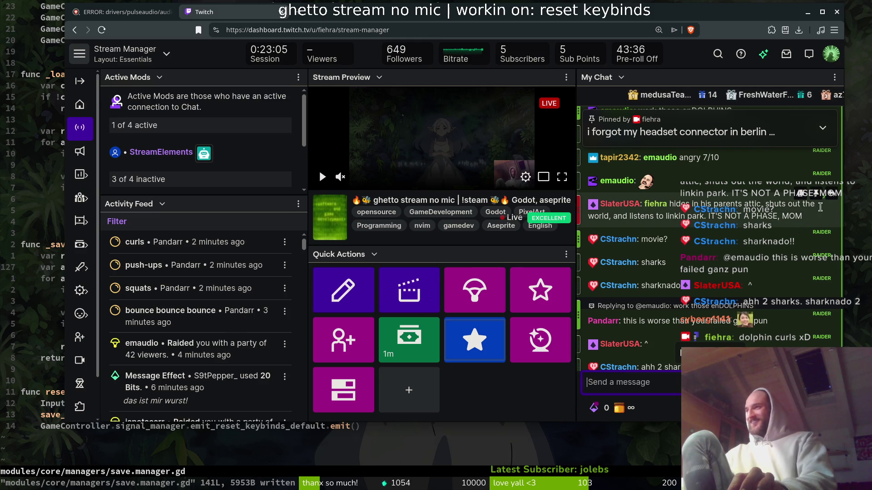
pyautogui.click(826, 194)
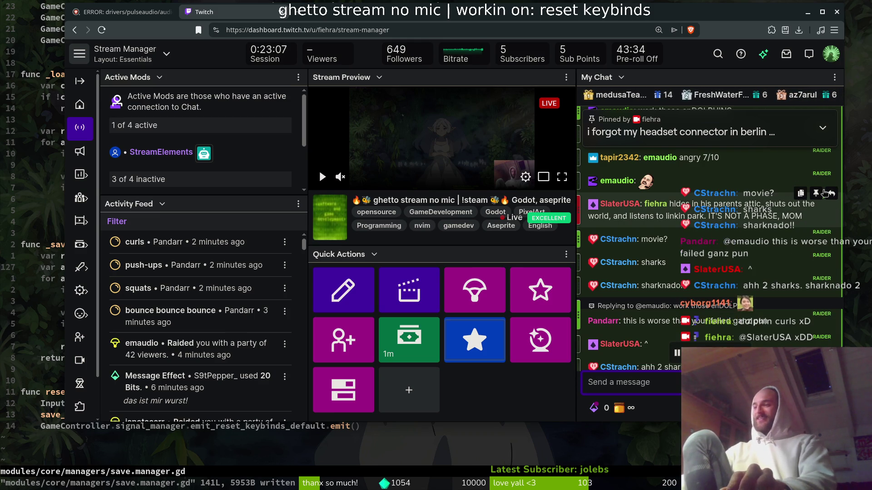
pyautogui.write('ok i underestm')
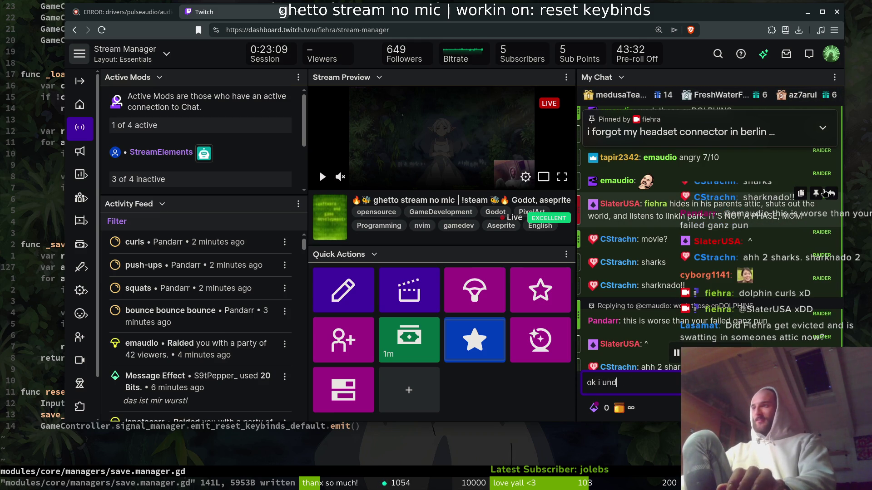
pyautogui.press('BackSpace')
pyautogui.write('imated how')
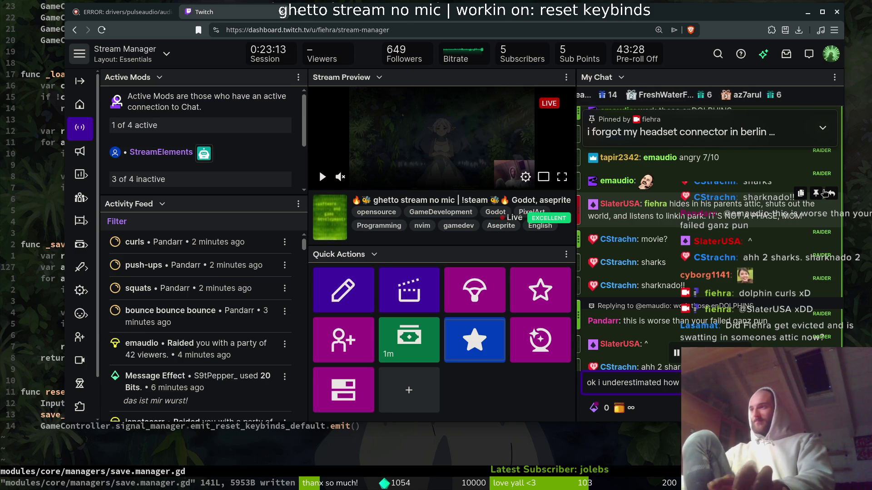
pyautogui.press('Return')
# Post about time to lock in and increase typing speed, greet a viewer, and say 'check pinned'.
pyautogui.write('time to lu')
pyautogui.press('BackSpace')
pyautogui.write('ock in and increa')
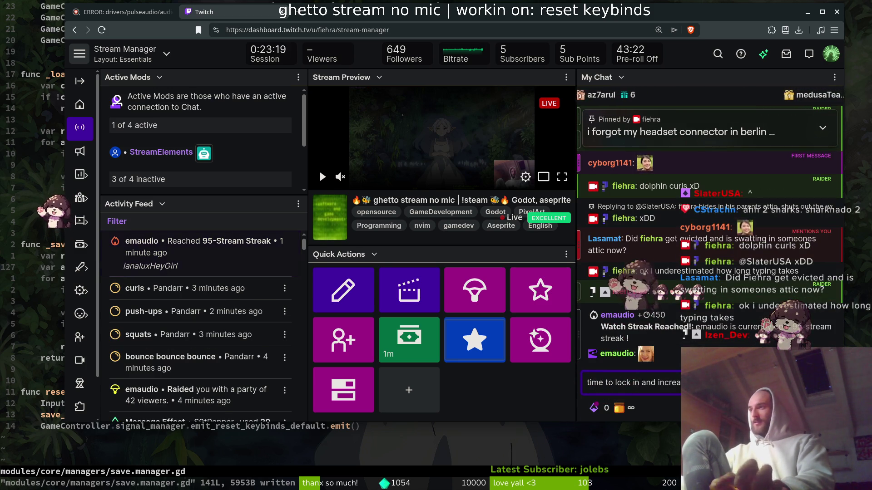
pyautogui.press('Return')
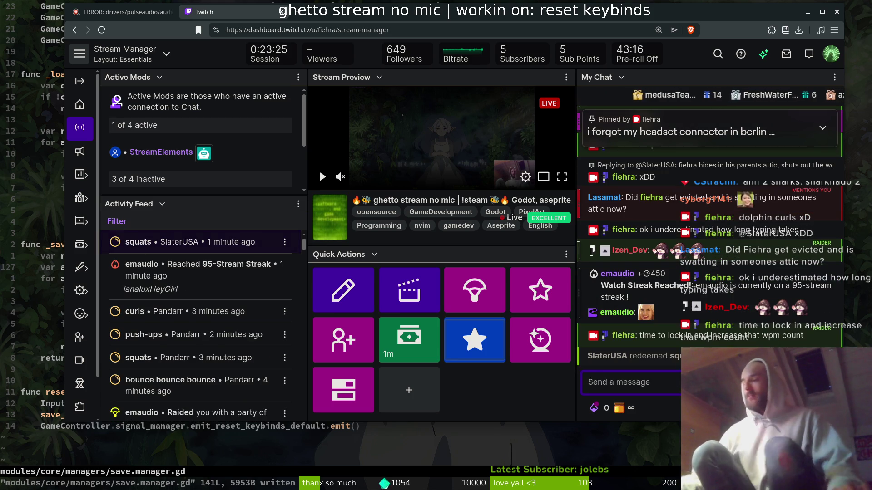
pyautogui.write('yo izen')
pyautogui.press('Return')
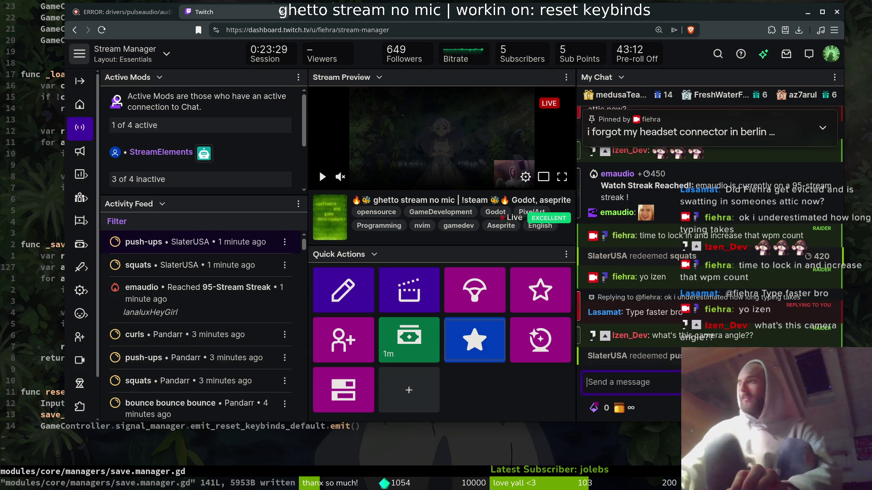
pyautogui.write('check pl')
pyautogui.write('inned')
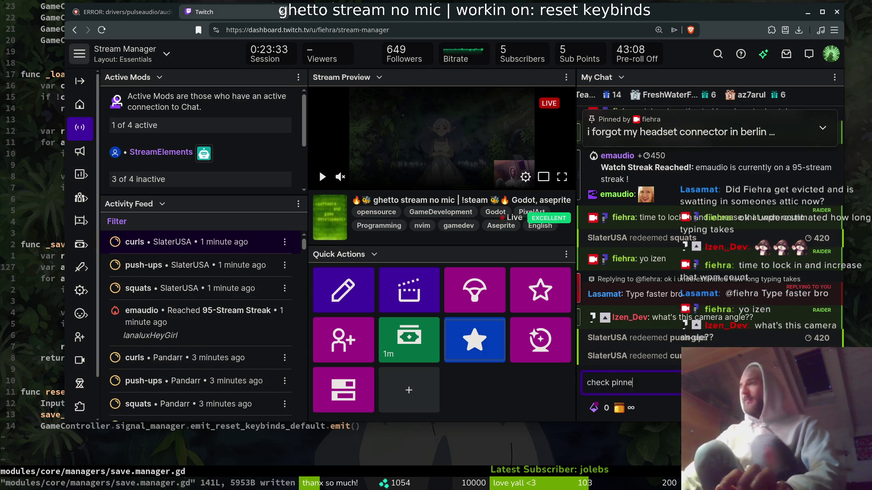
pyautogui.press('Return')
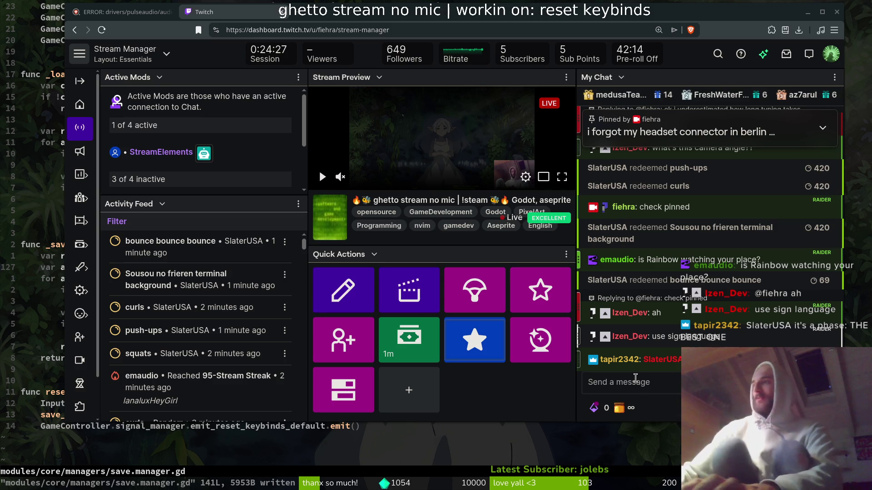
# Send 'yes rainbos is wathcing my place lol' to chat and bring Neovim forward.
pyautogui.write('yes rainbos iw')
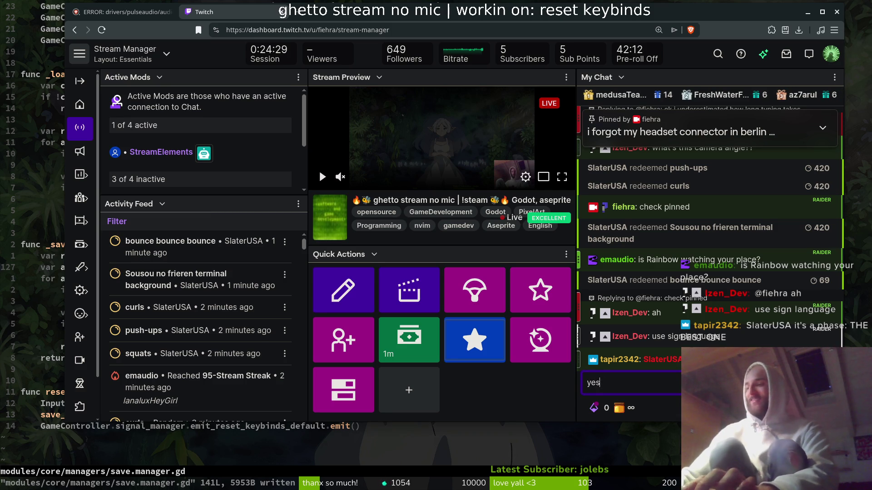
pyautogui.press('BackSpace')
pyautogui.write('s wathcing m')
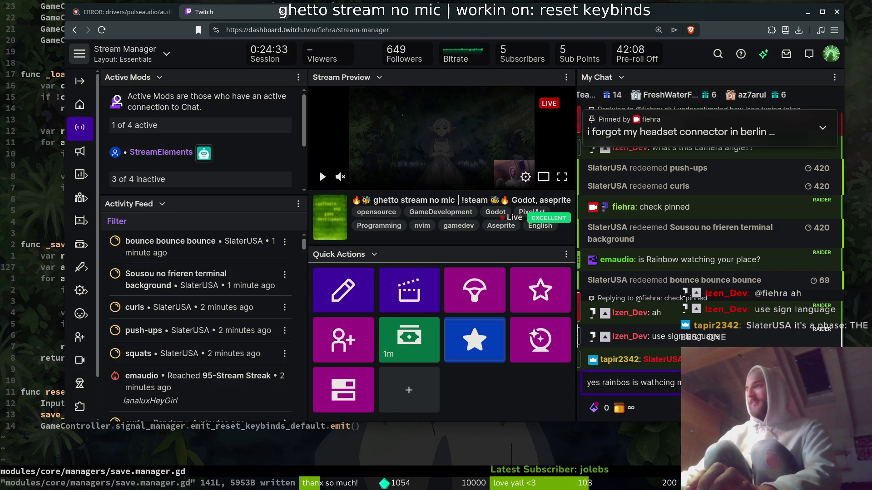
pyautogui.press('Return')
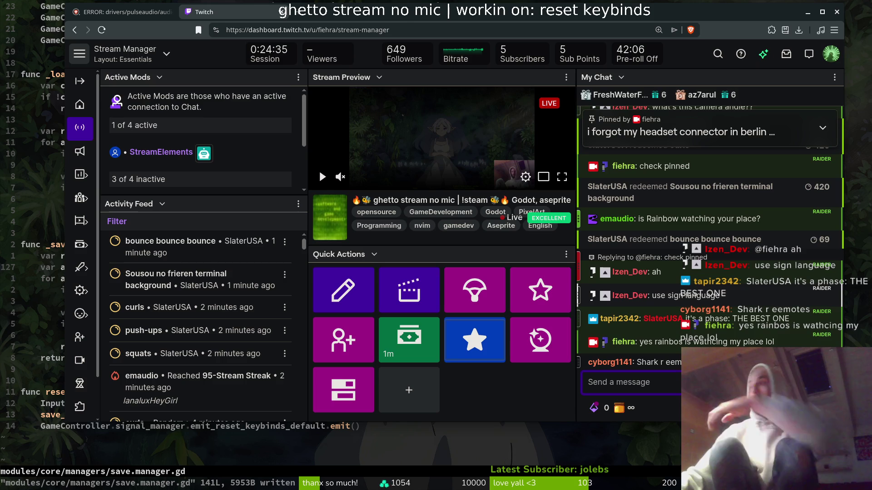
pyautogui.click(401, 438)
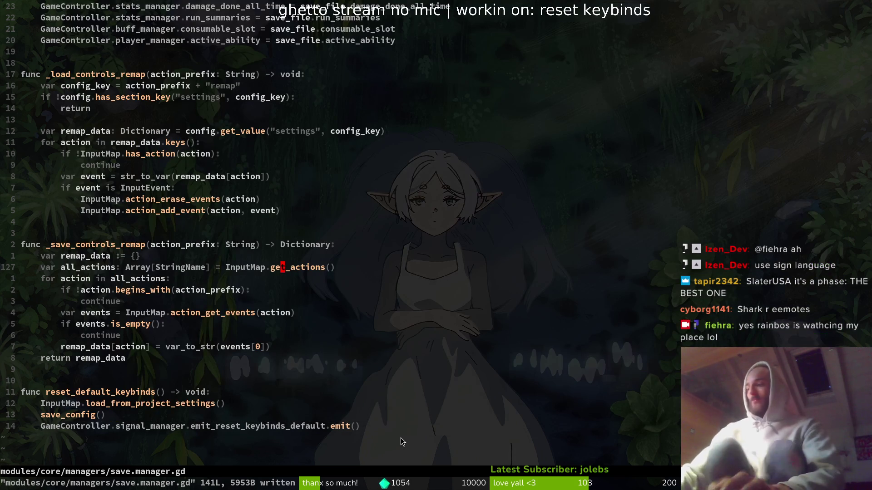
# Quit Vim, run rando once and return to the home directory.
pyautogui.write(':q')
pyautogui.press('Return')
pyautogui.write('rando')
pyautogui.press('Return')
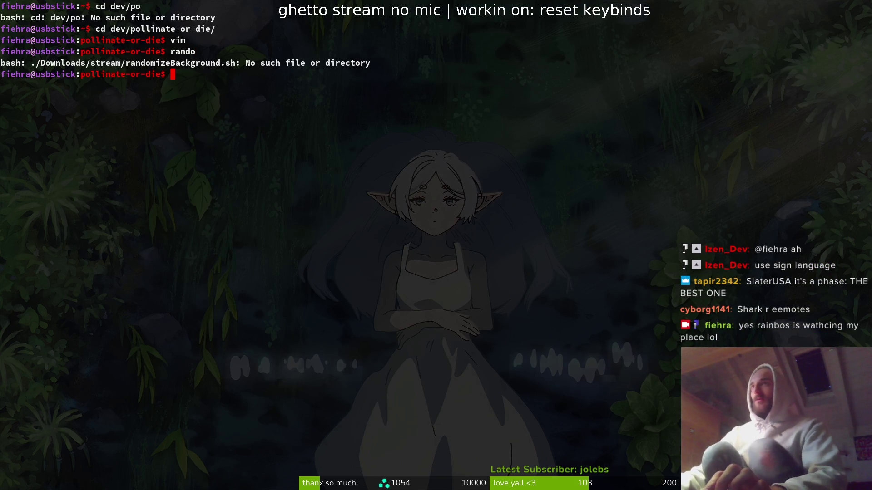
pyautogui.write('cd')
pyautogui.press('Return')
# Rerun rando repeatedly to cycle Terminator backgrounds, ending on icefrieren.jpg.
pyautogui.write('rahnd')
pyautogui.press('BackSpace')
pyautogui.press('BackSpace')
pyautogui.press('BackSpace')
pyautogui.write('ndo')
pyautogui.press('Return')
pyautogui.press('Up')
pyautogui.press('Return')
pyautogui.press('Up')
pyautogui.press('Return')
pyautogui.press('Up')
pyautogui.press('Return')
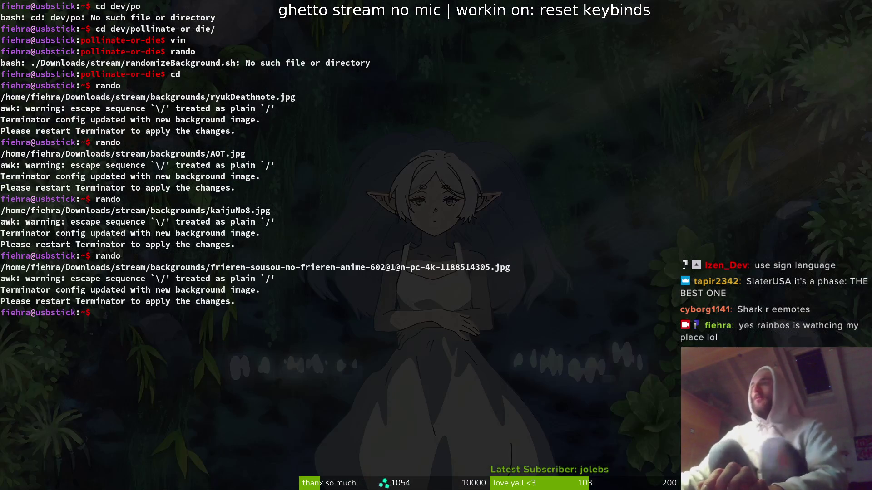
pyautogui.press('Up')
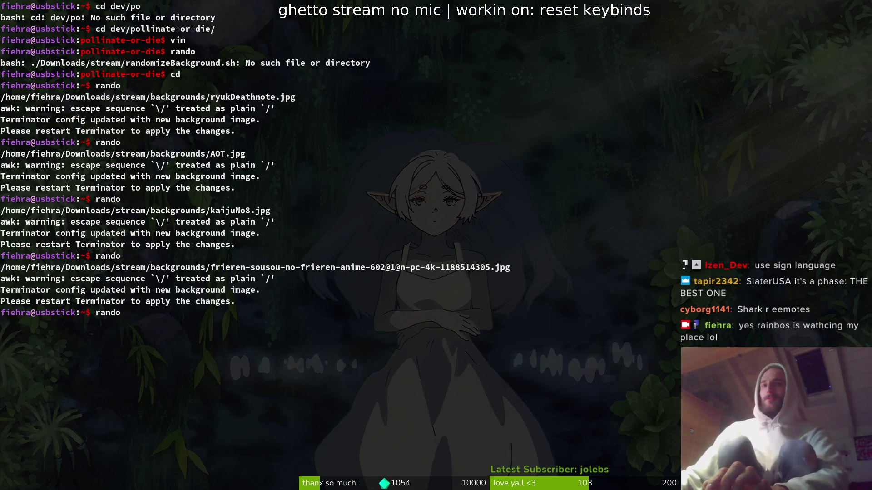
pyautogui.press('Return')
pyautogui.press('Up')
pyautogui.press('Return')
pyautogui.press('Up')
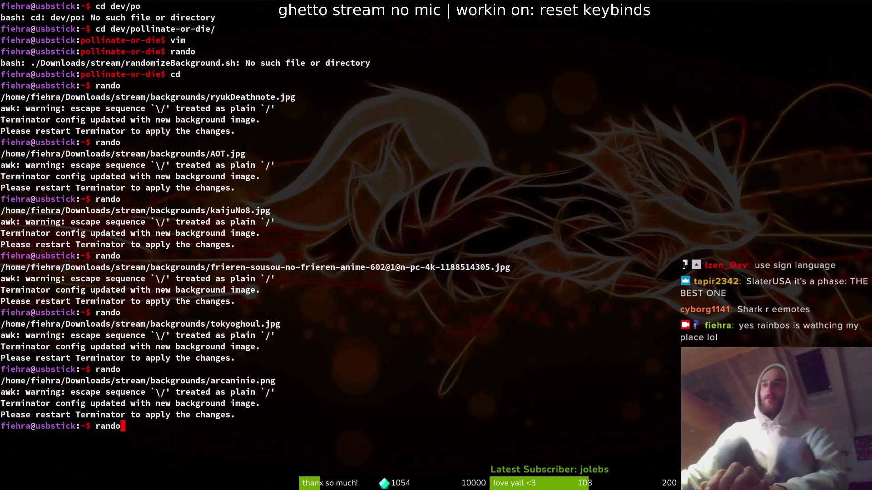
pyautogui.press('Return')
pyautogui.press('Up')
pyautogui.press('Return')
# Clear the terminal and bring the stream dashboard back to front.
pyautogui.write('clear')
pyautogui.press('Return')
pyautogui.hotkey('alt', 'Tab')
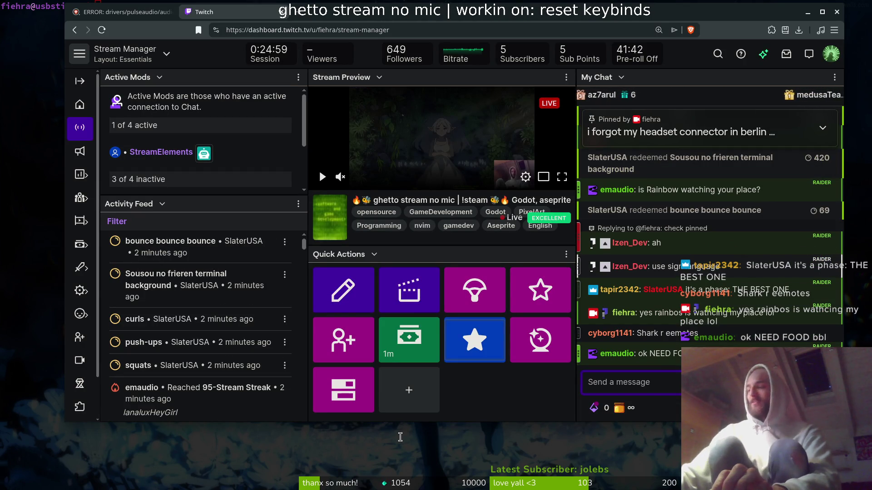
# Send 'go get that food' in the stream chat.
pyautogui.write('go get that do')
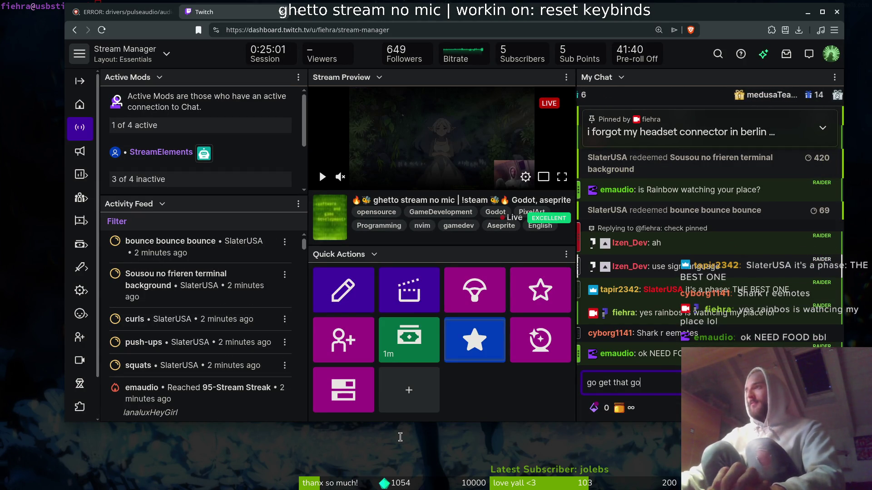
pyautogui.press('BackSpace')
pyautogui.press('BackSpace')
pyautogui.write('food')
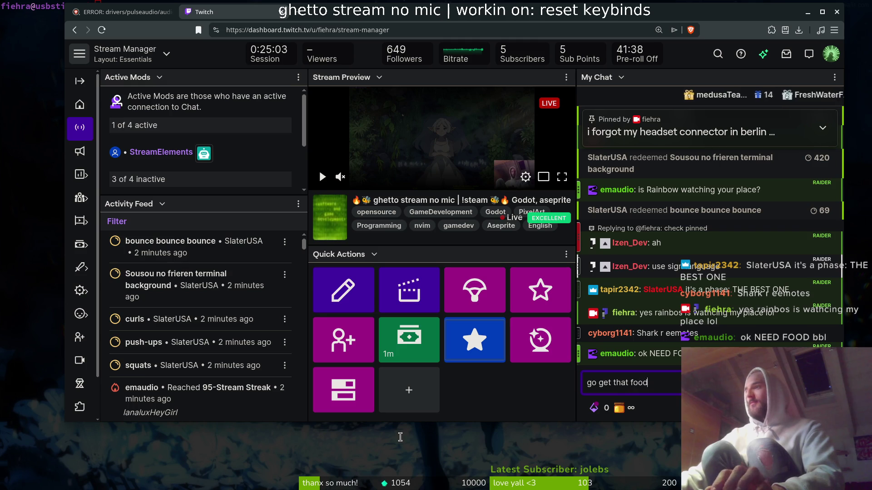
pyautogui.press('Return')
# Reply to the viewer's eviction question with 'ya im at familys till thursday'.
pyautogui.scroll(5, 708, 276)
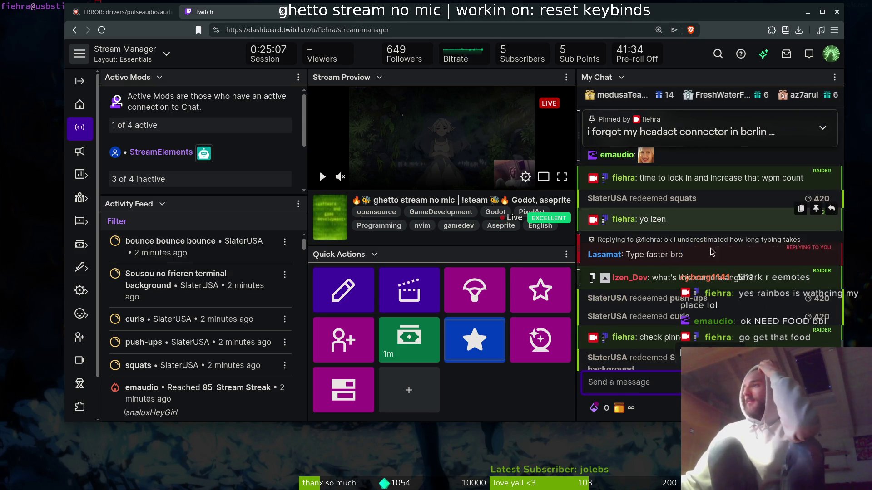
pyautogui.scroll(3, 705, 268)
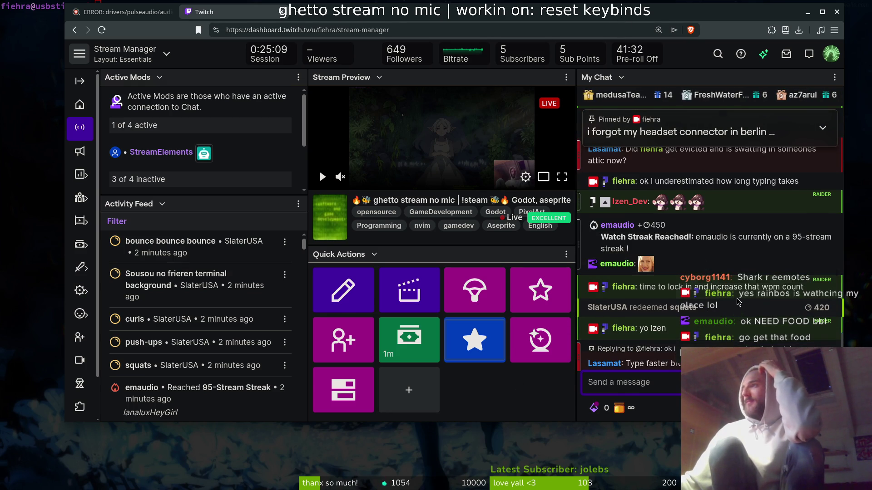
pyautogui.scroll(2, 737, 296)
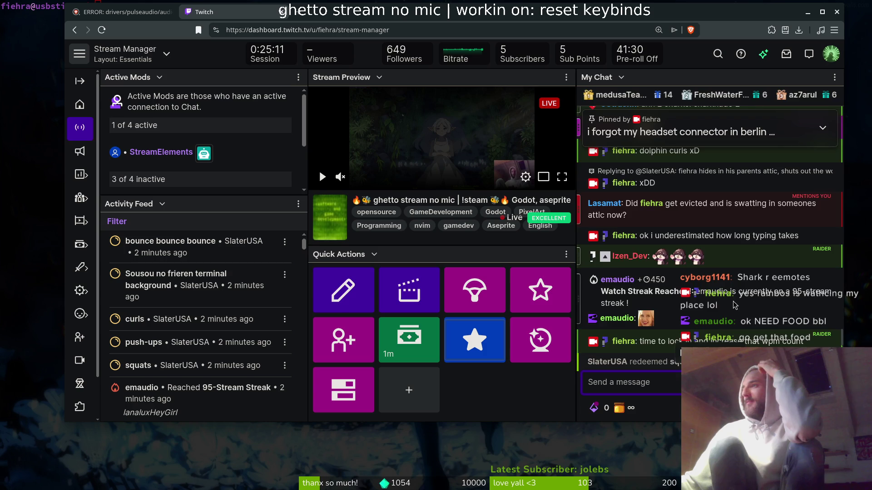
pyautogui.scroll(2, 736, 305)
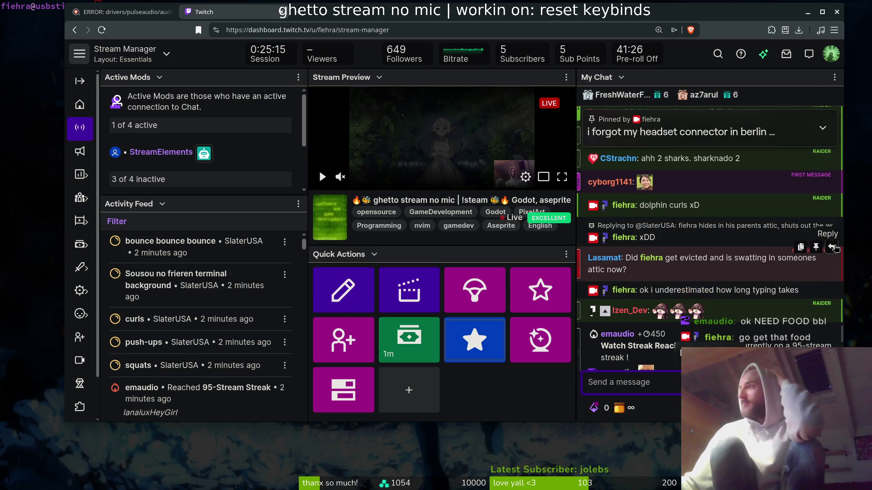
pyautogui.click(832, 247)
pyautogui.write('ya im ')
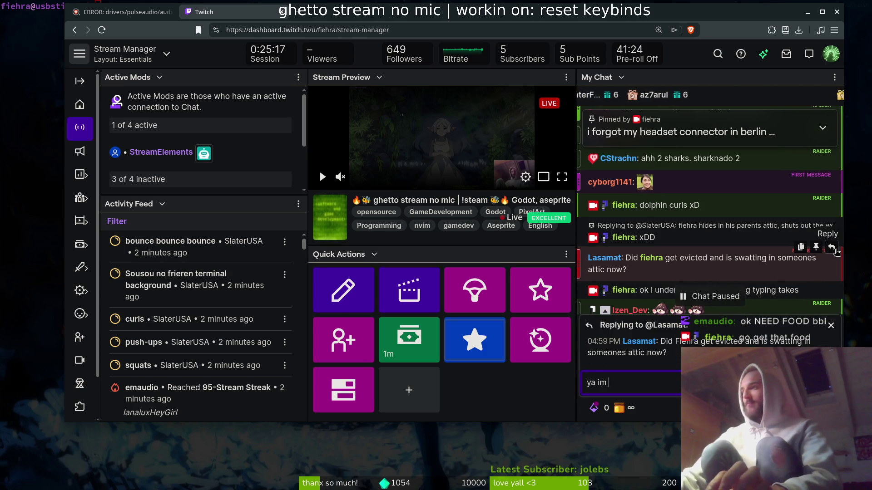
pyautogui.write('at familys thill')
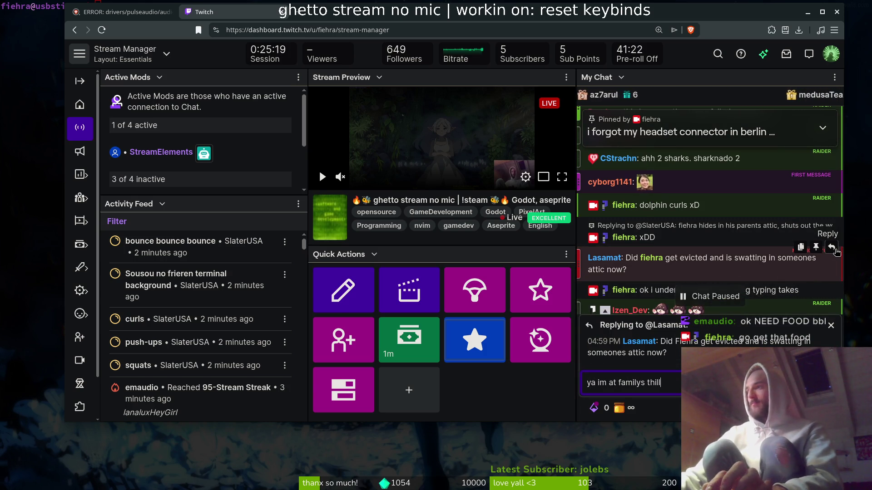
pyautogui.press('BackSpace')
pyautogui.press('BackSpace')
pyautogui.press('BackSpace')
pyautogui.press('BackSpace')
pyautogui.write('ill thur')
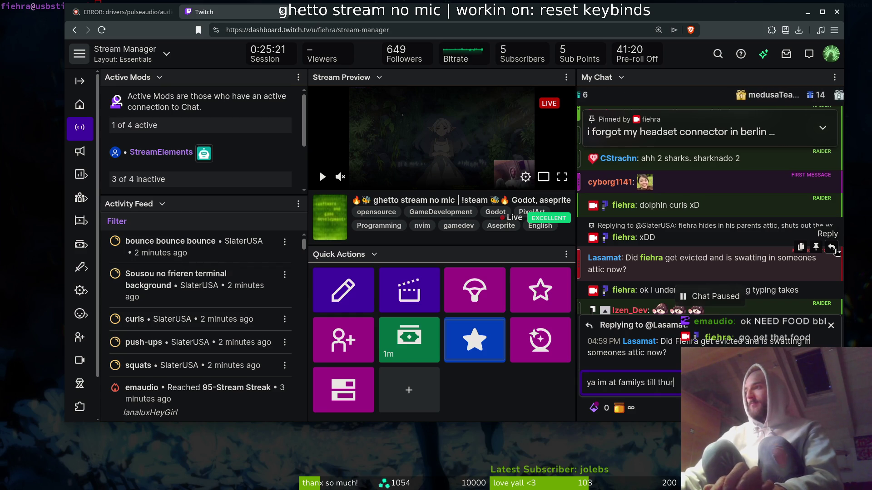
pyautogui.write('sday')
pyautogui.press('Return')
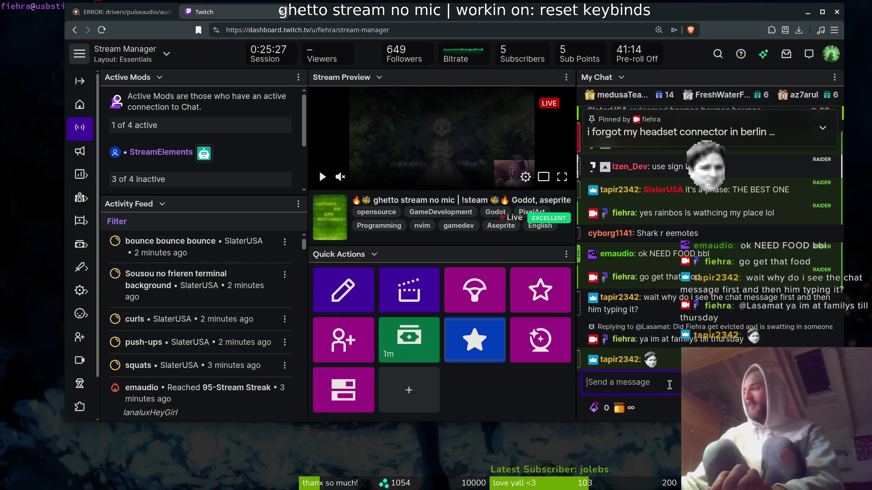
# Send 'lol' and 'xD', then hide the dashboard and focus the terminal.
pyautogui.write('lol')
pyautogui.press('Return')
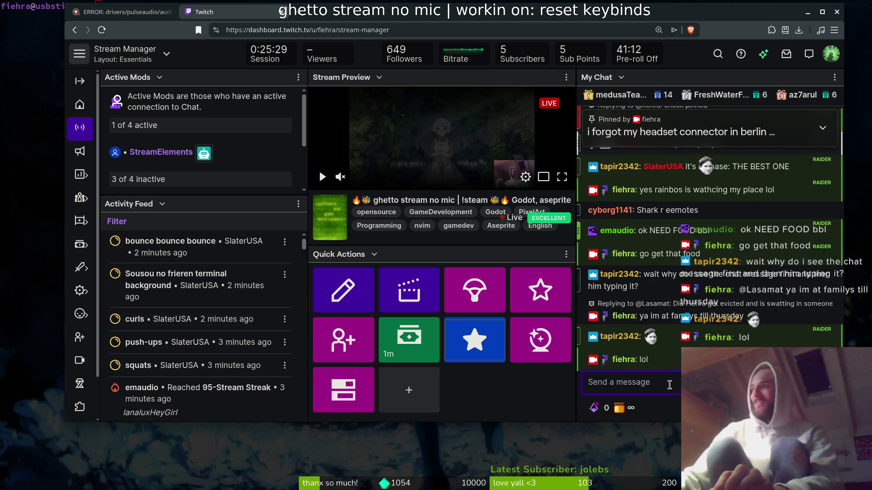
pyautogui.write('xD')
pyautogui.press('Return')
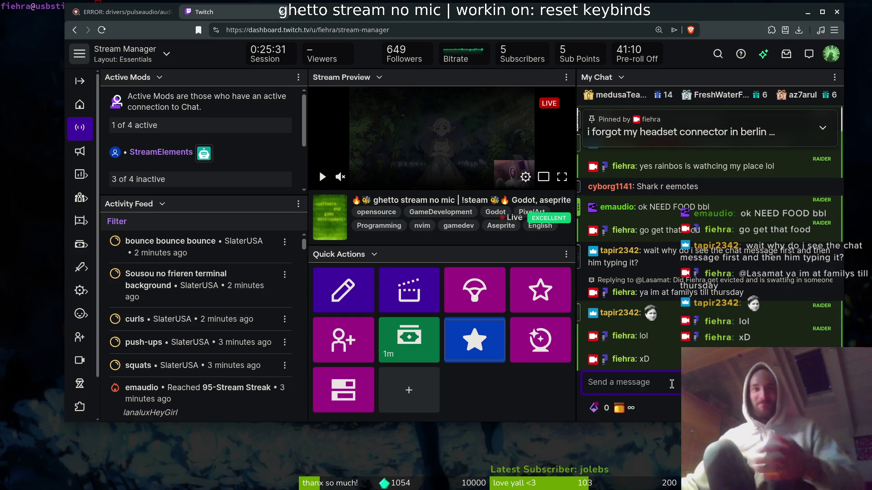
pyautogui.press('super+1')
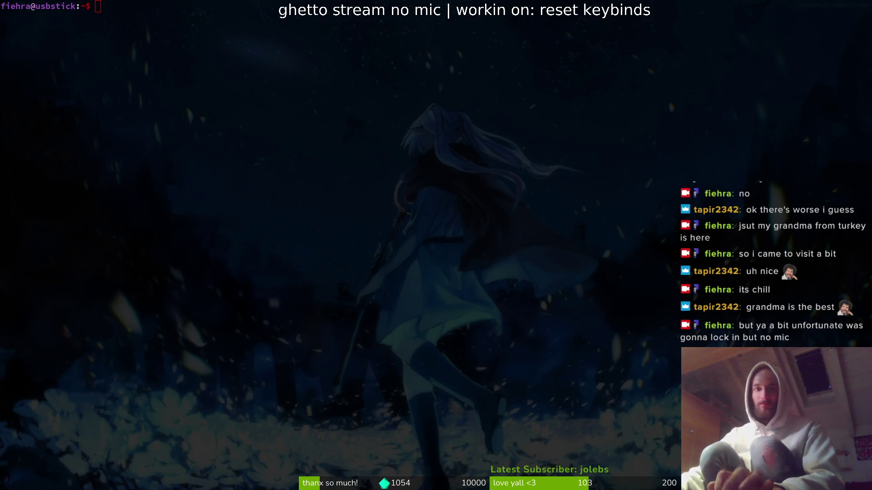
pyautogui.click(577, 300)
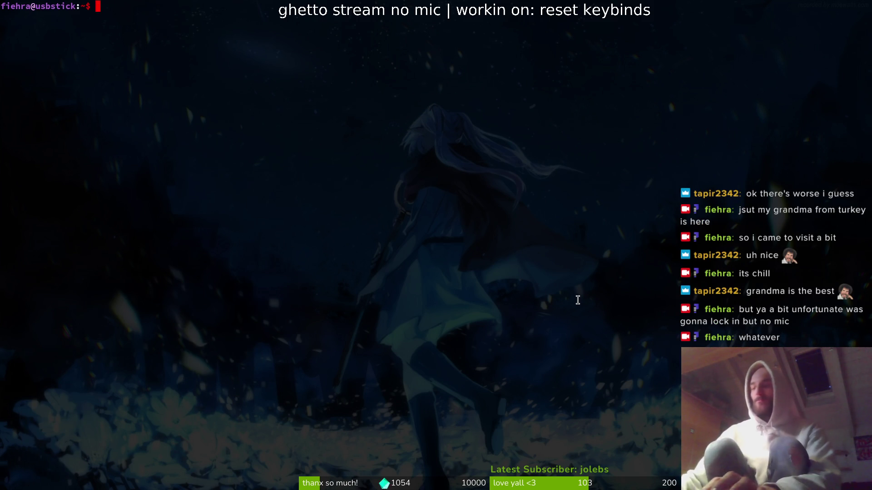
# Change into the dev/pollinate-or-die project folder.
pyautogui.write('cd e')
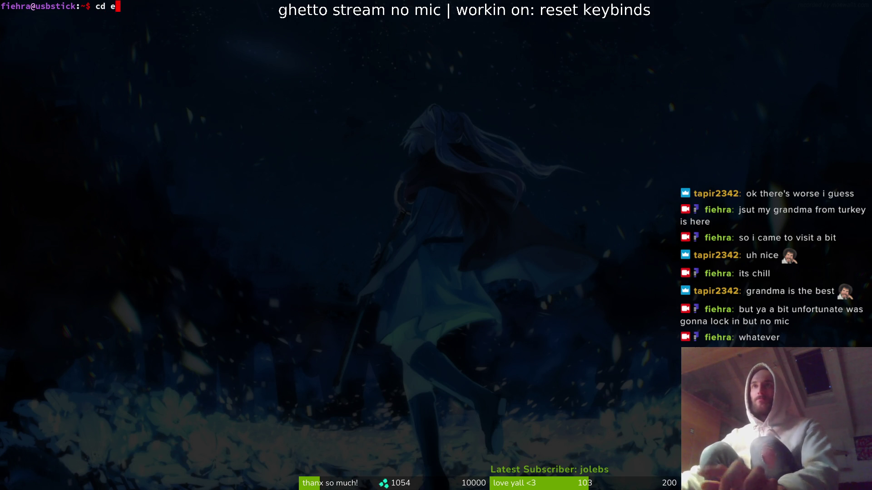
pyautogui.press('BackSpace')
pyautogui.write('dev/pollinate-or-die/')
pyautogui.press('Tab')
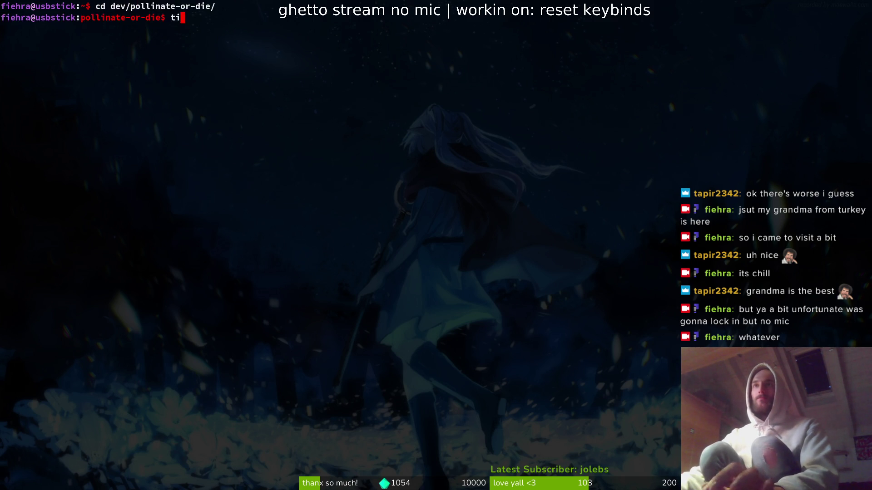
# Review diffs in lg, stage the docs and translation files, and commit 'fixed translations'.
pyautogui.press('Return')
pyautogui.write('lg')
pyautogui.press('Return')
pyautogui.press('Down')
pyautogui.press('Down')
pyautogui.press('Up')
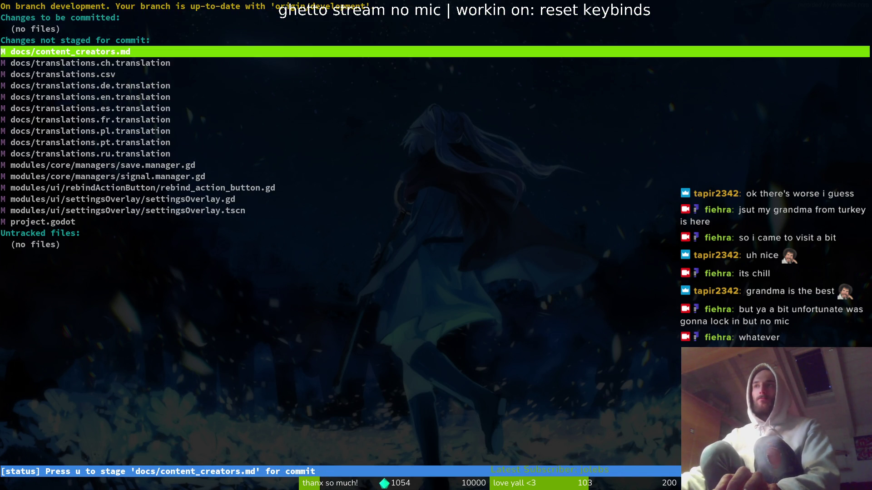
pyautogui.press('Down')
pyautogui.press('Down')
pyautogui.press('Down')
pyautogui.press('Return')
pyautogui.press('Up')
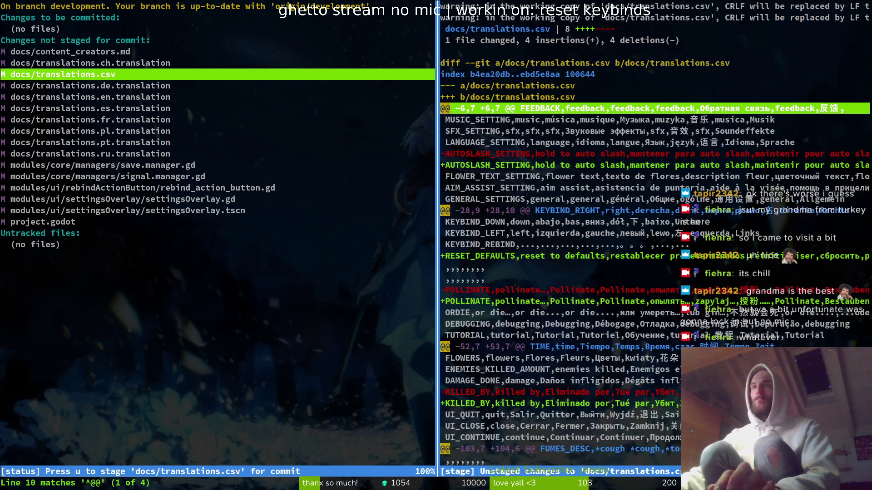
pyautogui.press('q')
pyautogui.press('Up')
pyautogui.press('Up')
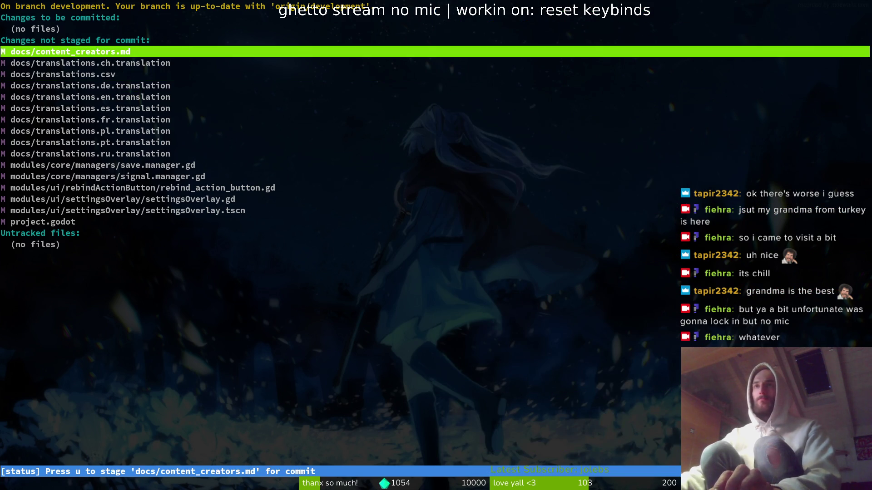
pyautogui.press('u')
pyautogui.press('u')
pyautogui.press('u')
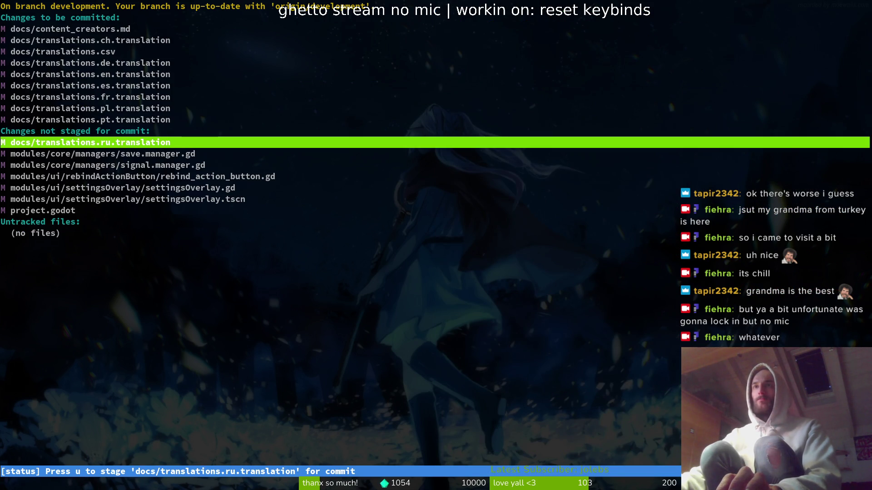
pyautogui.press('u')
pyautogui.press('Down')
pyautogui.press('Down')
pyautogui.press('Down')
pyautogui.press('Return')
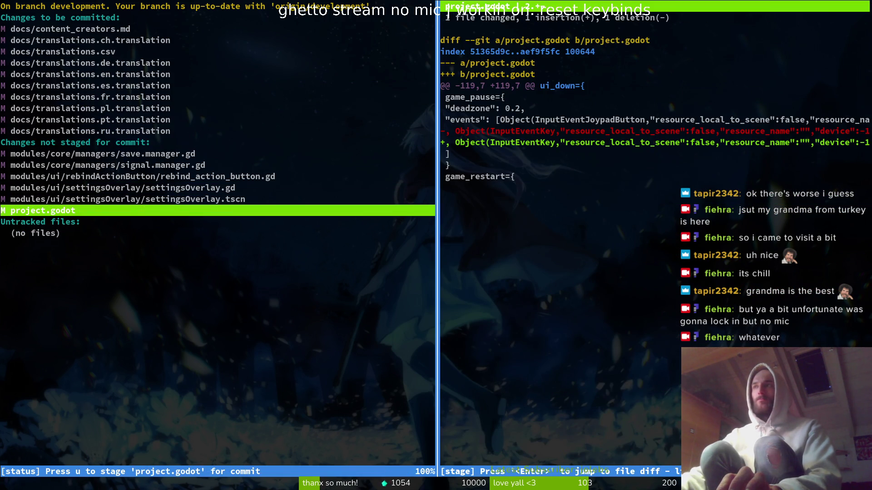
pyautogui.press('q')
pyautogui.press('q')
pyautogui.write('git commit -m "')
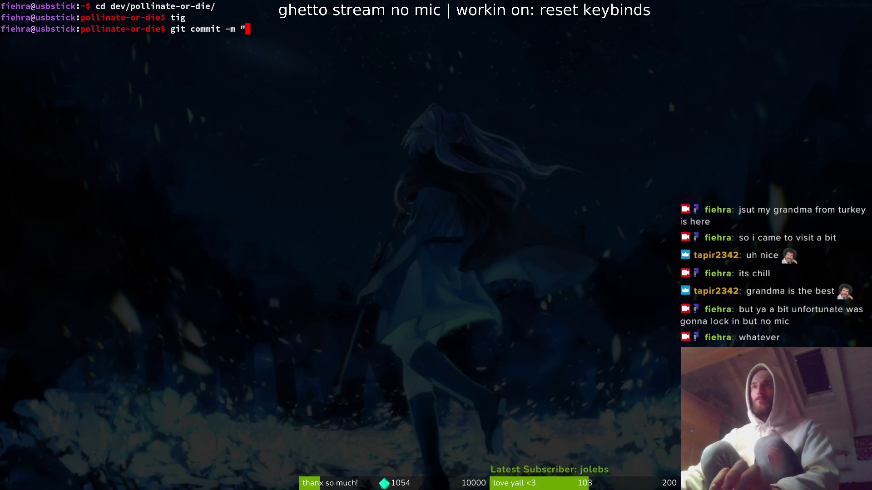
pyautogui.write('fixed t')
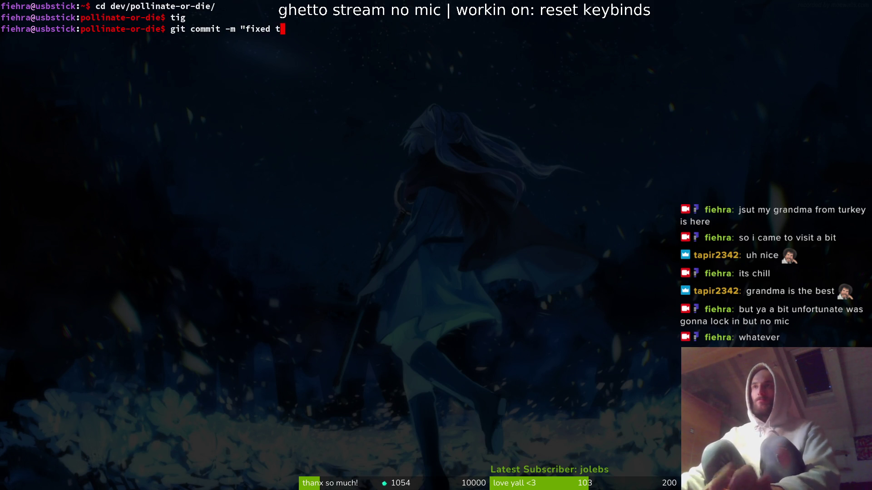
pyautogui.write('ranslations"')
pyautogui.press('Return')
# Stage the remaining files in tig and commit 'added reset to default keybinds button'.
pyautogui.write('tig')
pyautogui.press('Return')
pyautogui.press('s')
pyautogui.press('u')
pyautogui.press('u')
pyautogui.press('u')
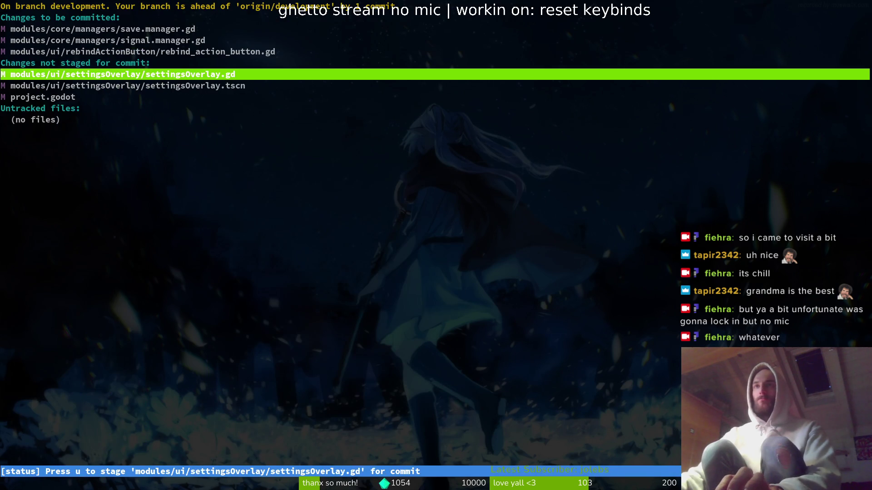
pyautogui.press('u')
pyautogui.press('u')
pyautogui.press('q')
pyautogui.press('q')
pyautogui.write('git commit -m "a')
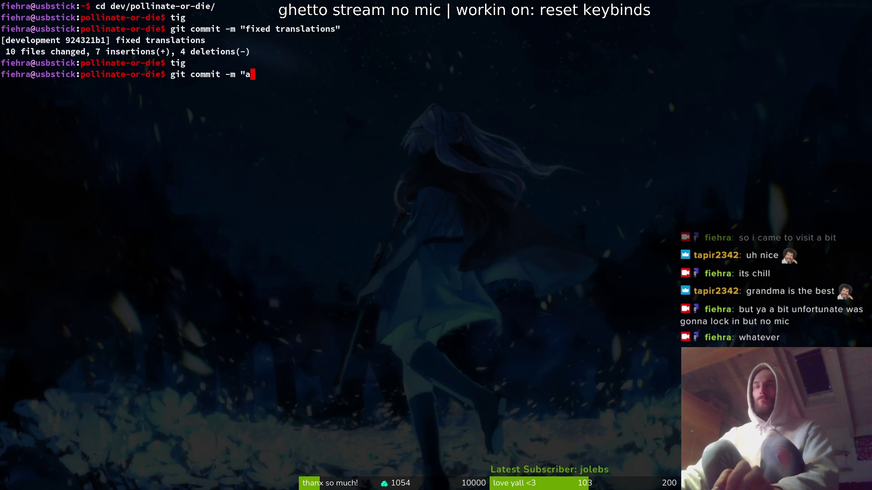
pyautogui.write('dded rest')
pyautogui.press('BackSpace')
pyautogui.press('BackSpace')
pyautogui.write('et to default keybinds button"')
pyautogui.press('Return')
# Push both commits to GitLab and switch to the GitLab profile.
pyautogui.write('git push')
pyautogui.press('Return')
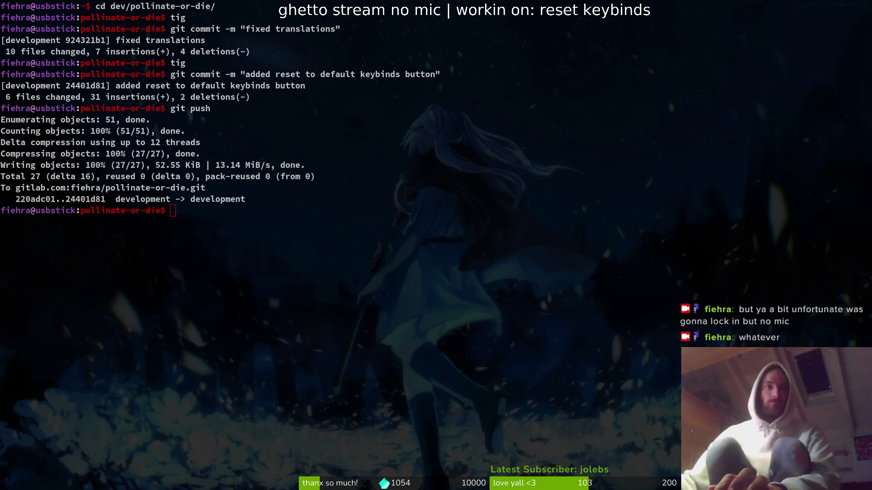
pyautogui.hotkey('alt', 'Tab')
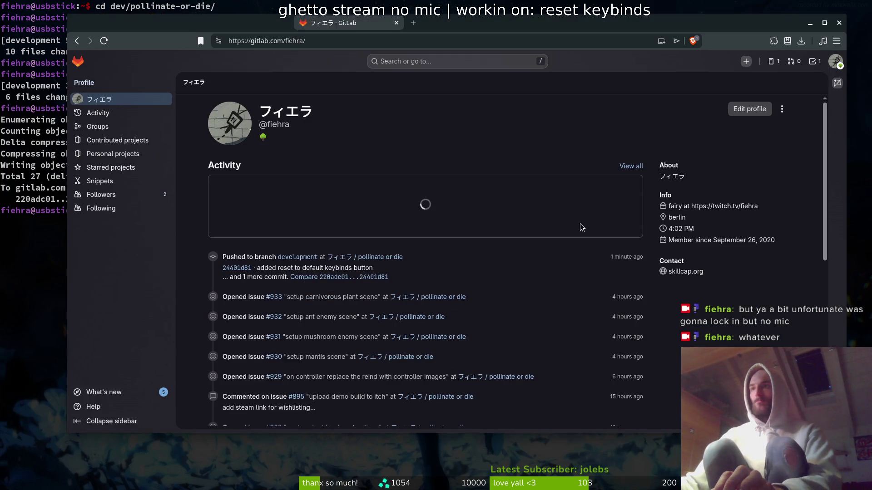
# Open the pollinate or die project, glance at Twitch chat, then open its issue list.
pyautogui.click(381, 257)
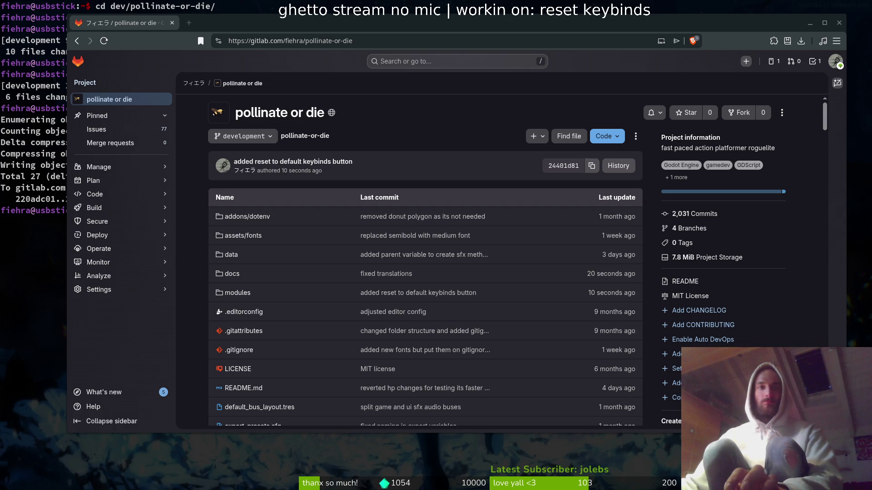
pyautogui.hotkey('alt', 'Tab')
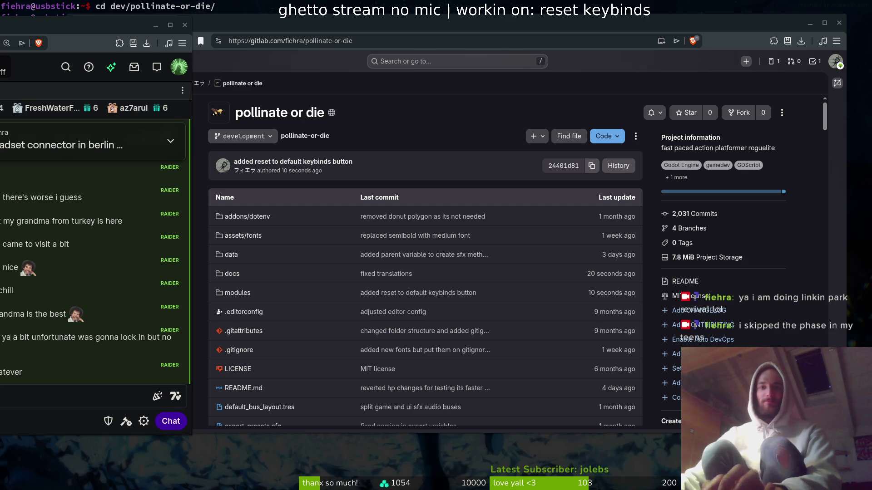
pyautogui.click(770, 89)
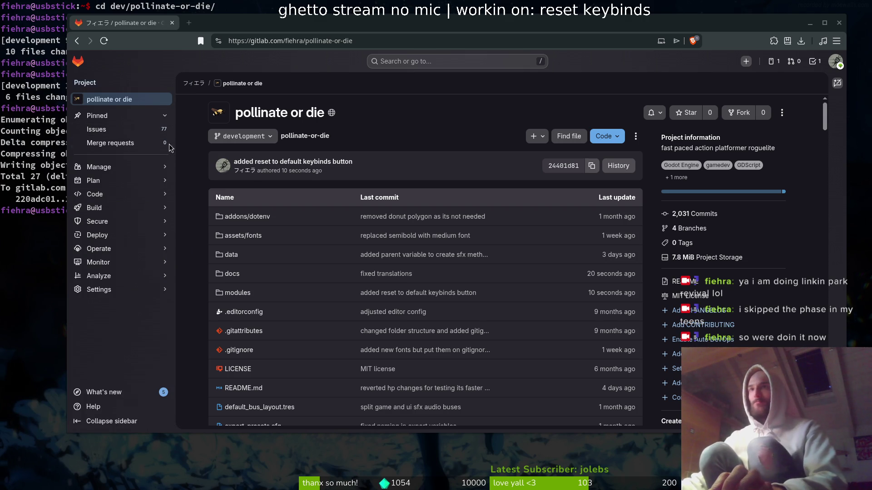
pyautogui.click(140, 130)
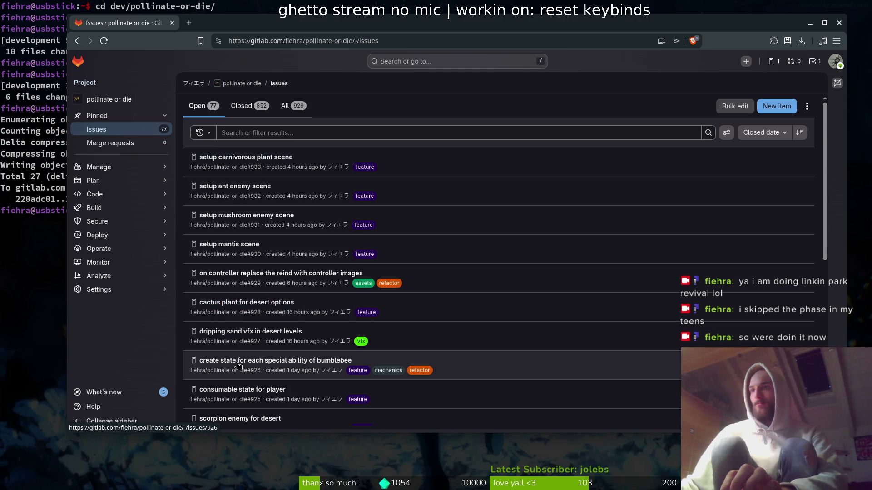
# Open issue #918 'reset to default keybind values', close it, and dismiss the panel.
pyautogui.scroll(-3, 250, 376)
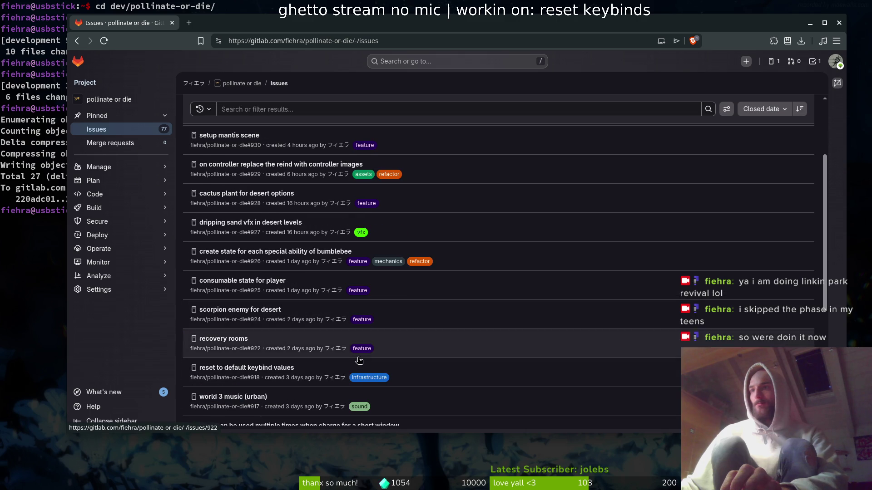
pyautogui.click(223, 371)
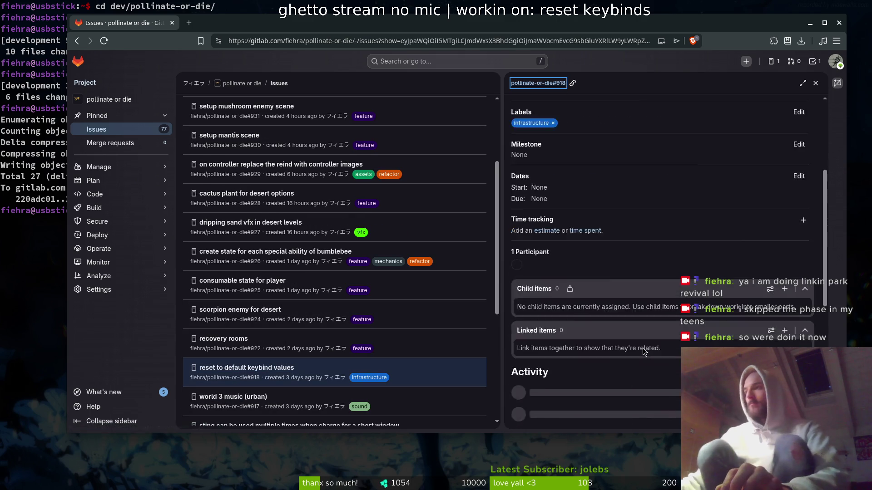
pyautogui.scroll(-5, 568, 417)
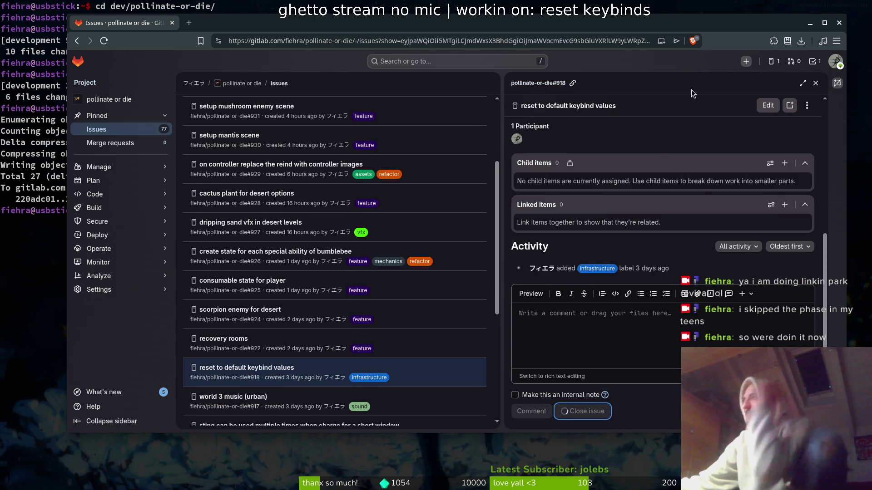
pyautogui.click(816, 85)
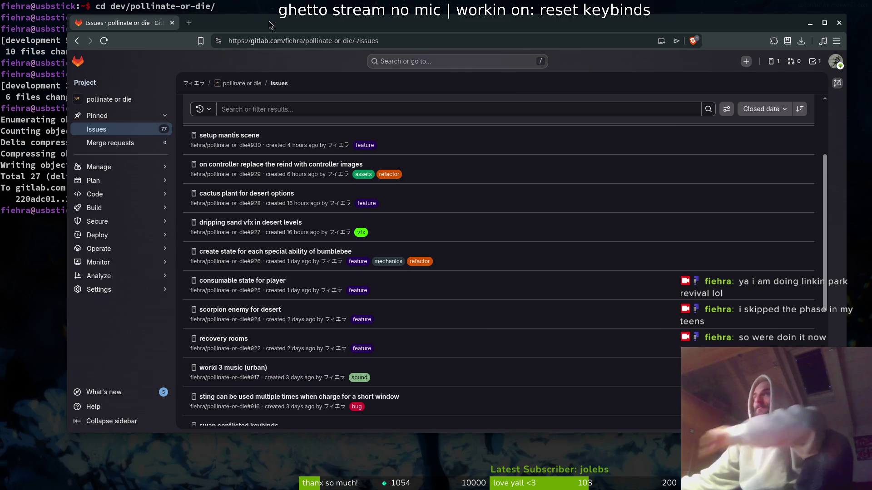
# Search 'lucerne flower' in a new tab and show the image results.
pyautogui.hotkey('ctrl', 't')
pyautogui.write('lucern')
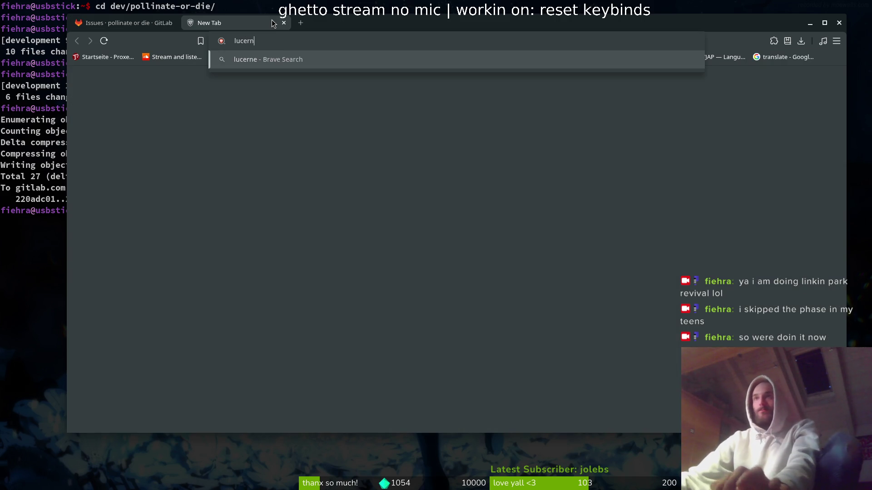
pyautogui.write('e flower')
pyautogui.press('Return')
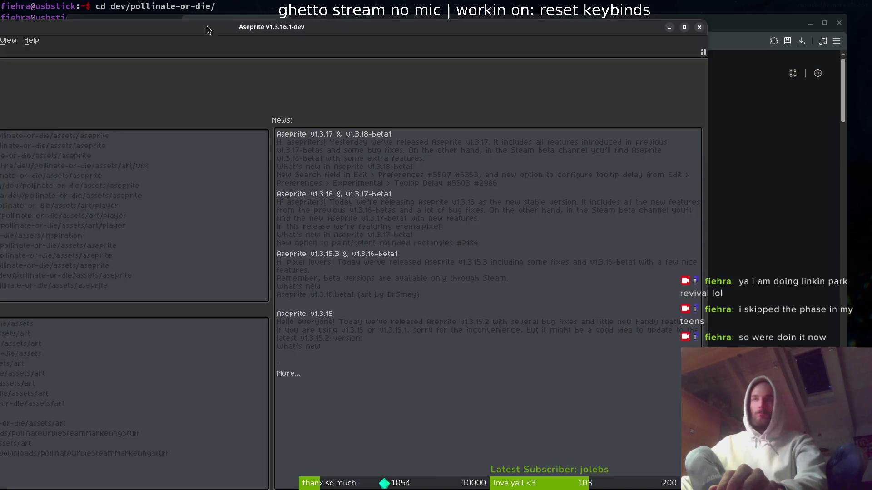
pyautogui.hotkey('alt', 'Tab')
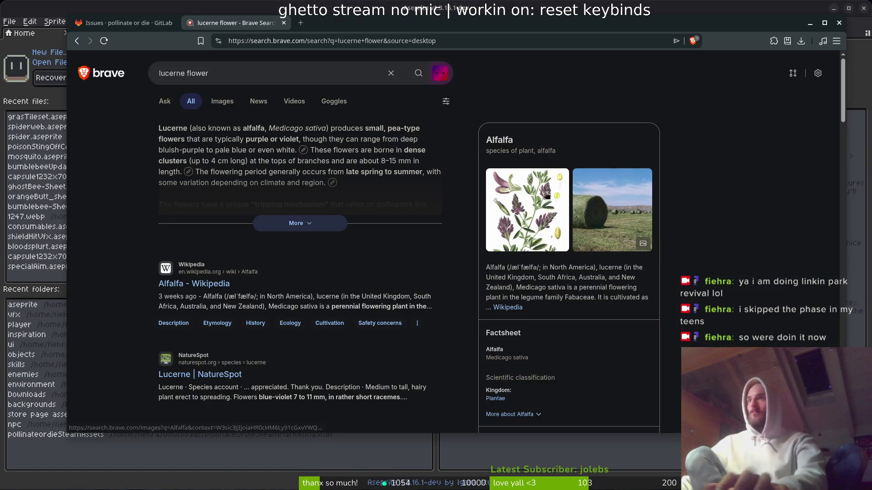
pyautogui.click(222, 101)
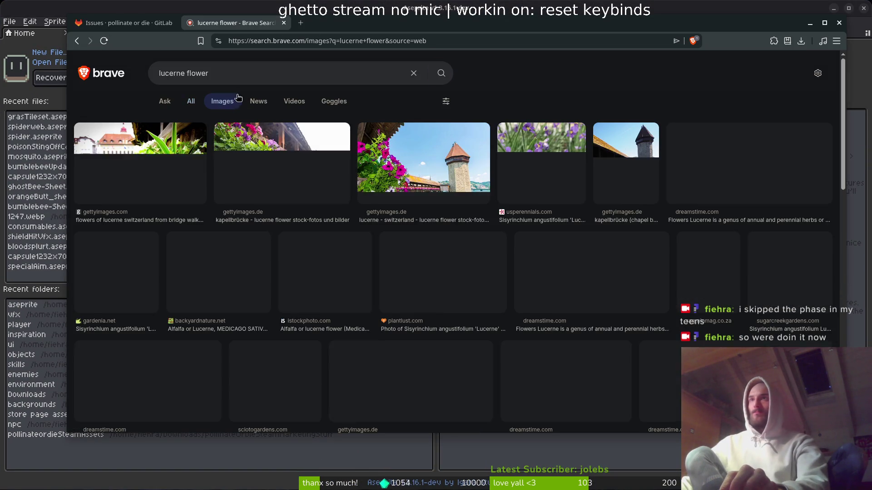
# Drag the lucerne flower search tab out into its own browser window.
pyautogui.click(146, 20)
pyautogui.moveTo(232, 25)
pyautogui.mouseDown()
pyautogui.moveTo(54, 27)
pyautogui.moveTo(266, 43)
pyautogui.moveTo(245, 44)
pyautogui.mouseUp()
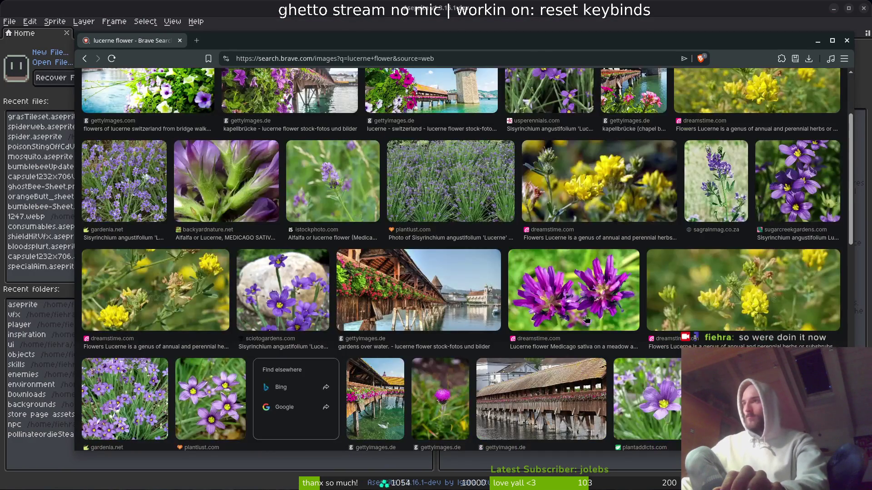
pyautogui.scroll(-3, 586, 317)
pyautogui.scroll(5, 380, 279)
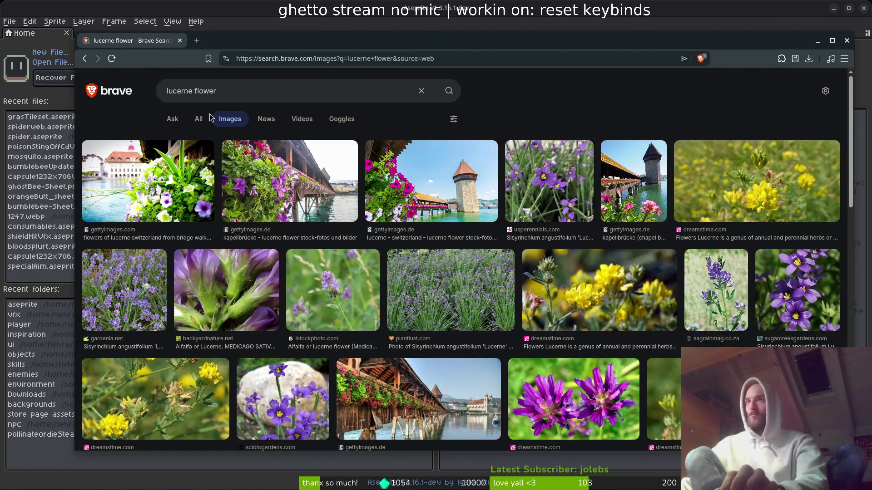
# Replace the search query with 'alfalfa flower'.
pyautogui.click(236, 93)
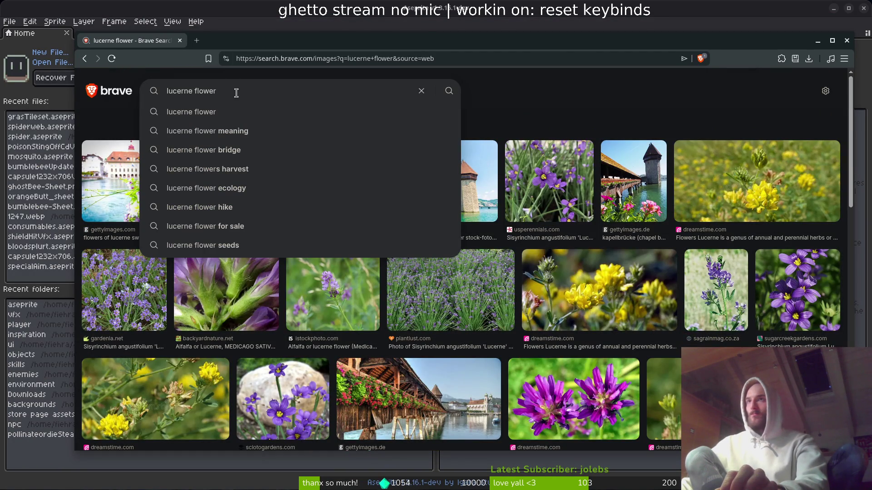
pyautogui.click(534, 97)
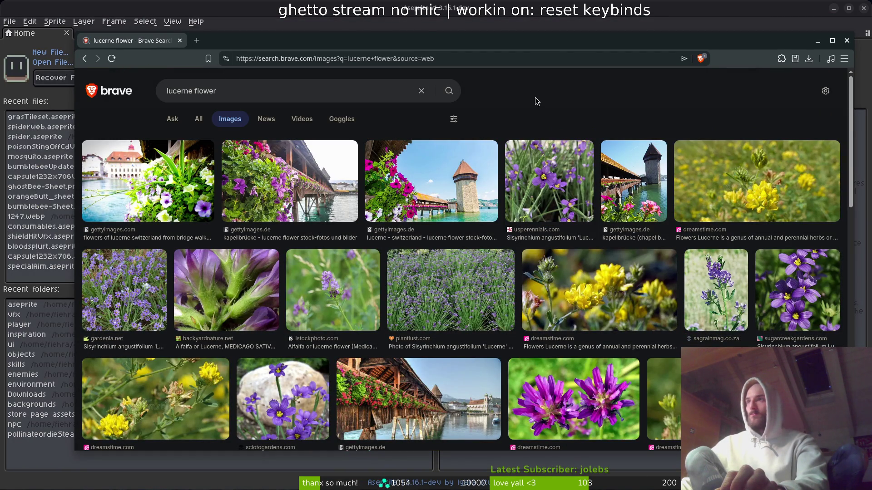
pyautogui.click(282, 101)
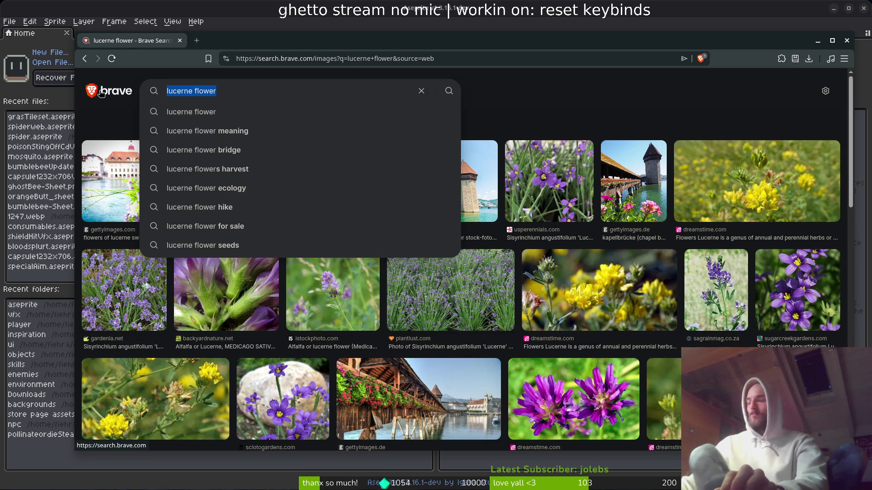
pyautogui.write('alphal')
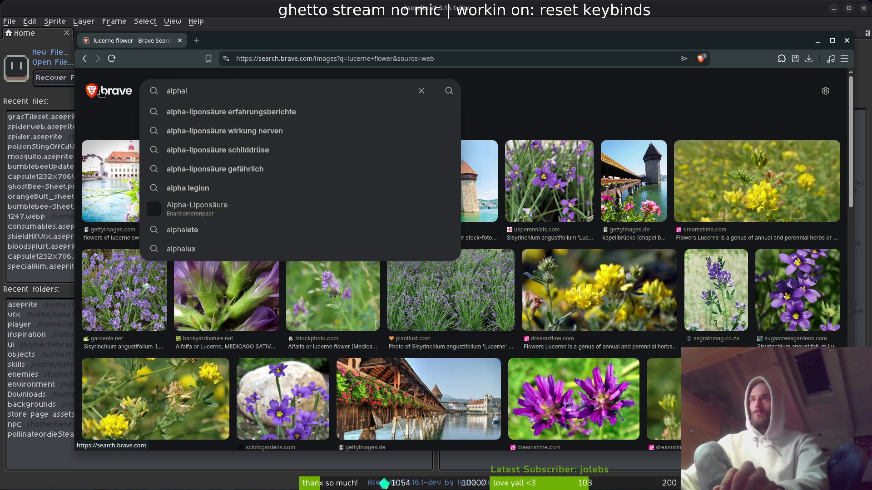
pyautogui.write('p')
pyautogui.press('BackSpace')
pyautogui.press('BackSpace')
pyautogui.press('BackSpace')
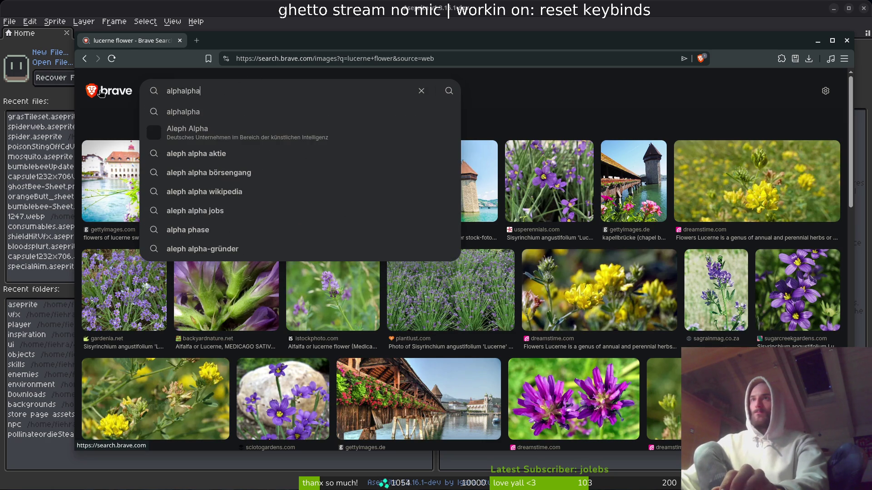
pyautogui.write('fa')
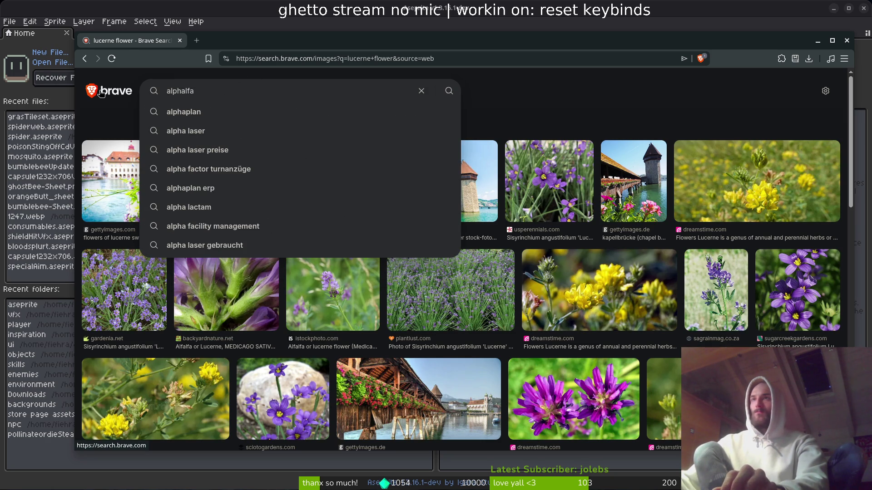
pyautogui.hotkey('ctrl', 'a')
pyautogui.write('alfalf')
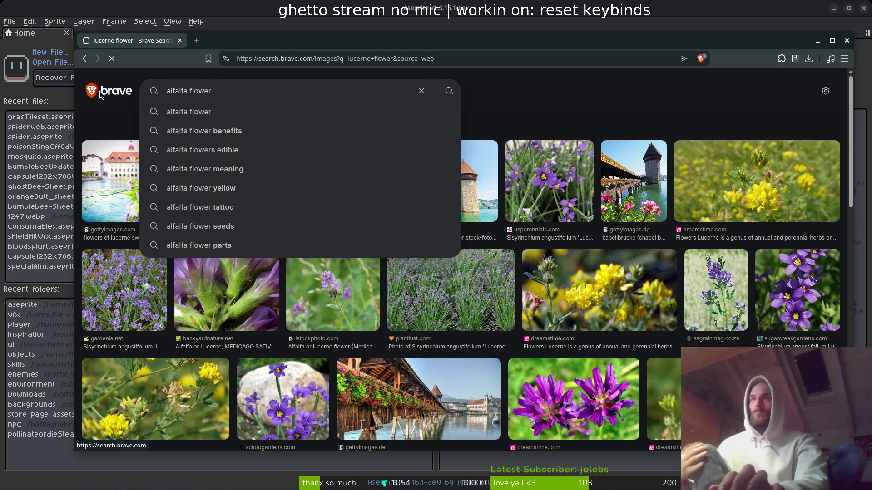
# Search alfalfa flower images, scroll the results and preview bioexplorer.net's Medicago Sativa Flower photo.
pyautogui.press('Return')
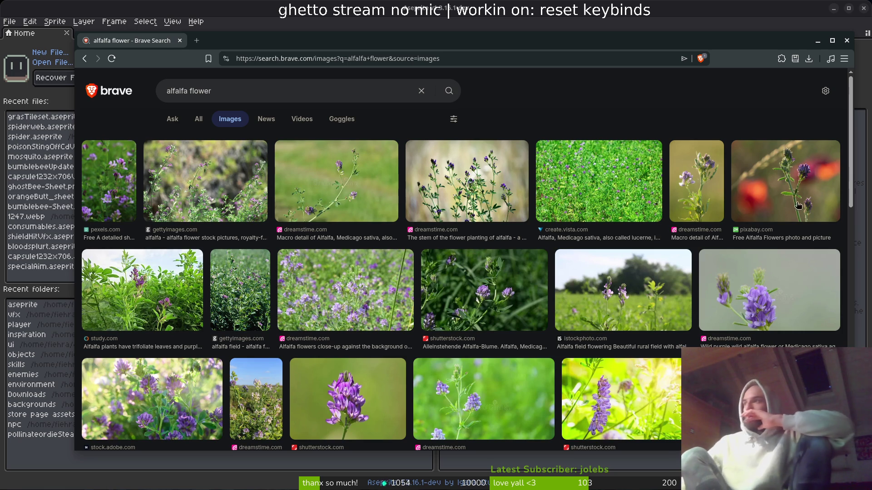
pyautogui.scroll(-3, 482, 212)
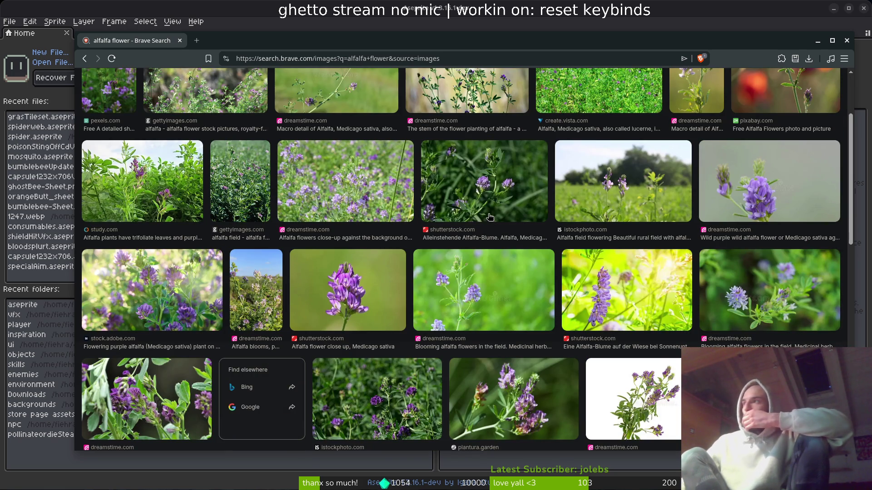
pyautogui.scroll(-3, 489, 219)
pyautogui.scroll(-3, 489, 223)
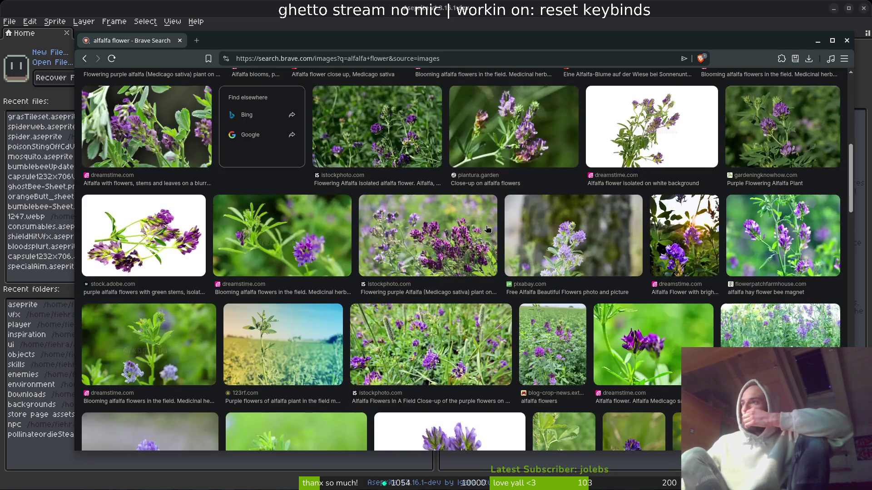
pyautogui.scroll(-3, 489, 228)
pyautogui.scroll(-3, 480, 304)
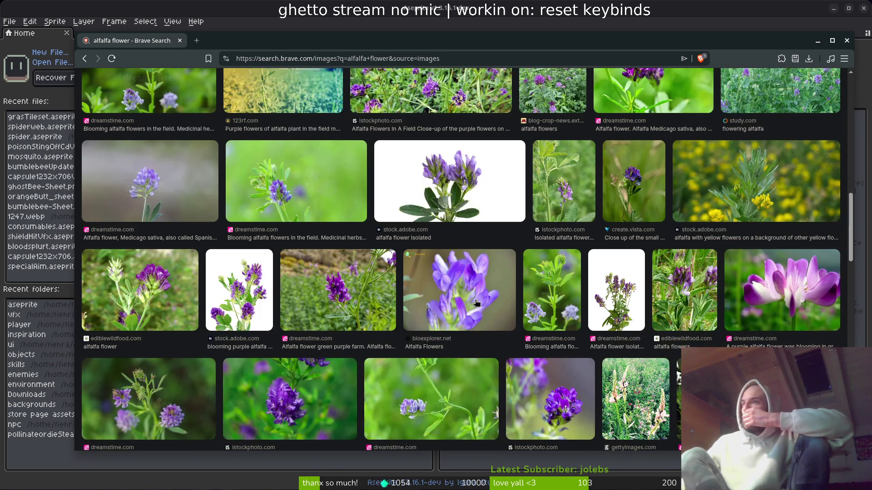
pyautogui.scroll(-3, 477, 300)
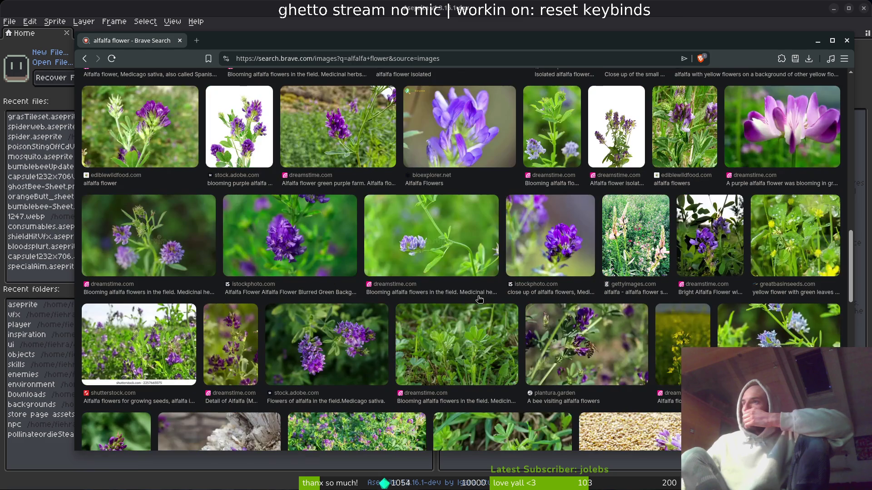
pyautogui.scroll(-2, 479, 298)
pyautogui.scroll(-3, 475, 300)
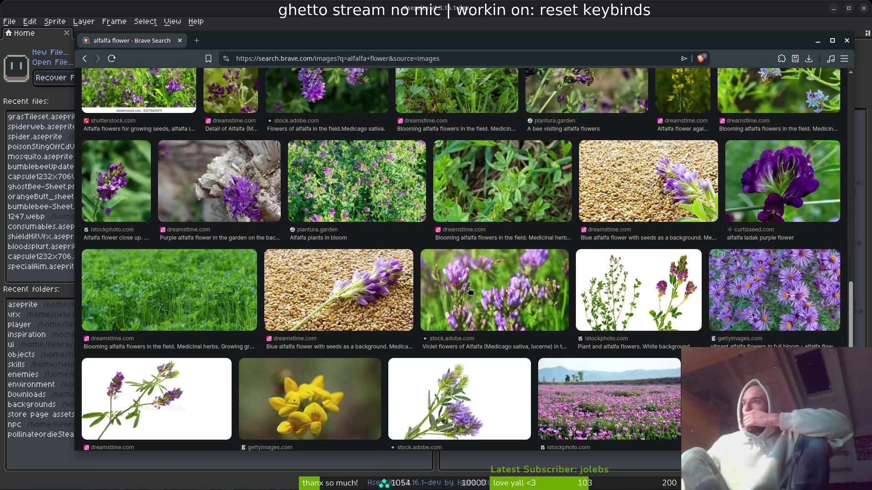
pyautogui.scroll(-3, 464, 286)
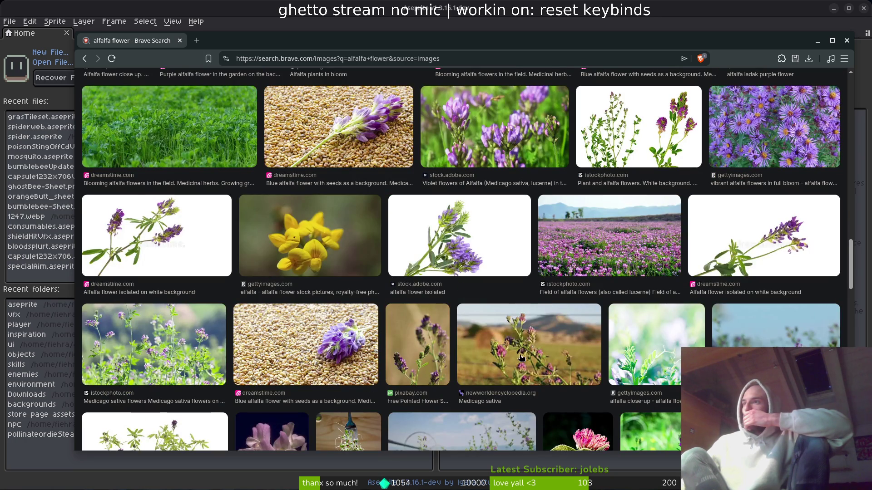
pyautogui.scroll(-2, 522, 359)
pyautogui.scroll(-2, 530, 342)
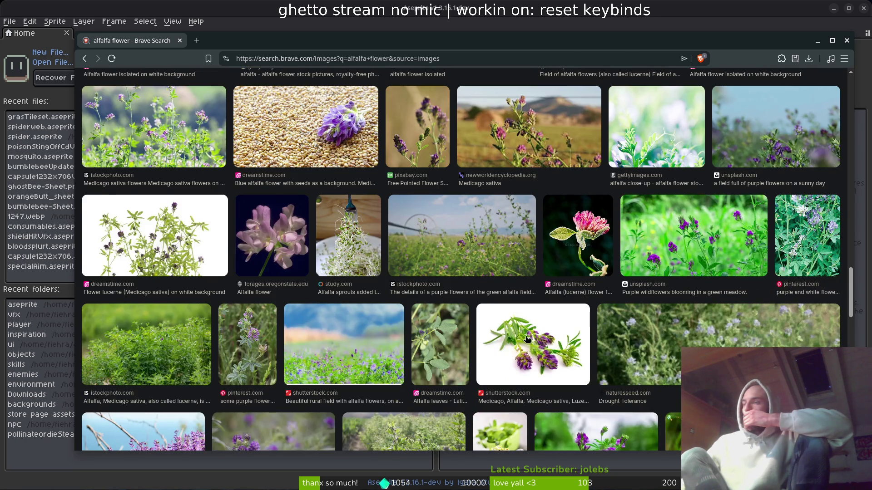
pyautogui.scroll(-2, 527, 341)
pyautogui.scroll(-1, 526, 339)
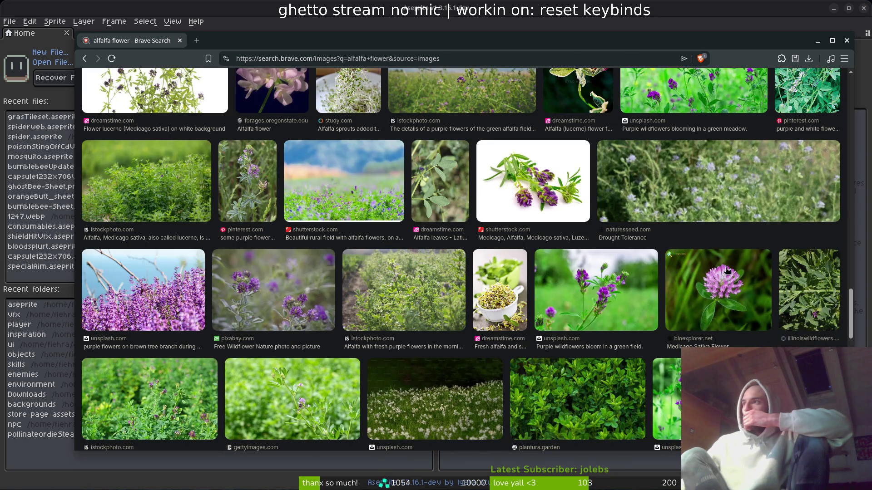
pyautogui.click(725, 238)
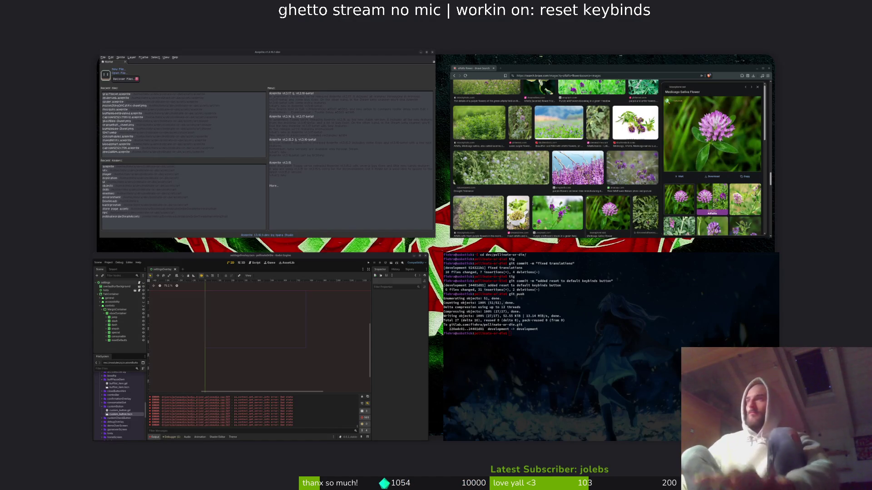
# Open Files and navigate into Downloads › ghettoBees › cutFootage.
pyautogui.press('super+e')
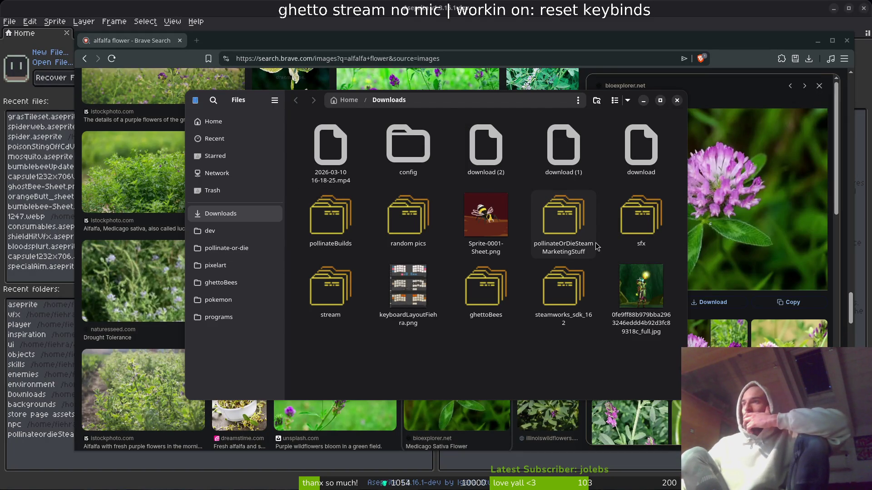
pyautogui.doubleClick(486, 285)
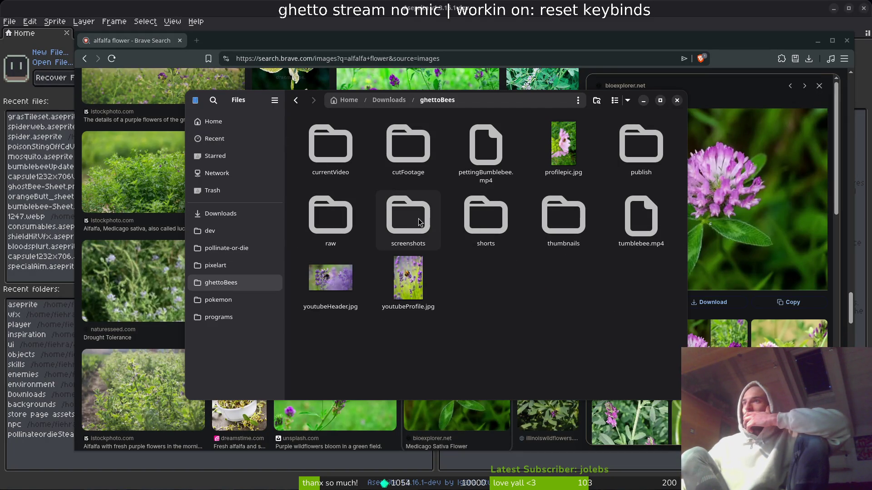
pyautogui.doubleClick(398, 144)
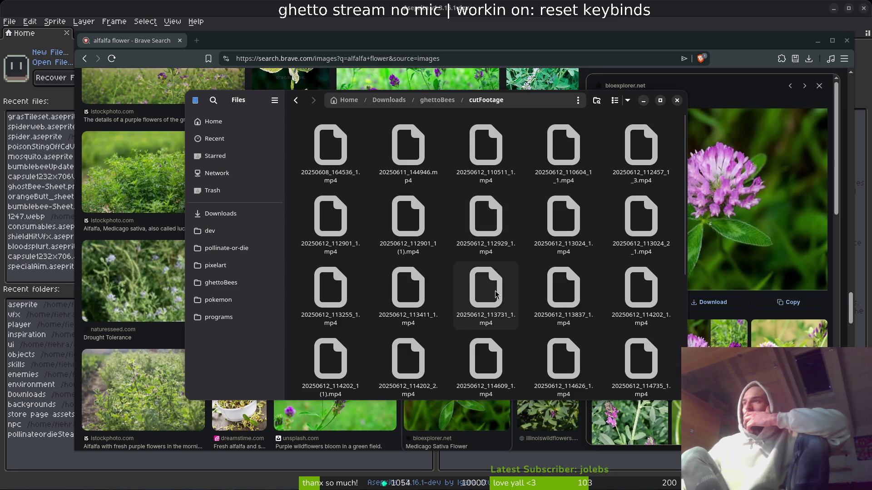
# Browse several bee clips and play 20250612_113024_1.mp4 in VLC.
pyautogui.scroll(-5, 496, 294)
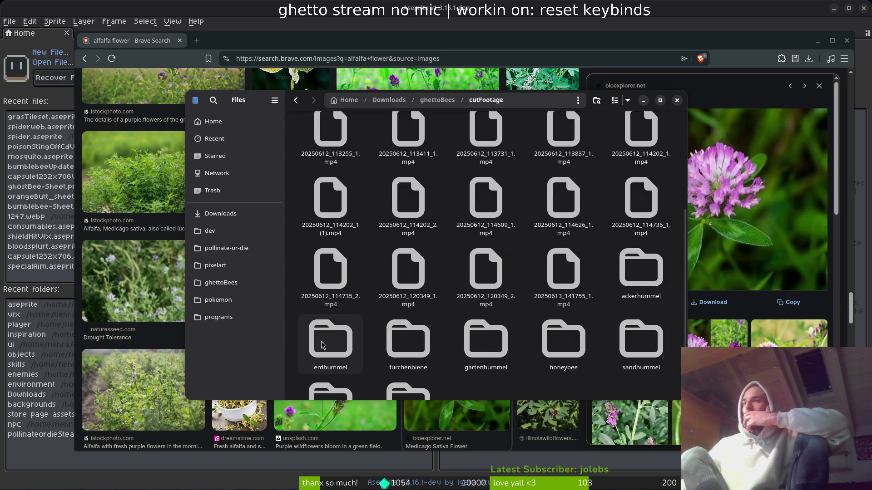
pyautogui.scroll(5, 500, 254)
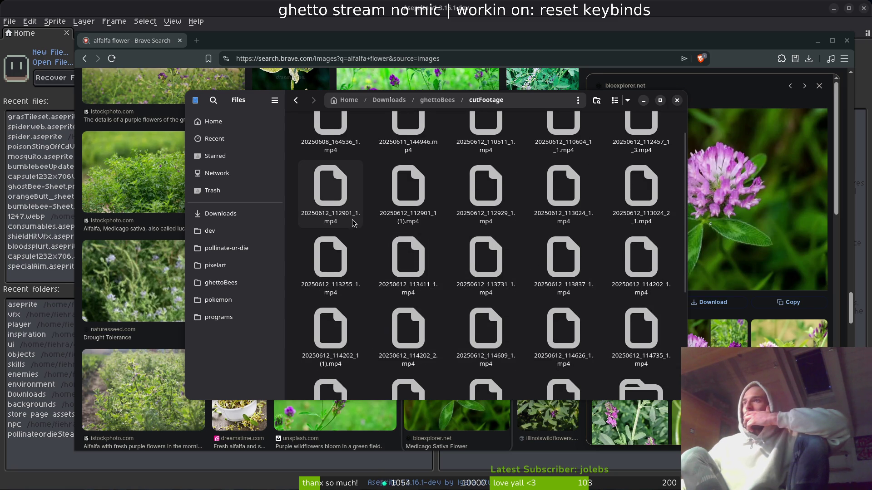
pyautogui.click(314, 201)
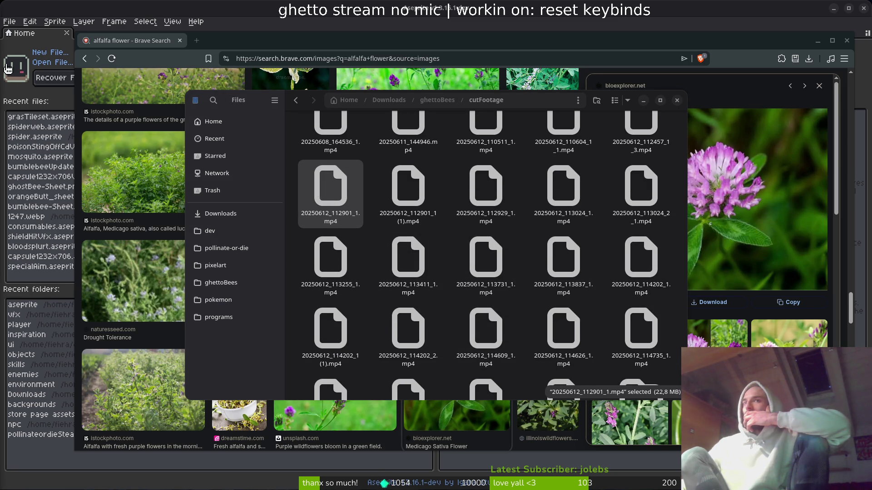
pyautogui.click(499, 176)
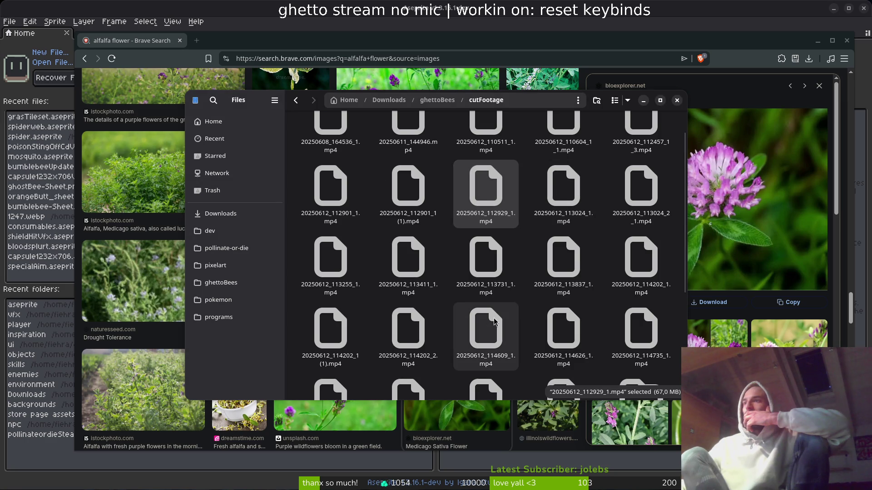
pyautogui.click(485, 330)
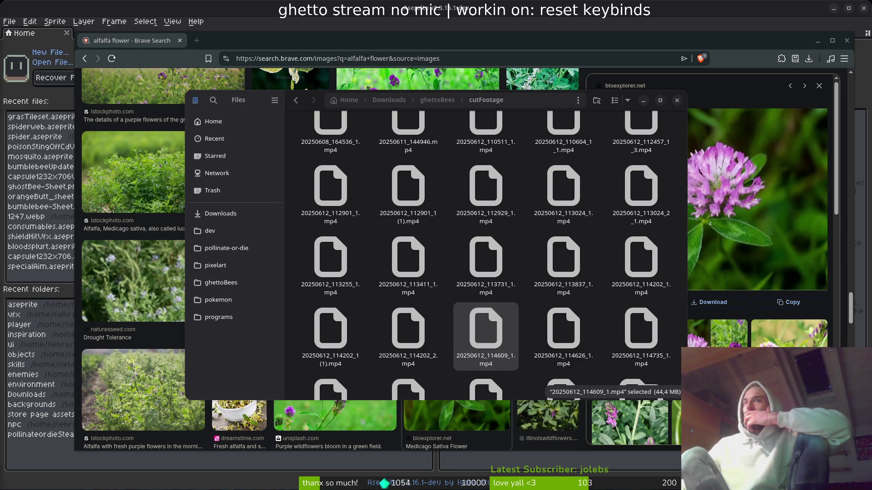
pyautogui.scroll(-2, 486, 254)
pyautogui.click(486, 336)
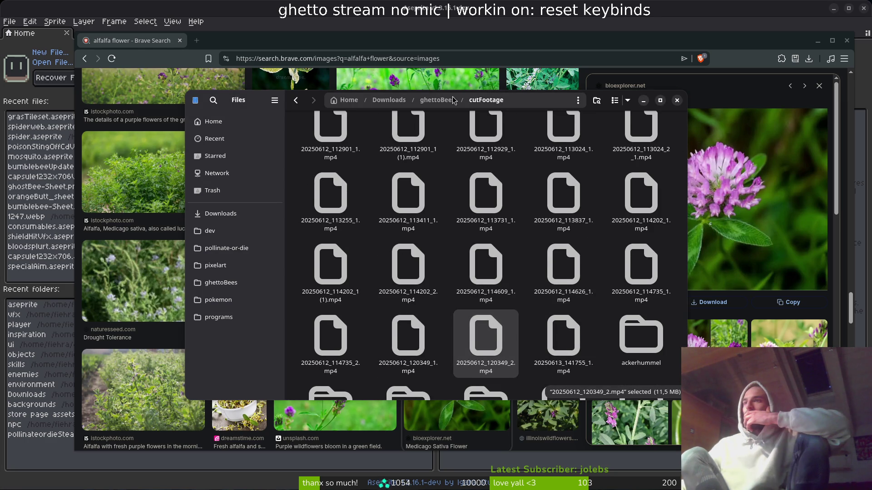
pyautogui.scroll(1, 511, 166)
pyautogui.doubleClick(573, 155)
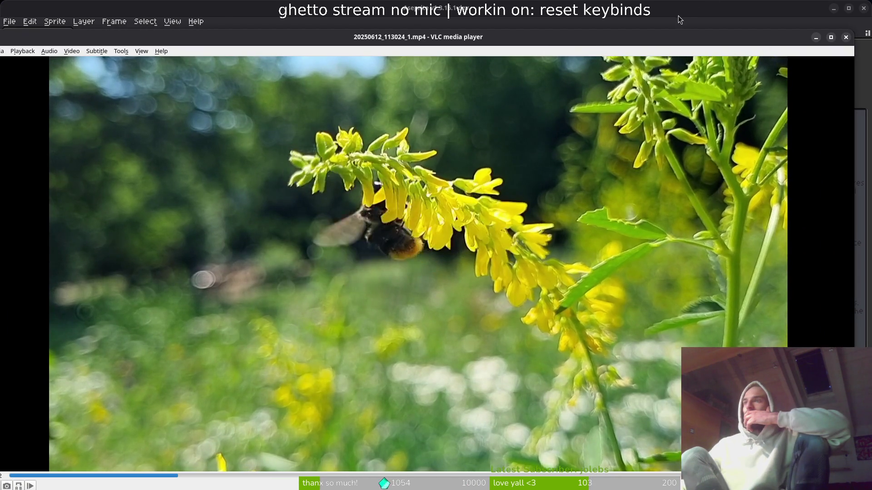
# Play cutFootage clips 20250612_112901_1 (1).mp4 and 20250612_110511_1.mp4, then return to ghettoBees.
pyautogui.hotkey('alt', 'Tab')
pyautogui.doubleClick(391, 166)
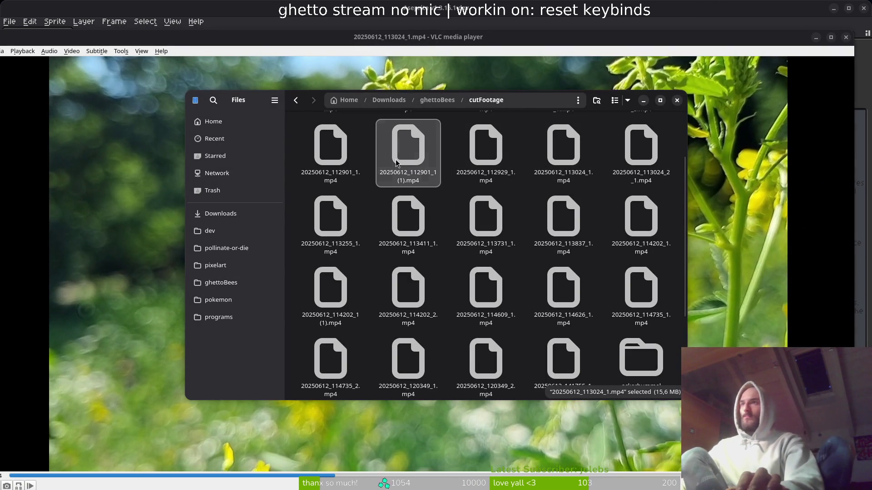
pyautogui.hotkey('alt', 'Tab')
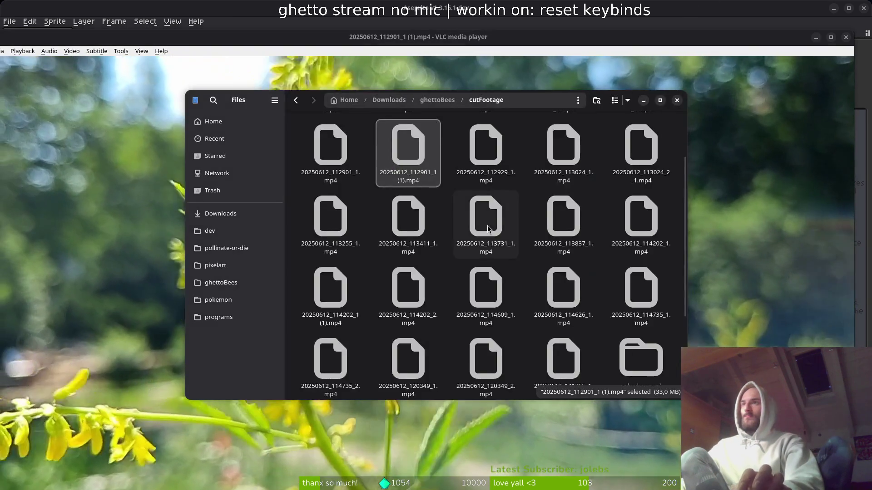
pyautogui.scroll(2, 491, 154)
pyautogui.doubleClick(490, 154)
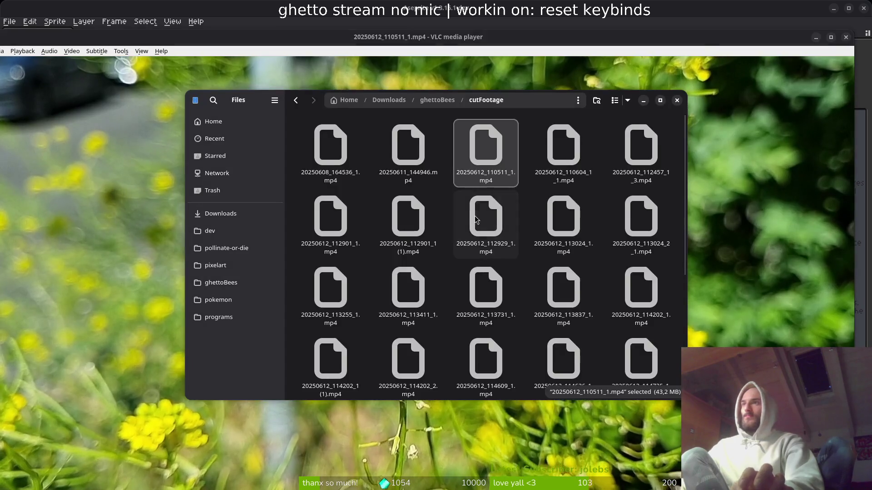
pyautogui.hotkey('alt', 'Left')
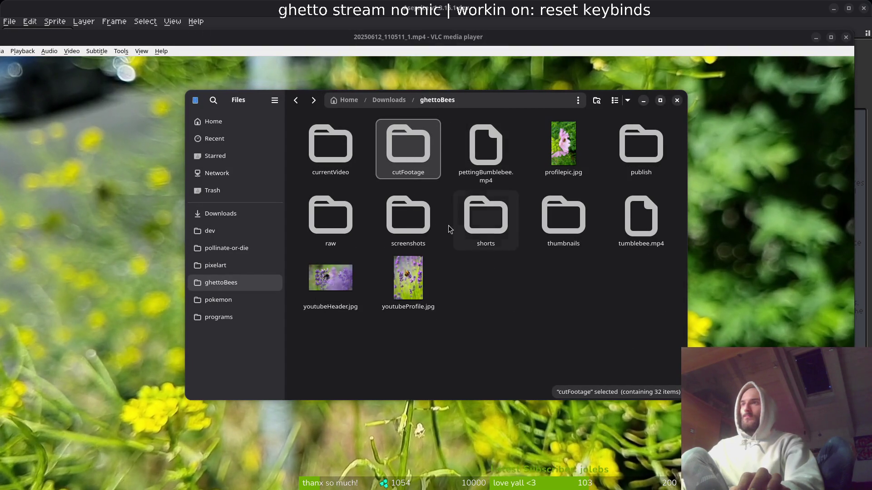
# In the raw folder, play 20250522_155511.mp4, 20250522_154543.mp4 and bumblebeebush2.mp4.
pyautogui.doubleClick(351, 227)
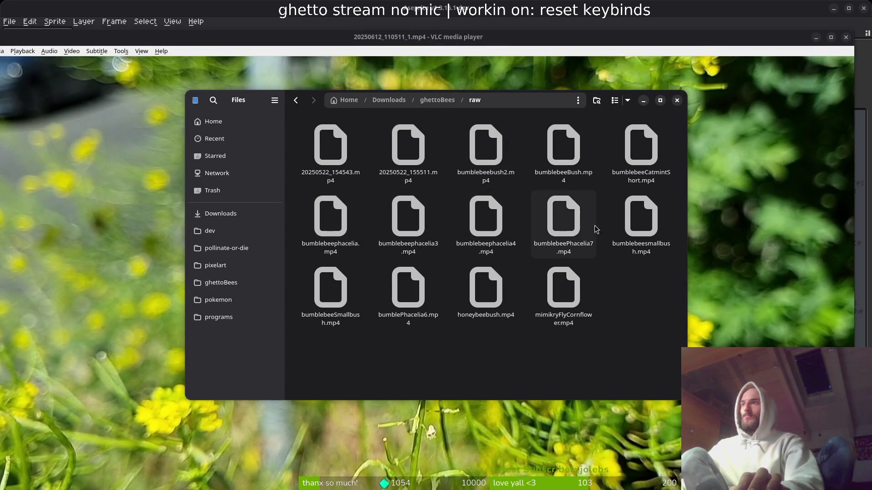
pyautogui.doubleClick(413, 154)
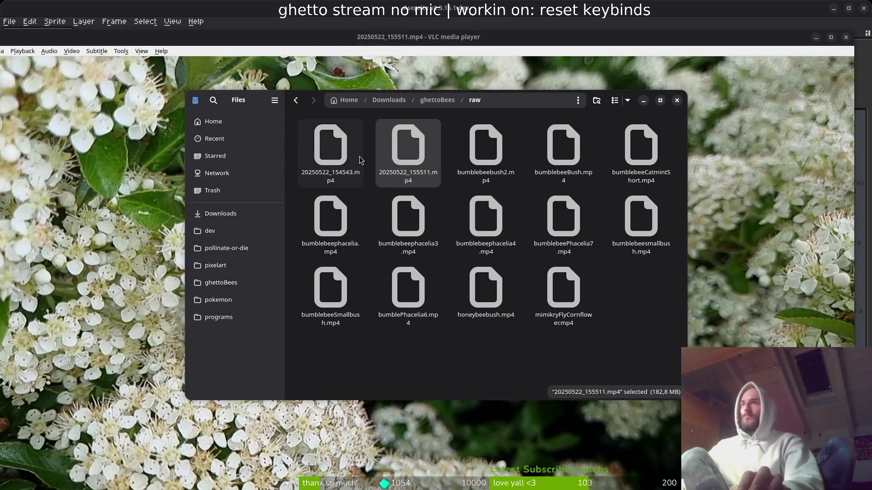
pyautogui.doubleClick(361, 155)
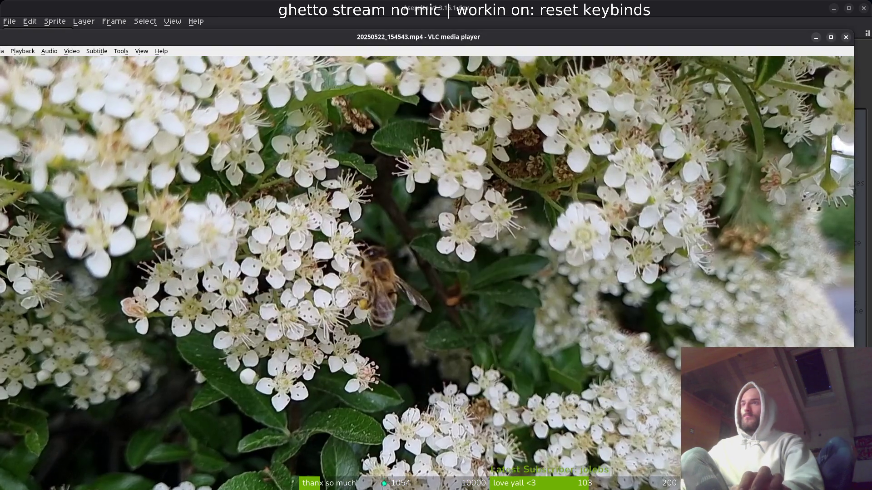
pyautogui.hotkey('alt', 'Tab')
pyautogui.click(563, 150)
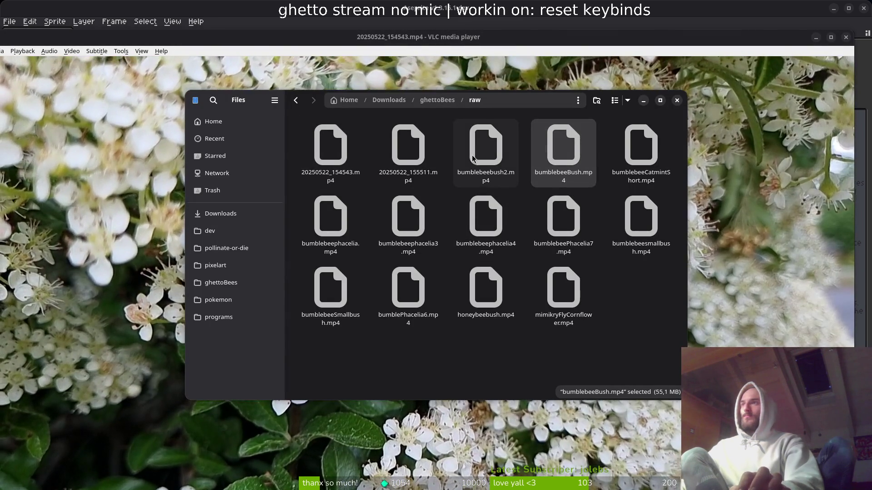
pyautogui.click(471, 158)
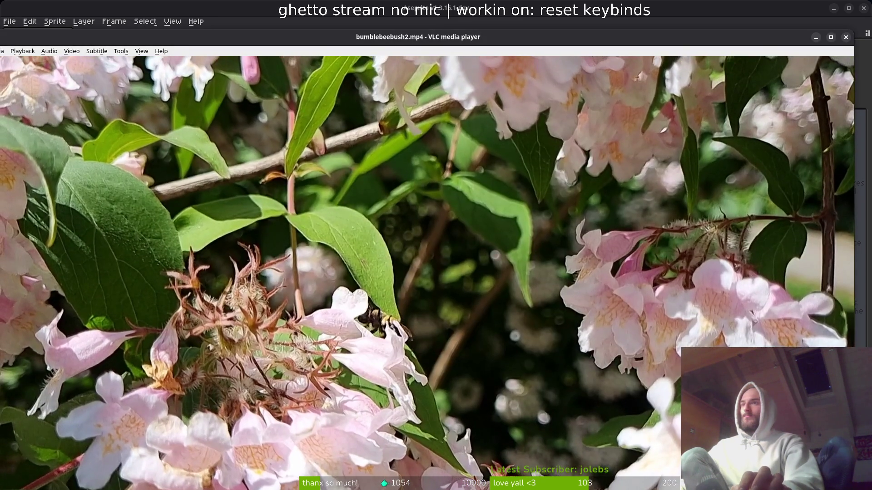
pyautogui.hotkey('alt', 'Tab')
# Play bumblebeeCatmintShort.mp4, then go back to ghettoBees and clear the selection.
pyautogui.hotkey('alt', 'Left')
pyautogui.hotkey('alt', 'Right')
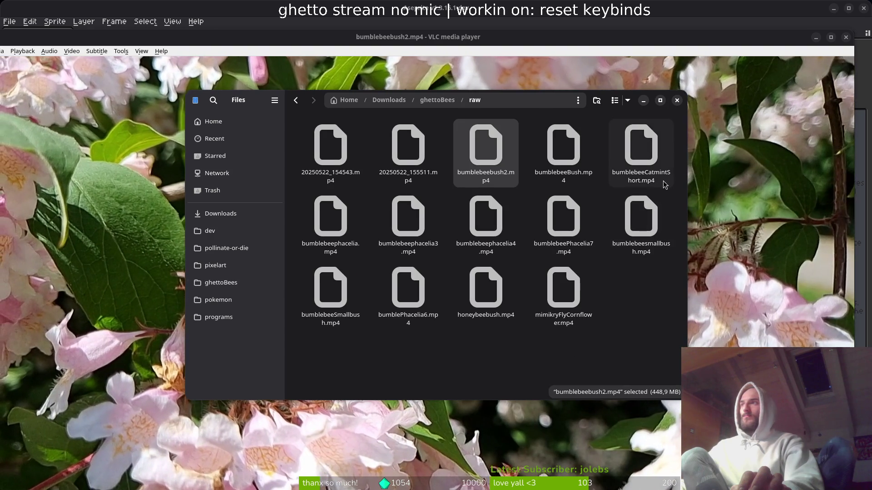
pyautogui.click(642, 144)
pyautogui.doubleClick(640, 145)
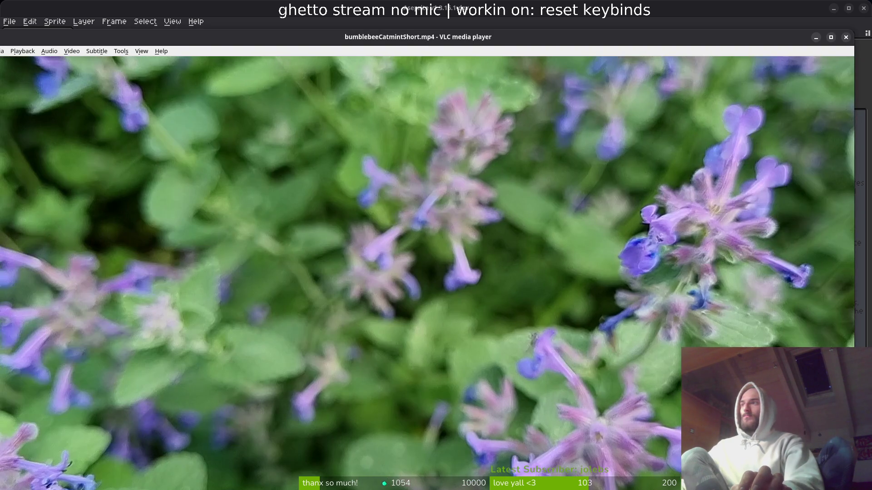
pyautogui.hotkey('alt', 'Tab')
pyautogui.hotkey('alt', 'Left')
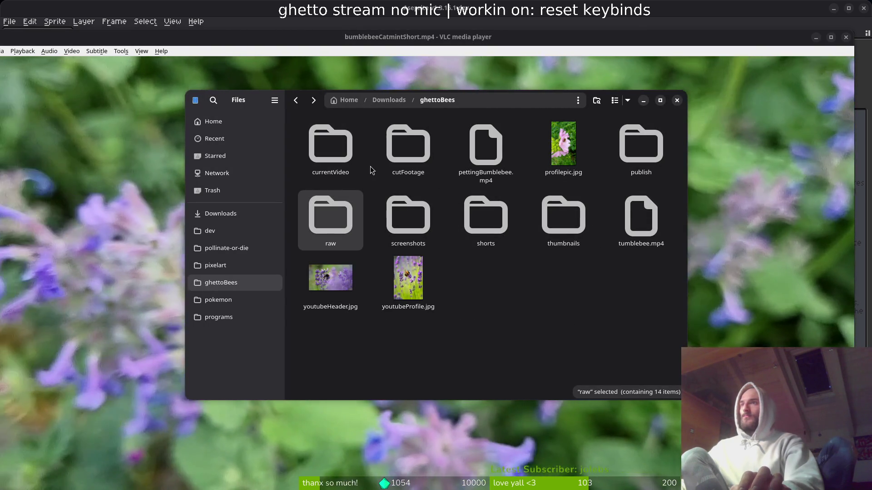
pyautogui.click(489, 315)
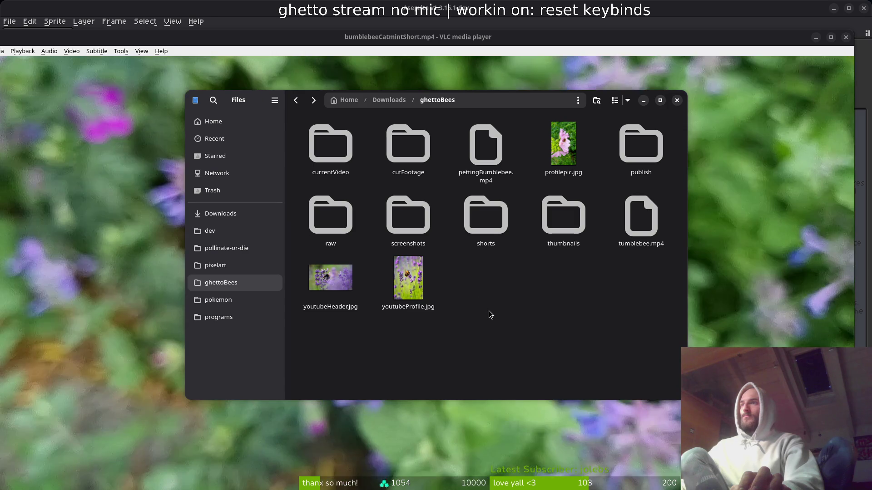
pyautogui.click(408, 215)
# Open cutFootage > erdhummel and play the cornflower bumblebee clip and another clip.
pyautogui.doubleClick(408, 144)
pyautogui.scroll(-3, 533, 279)
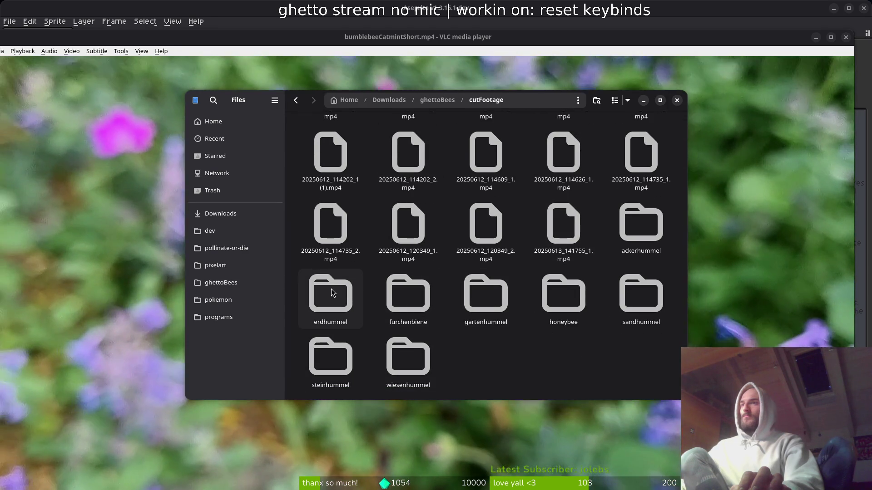
pyautogui.doubleClick(332, 292)
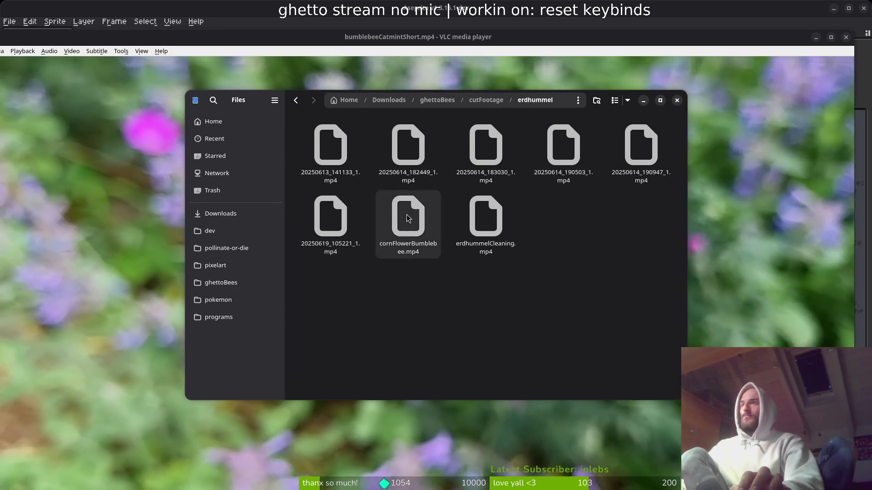
pyautogui.doubleClick(408, 218)
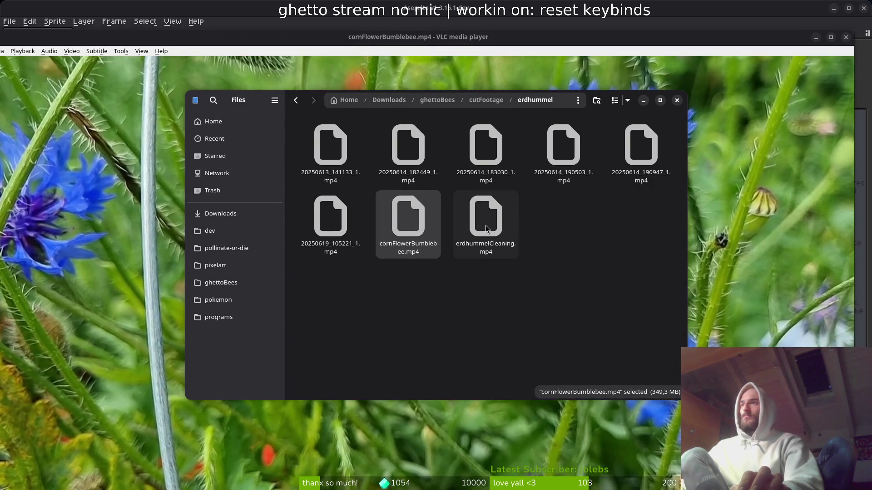
pyautogui.doubleClick(486, 145)
# Play 20250613_141133_1.mp4, 20250614_182449_1.mp4 and 20250614_183030_1.mp4 in turn.
pyautogui.hotkey('alt', 'Tab')
pyautogui.doubleClick(344, 141)
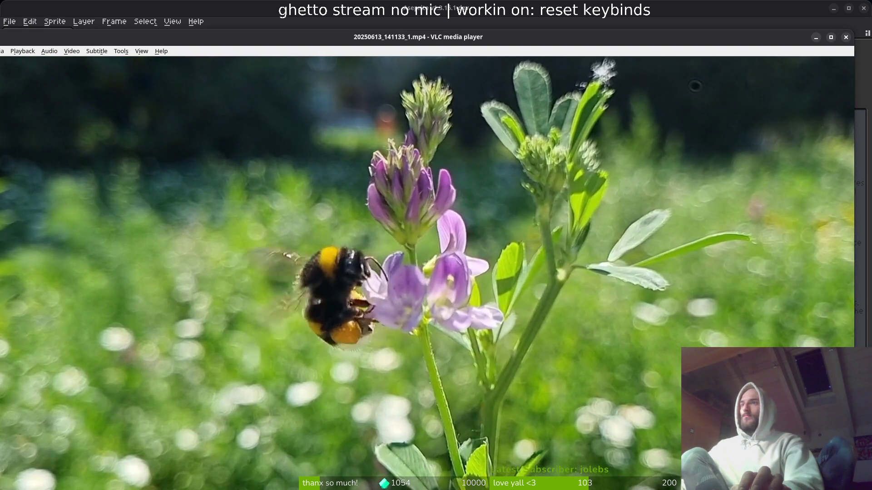
pyautogui.hotkey('alt', 'Tab')
pyautogui.doubleClick(400, 152)
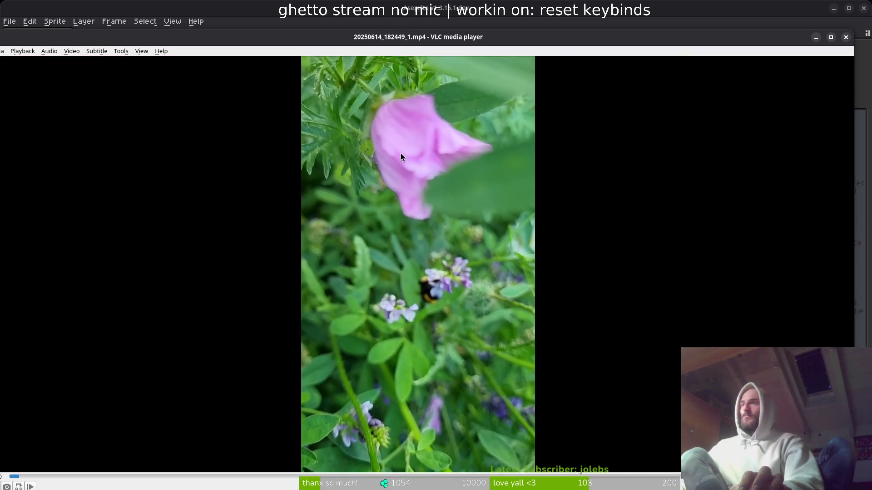
pyautogui.hotkey('alt', 'Tab')
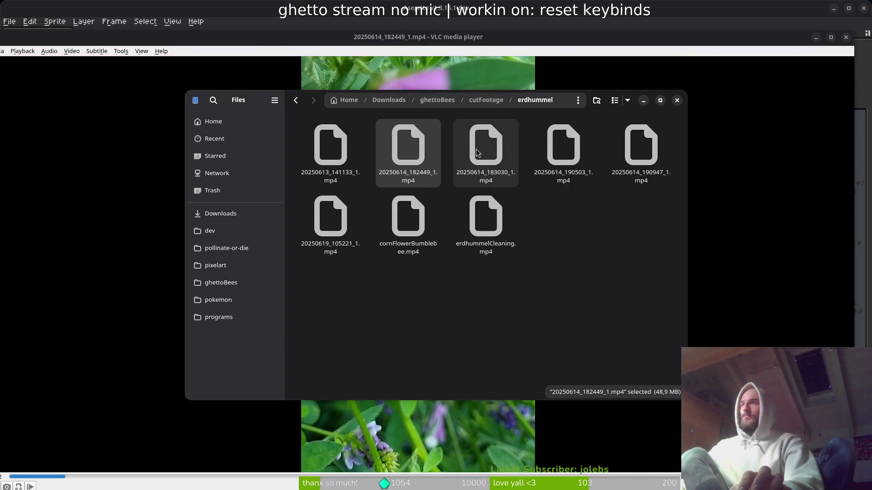
pyautogui.doubleClick(478, 153)
pyautogui.hotkey('alt', 'Tab')
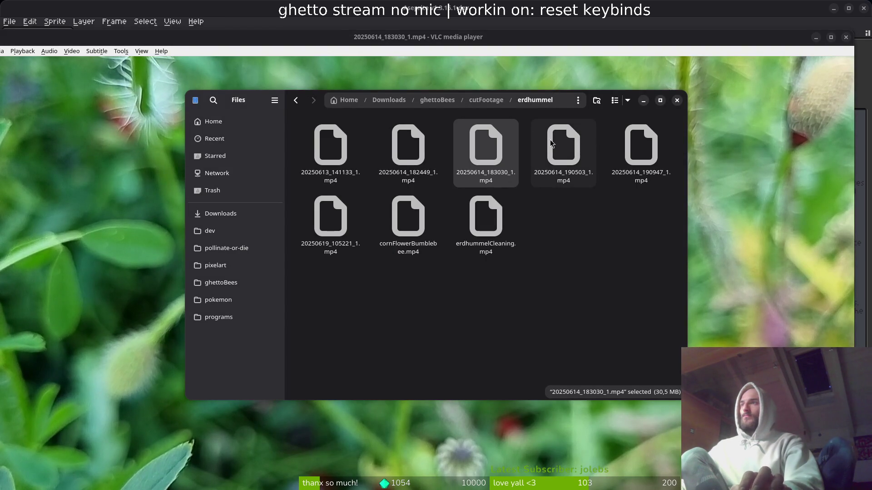
# Move the file browser aside, watch the clip, then quit VLC.
pyautogui.moveTo(258, 105); pyautogui.dragTo(453, 128)
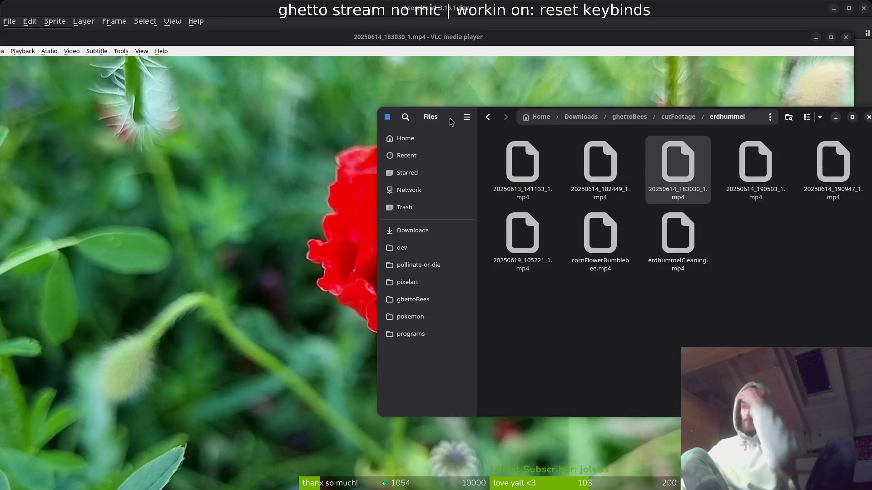
pyautogui.hotkey('alt', 'Tab')
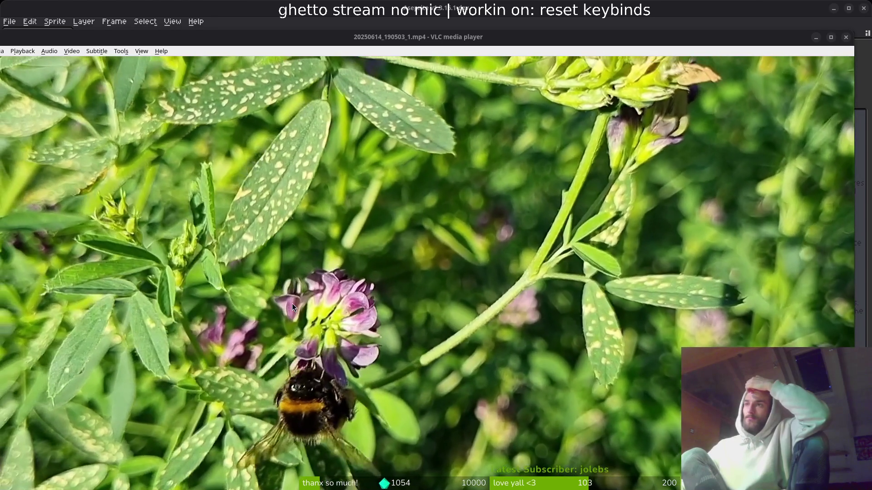
pyautogui.hotkey('ctrl', 'q')
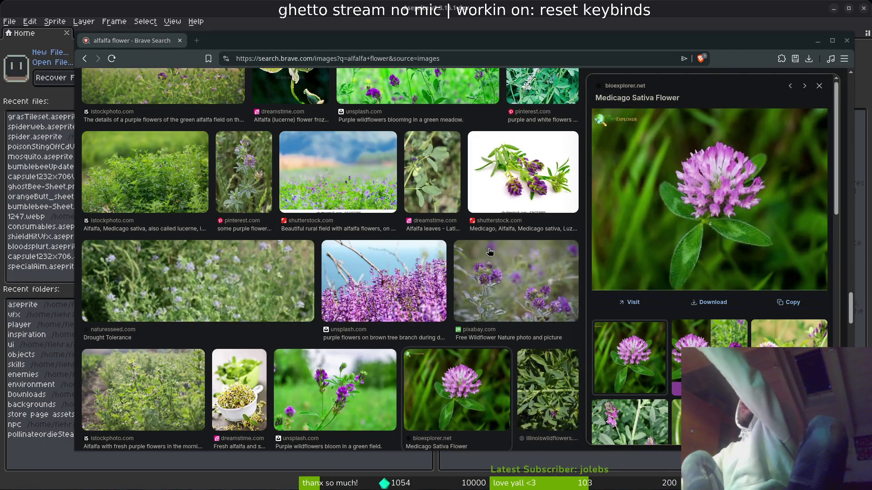
# Browse and preview the alfalfa flower images, then hide Brave to reveal Aseprite.
pyautogui.scroll(-3, 490, 251)
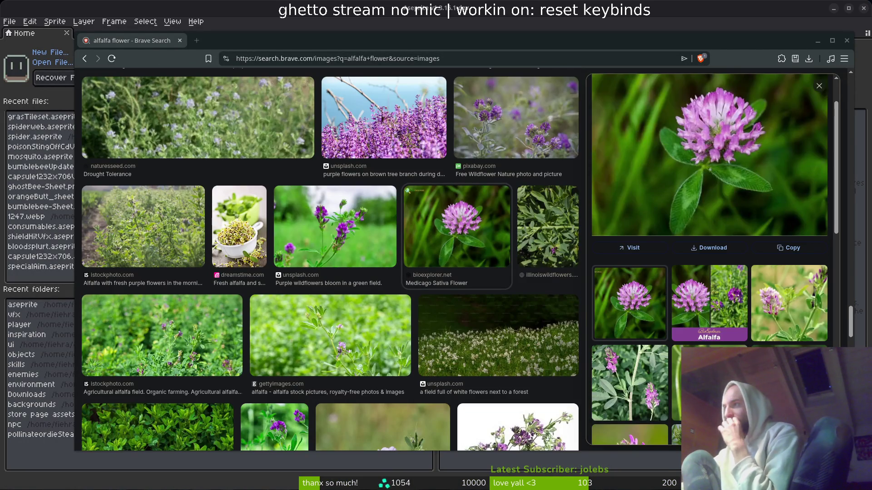
pyautogui.press('Right')
pyautogui.scroll(-2, 792, 346)
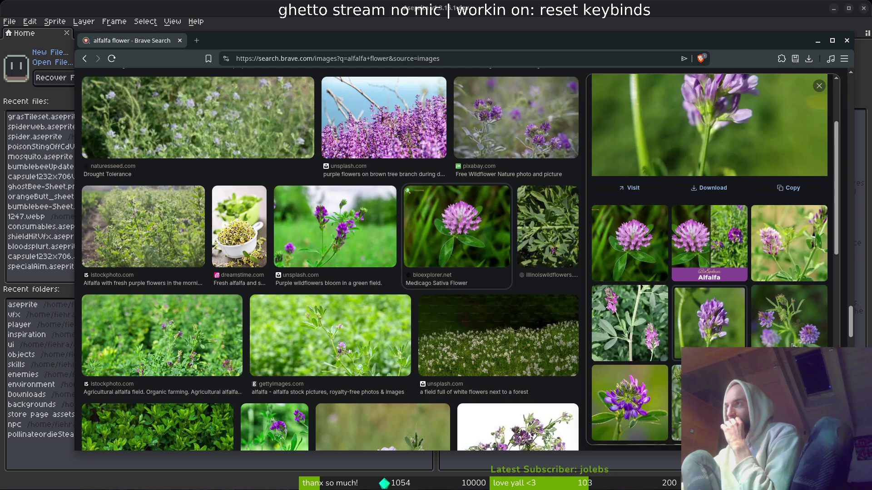
pyautogui.scroll(-4, 710, 258)
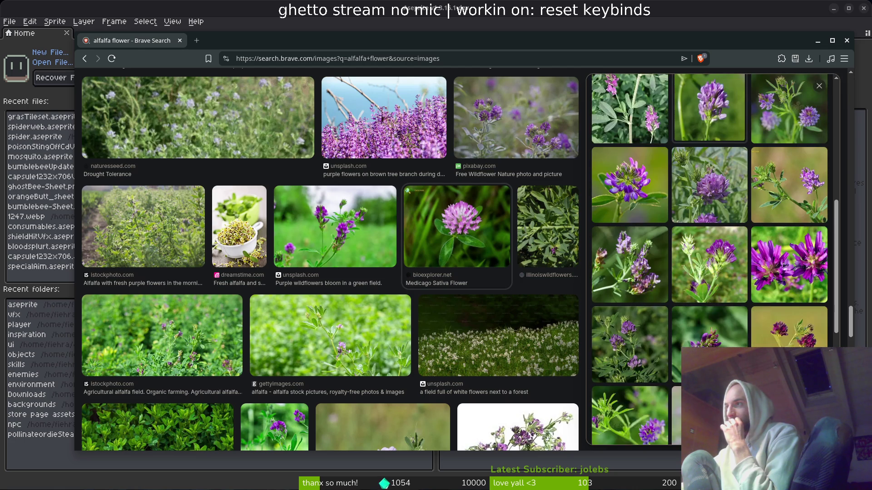
pyautogui.press('super+h')
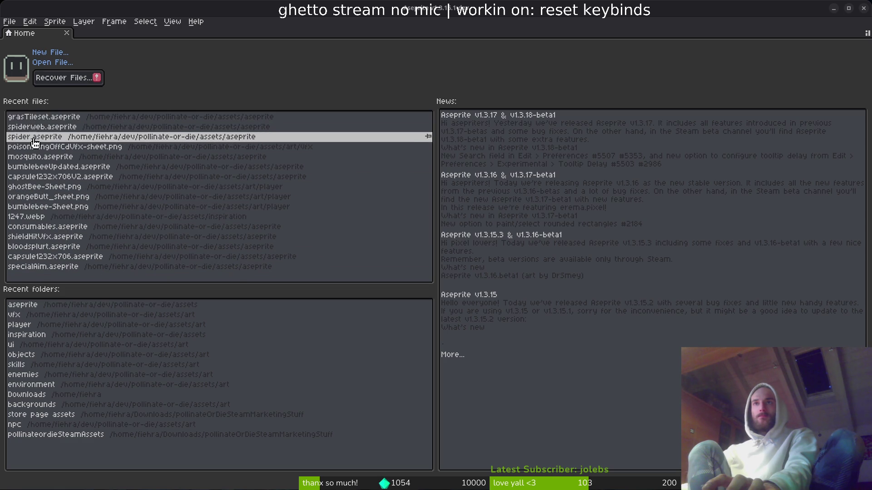
# In the Open File dialog, navigate from assets into the aseprite sprites folder.
pyautogui.click(53, 63)
pyautogui.scroll(-5, 56, 67)
pyautogui.scroll(4, 91, 64)
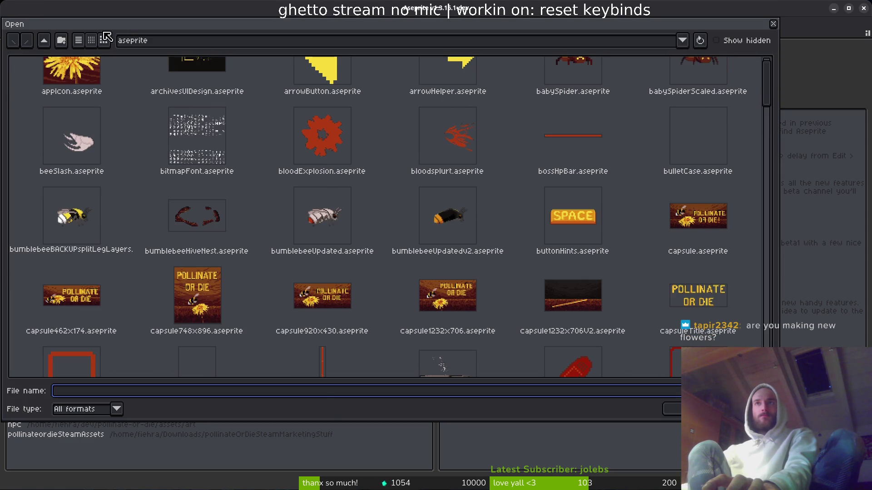
pyautogui.click(44, 44)
pyautogui.doubleClick(28, 97)
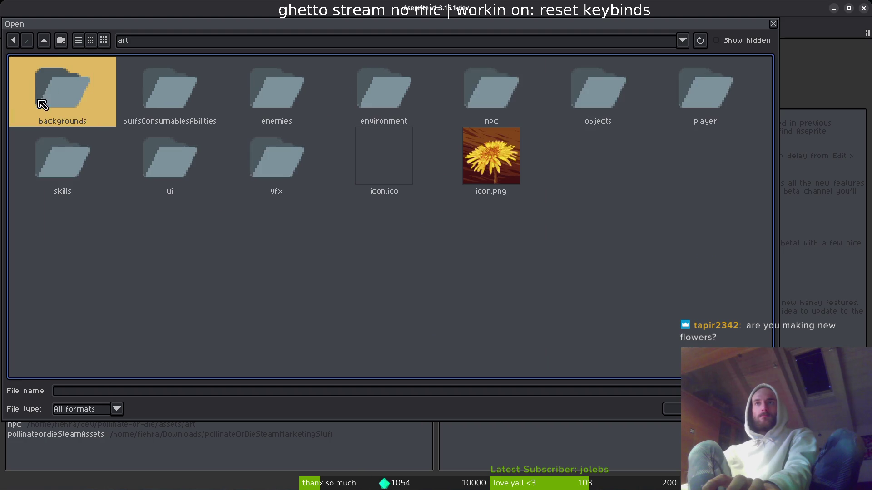
pyautogui.click(43, 41)
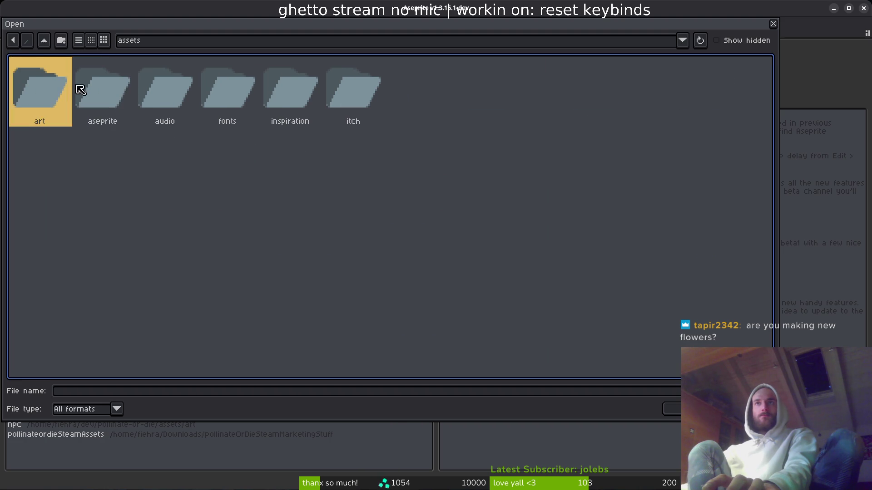
pyautogui.doubleClick(101, 86)
# Scroll down to lucerne.aseprite and open it.
pyautogui.scroll(-2, 472, 231)
pyautogui.scroll(-5, 475, 234)
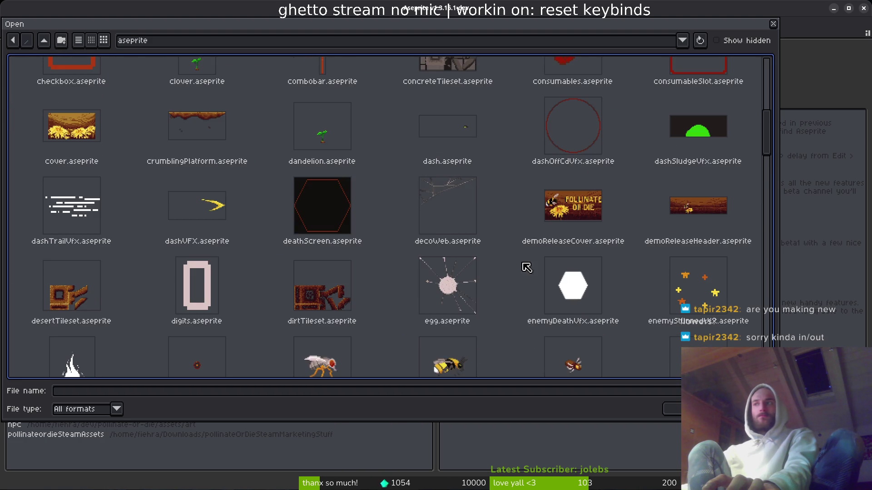
pyautogui.scroll(-3, 583, 292)
pyautogui.scroll(-3, 227, 233)
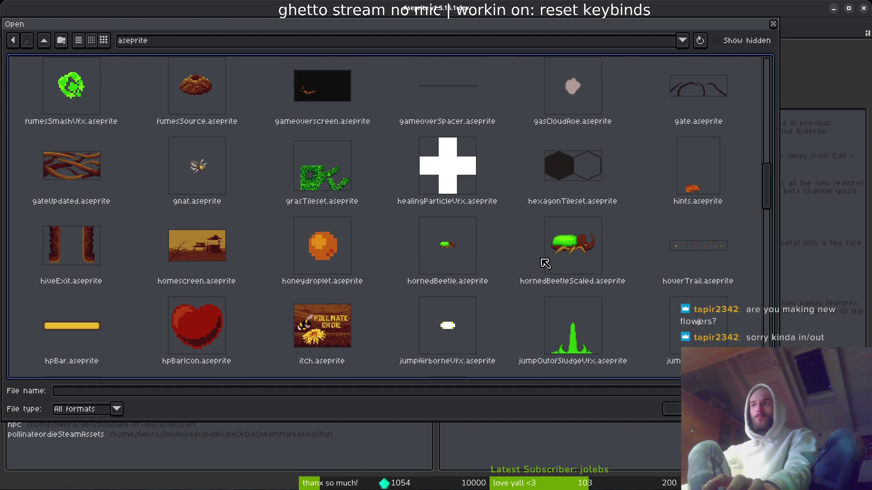
pyautogui.scroll(-3, 535, 274)
pyautogui.click(207, 326)
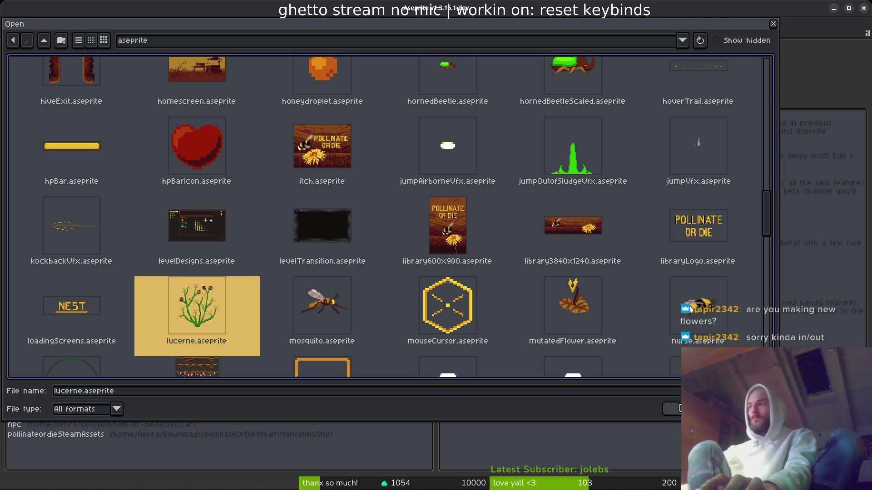
pyautogui.click(674, 408)
pyautogui.scroll(5, 474, 246)
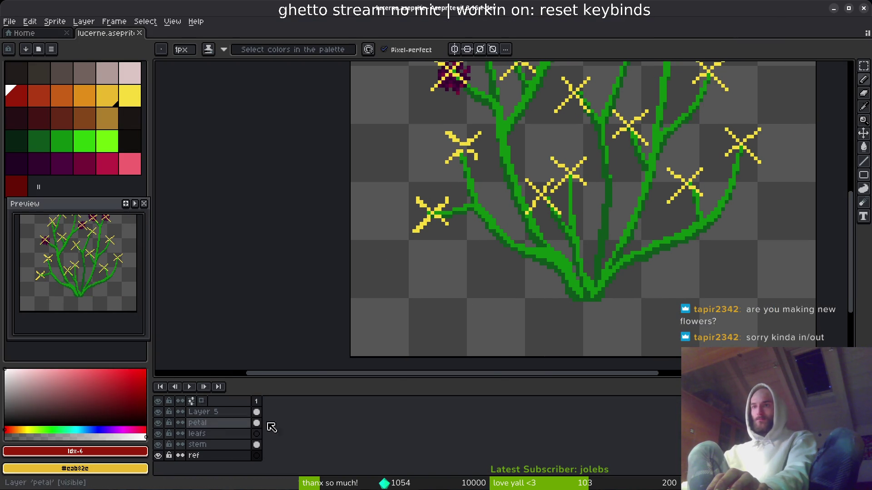
# Zoom the canvas out and hide Layer 5's yellow cross-shaped flowers.
pyautogui.press('-')
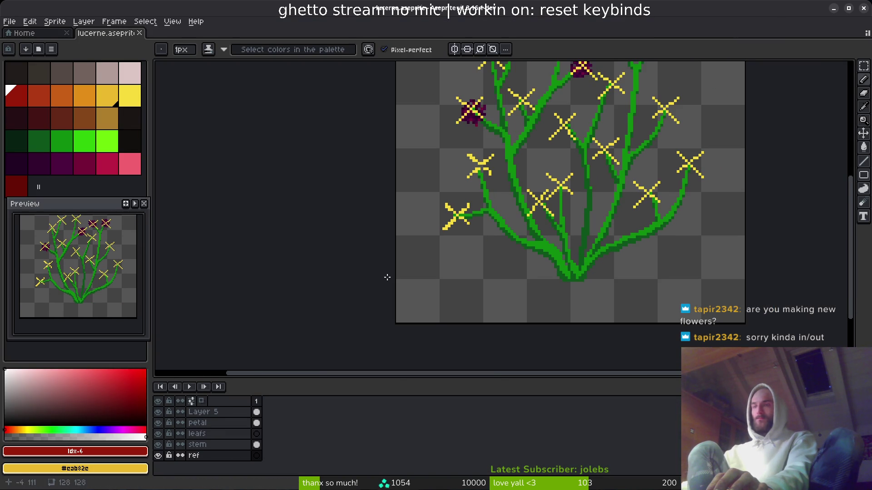
pyautogui.click(159, 413)
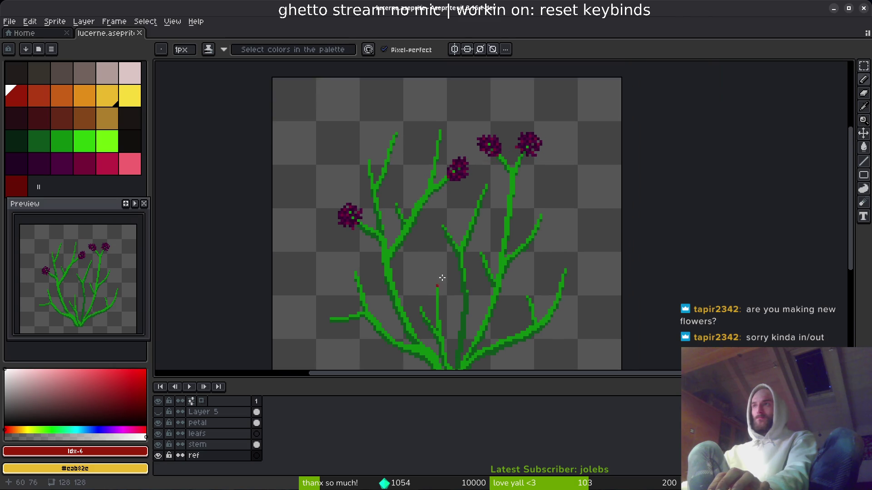
pyautogui.scroll(2, 503, 159)
pyautogui.scroll(-1, 505, 171)
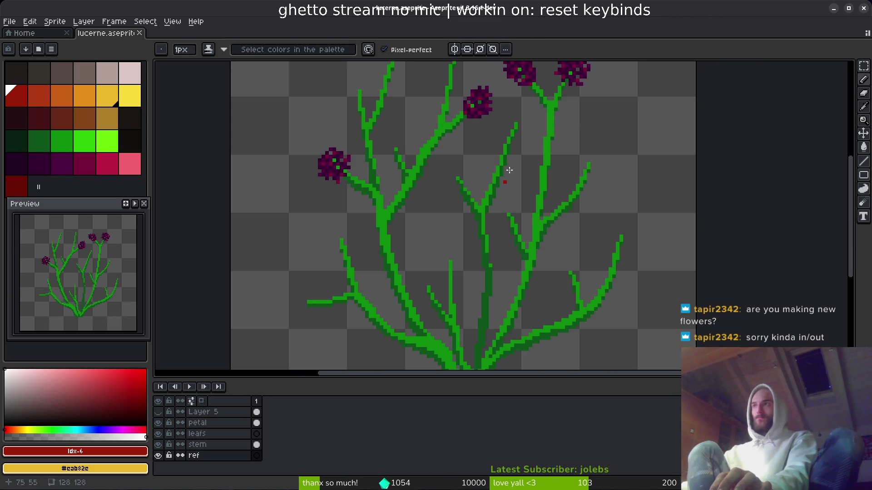
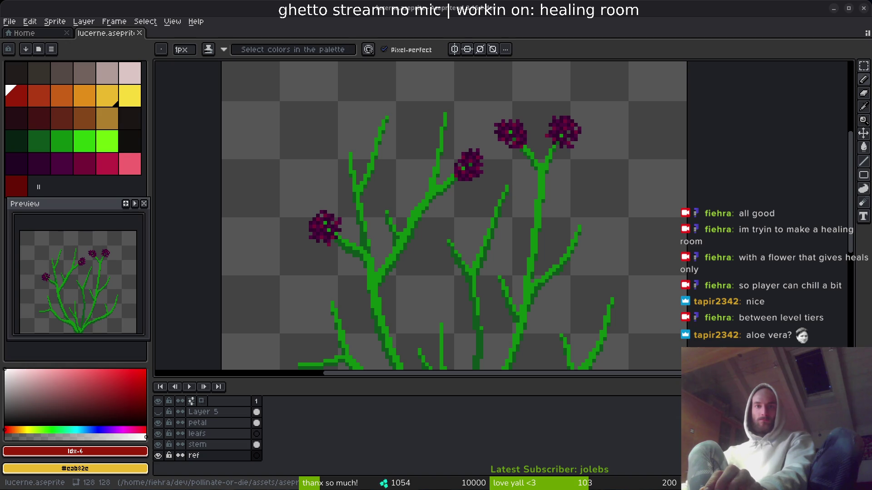
# Recentre the plant view and sample the dark purple of the flower heads.
pyautogui.moveTo(458, 122); pyautogui.dragTo(453, 152)
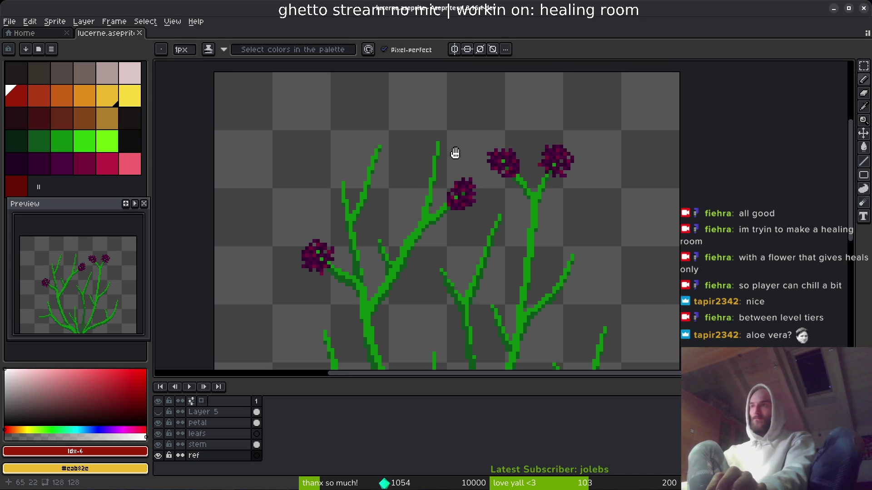
pyautogui.moveTo(471, 382); pyautogui.dragTo(460, 420)
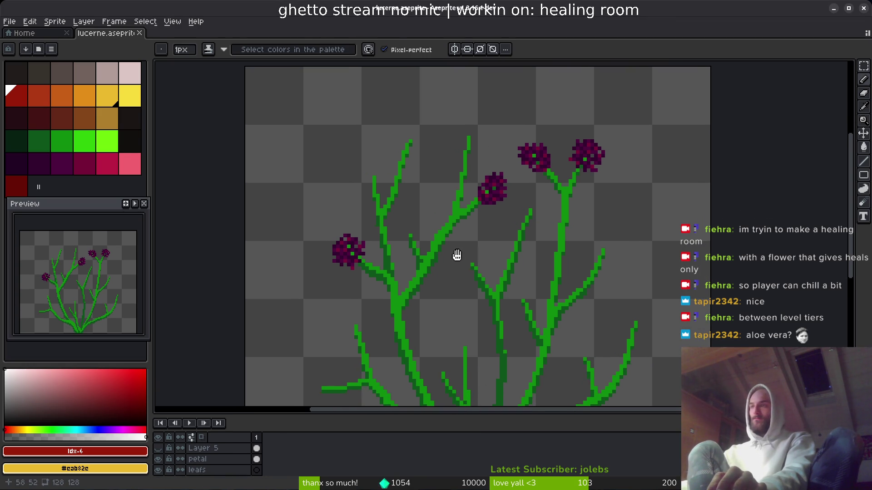
pyautogui.press('alt')
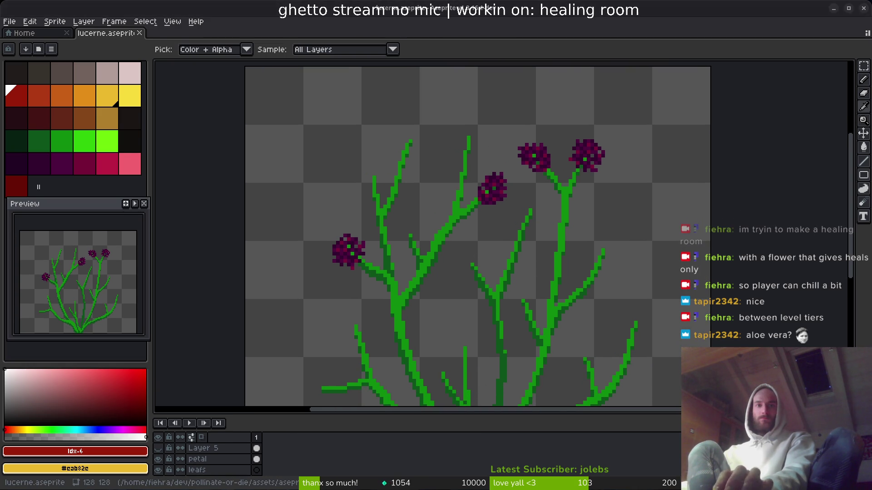
pyautogui.moveTo(436, 222); pyautogui.dragTo(420, 200)
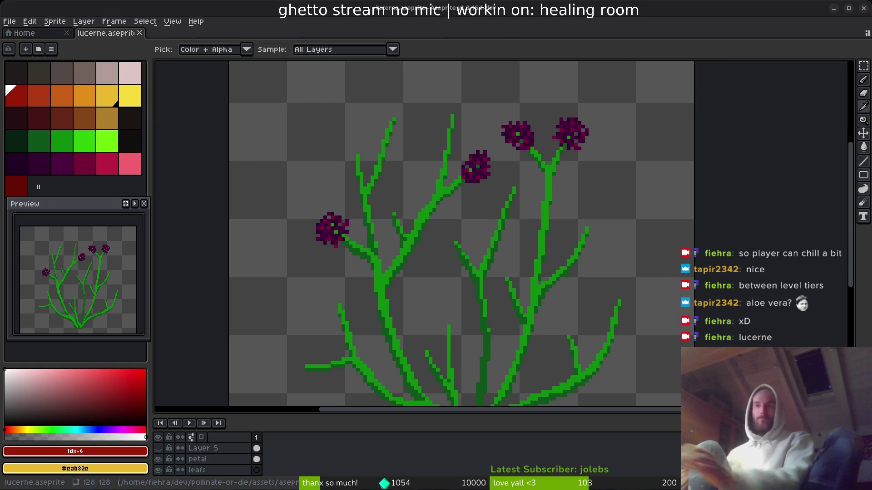
pyautogui.press('b')
pyautogui.scroll(-1, 616, 283)
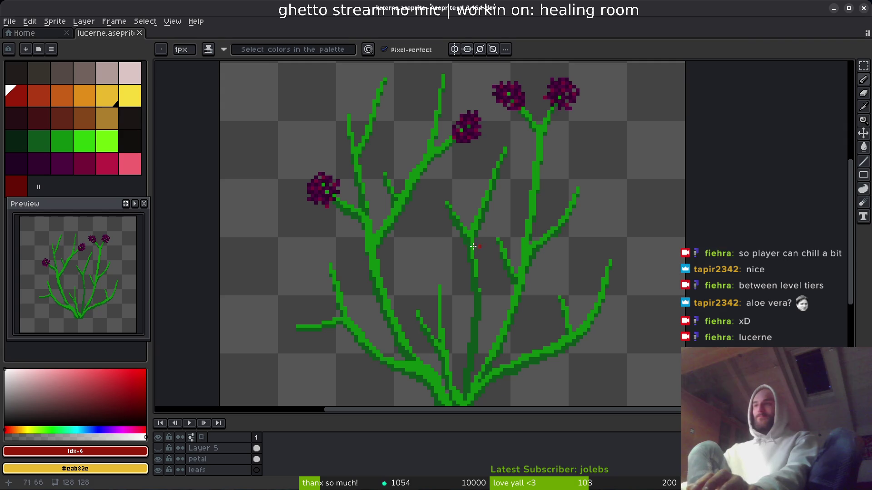
pyautogui.scroll(2, 448, 223)
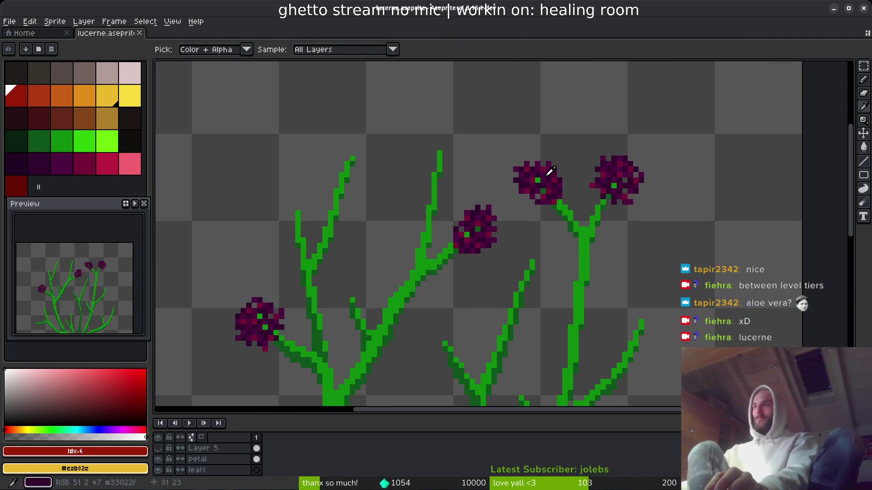
pyautogui.keyDown('alt'); pyautogui.click(551, 172); pyautogui.keyUp('alt')
pyautogui.scroll(2, 563, 193)
# On the petal layer, marquee-select the upper flower head and scale it up.
pyautogui.press('m')
pyautogui.moveTo(354, 86); pyautogui.dragTo(558, 236)
pyautogui.moveTo(409, 100); pyautogui.dragTo(557, 234)
pyautogui.click(223, 460)
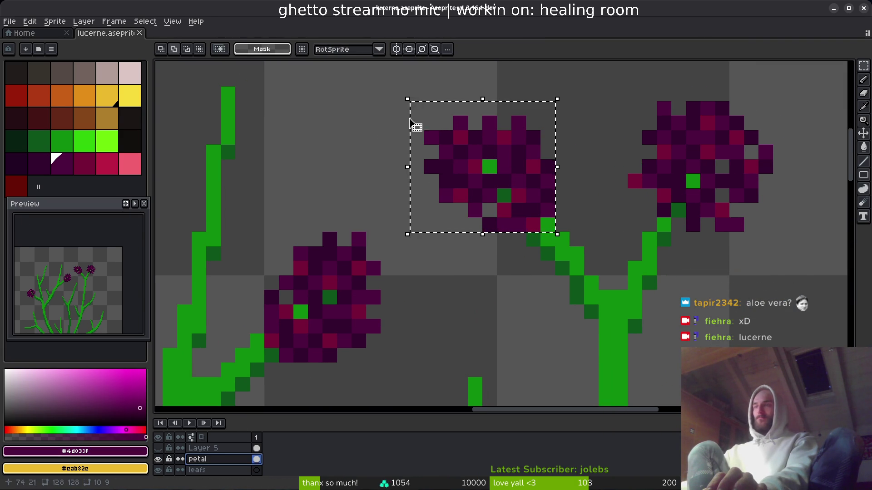
pyautogui.scroll(3, 454, 173)
pyautogui.moveTo(417, 181); pyautogui.dragTo(353, 117)
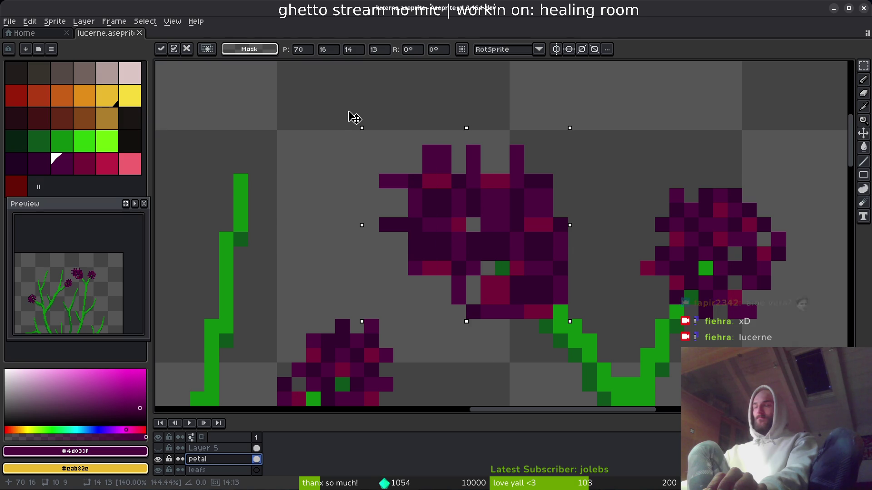
pyautogui.hotkey('ctrl', 'd')
# Scramble the enlarged flower head with the Jumble tool at 6px for a ragged look.
pyautogui.click(864, 204)
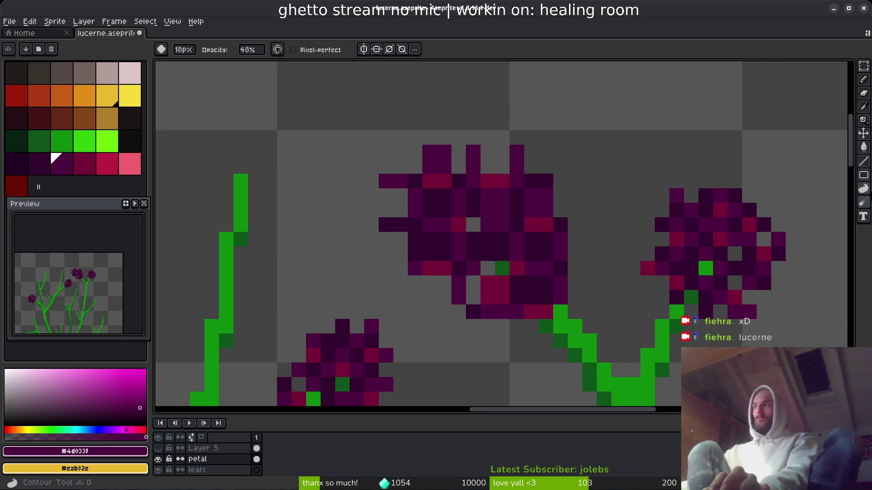
pyautogui.click(864, 205)
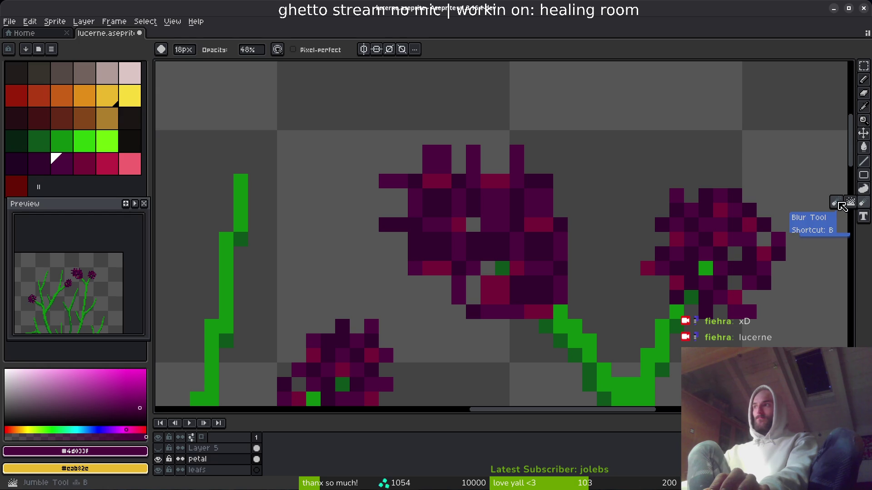
pyautogui.click(851, 204)
pyautogui.press('+')
pyautogui.press('+')
pyautogui.press('+')
pyautogui.moveTo(521, 234)
pyautogui.mouseDown()
pyautogui.moveTo(521, 253)
pyautogui.moveTo(545, 233)
pyautogui.moveTo(470, 183)
pyautogui.moveTo(564, 273)
pyautogui.moveTo(528, 216)
pyautogui.moveTo(446, 232)
pyautogui.moveTo(577, 312)
pyautogui.mouseUp()
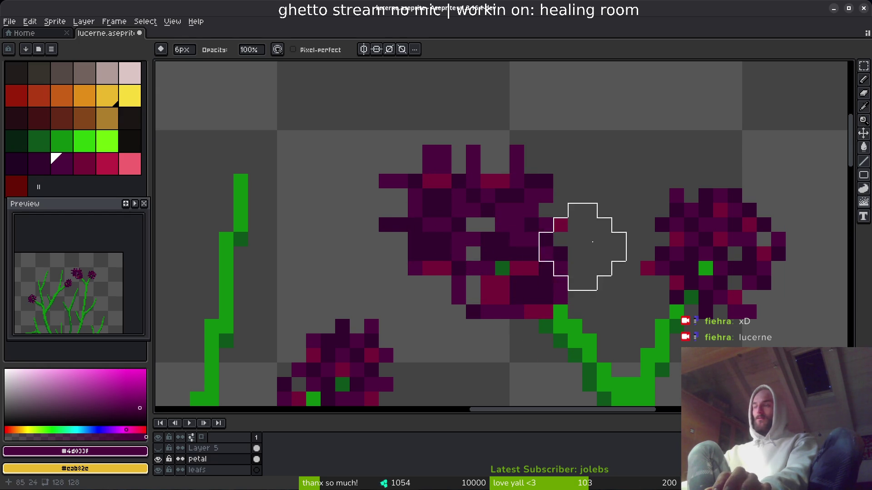
# Select the enlarged flower head and nudge it up two pixels.
pyautogui.scroll(-1, 575, 204)
pyautogui.scroll(3, 545, 186)
pyautogui.press('m')
pyautogui.moveTo(339, 131); pyautogui.dragTo(605, 267)
pyautogui.click(481, 232)
pyautogui.moveTo(481, 232)
pyautogui.mouseDown()
pyautogui.moveTo(486, 179)
pyautogui.moveTo(503, 186)
pyautogui.moveTo(495, 190)
pyautogui.mouseUp()
pyautogui.hotkey('ctrl', 'd')
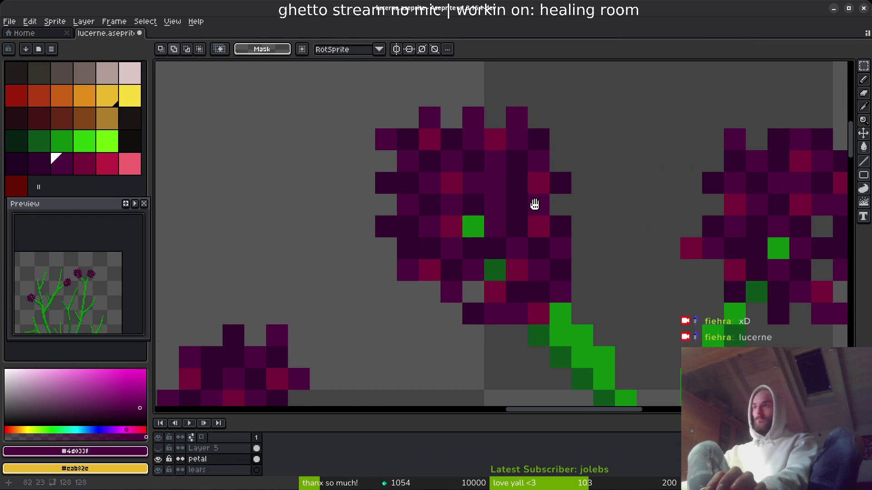
# Move the flower head two pixels left and one down, undoing an accidental paste.
pyautogui.moveTo(311, 106)
pyautogui.mouseDown()
pyautogui.moveTo(502, 295)
pyautogui.moveTo(504, 321)
pyautogui.mouseUp()
pyautogui.moveTo(461, 204)
pyautogui.mouseDown()
pyautogui.moveTo(435, 240)
pyautogui.moveTo(445, 216)
pyautogui.moveTo(426, 193)
pyautogui.mouseUp()
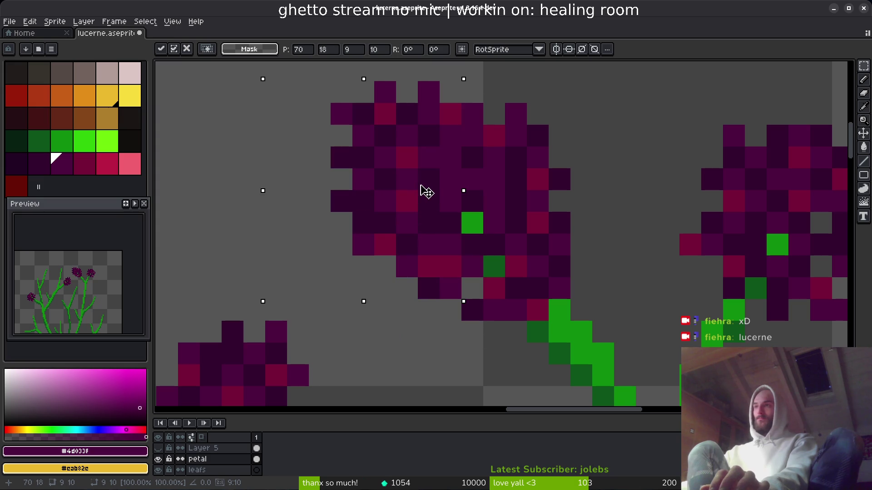
pyautogui.scroll(-3, 451, 198)
pyautogui.hotkey('ctrl', 'd')
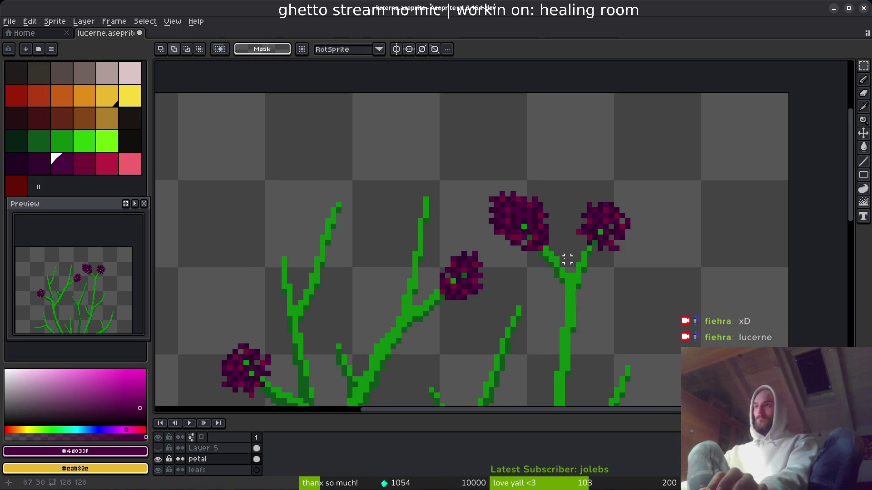
pyautogui.scroll(-1, 567, 260)
pyautogui.hotkey('ctrl', 'v')
pyautogui.hotkey('ctrl', 'z')
pyautogui.hotkey('ctrl', 'd')
# Enlarge the layers panel, make the leafs layer active, then shrink the timeline back.
pyautogui.scroll(-1, 563, 259)
pyautogui.scroll(1, 550, 251)
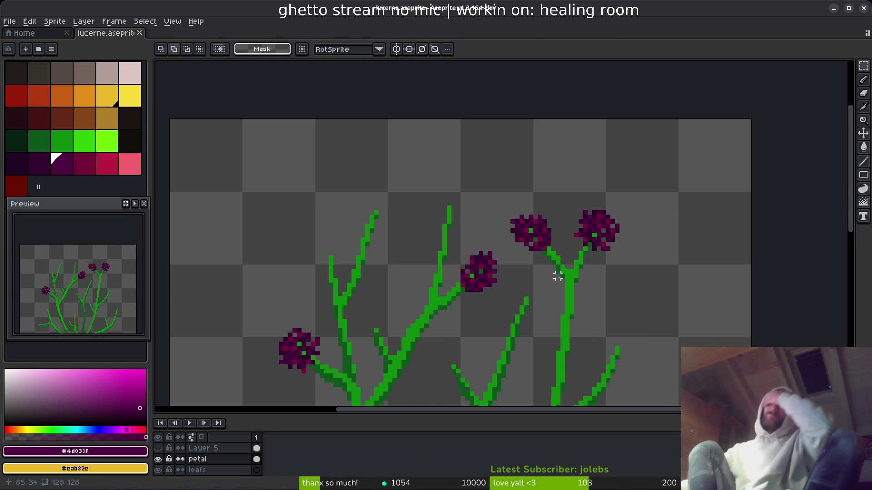
pyautogui.scroll(-1, 547, 248)
pyautogui.moveTo(510, 259); pyautogui.dragTo(509, 230)
pyautogui.moveTo(302, 414)
pyautogui.mouseDown()
pyautogui.moveTo(309, 321)
pyautogui.moveTo(308, 349)
pyautogui.mouseUp()
pyautogui.click(225, 404)
pyautogui.moveTo(472, 265); pyautogui.dragTo(474, 230)
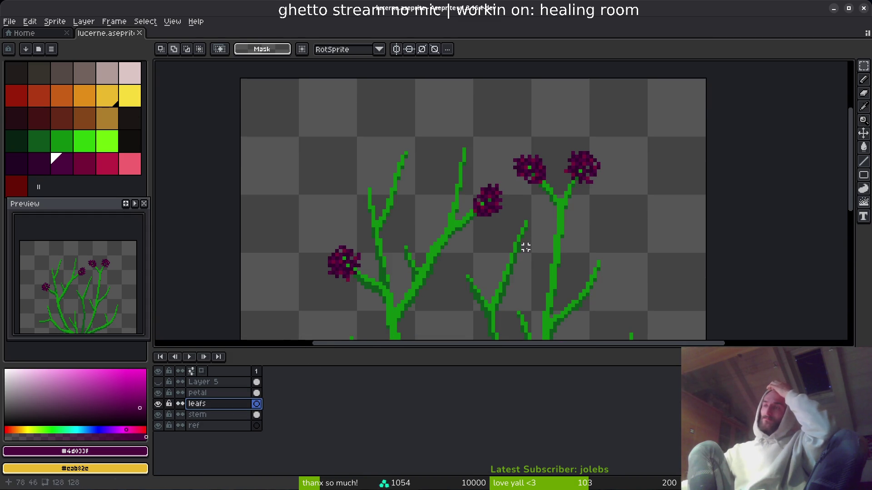
# Sample the dark and light stem greens as colours and return to the Pencil.
pyautogui.scroll(3, 529, 250)
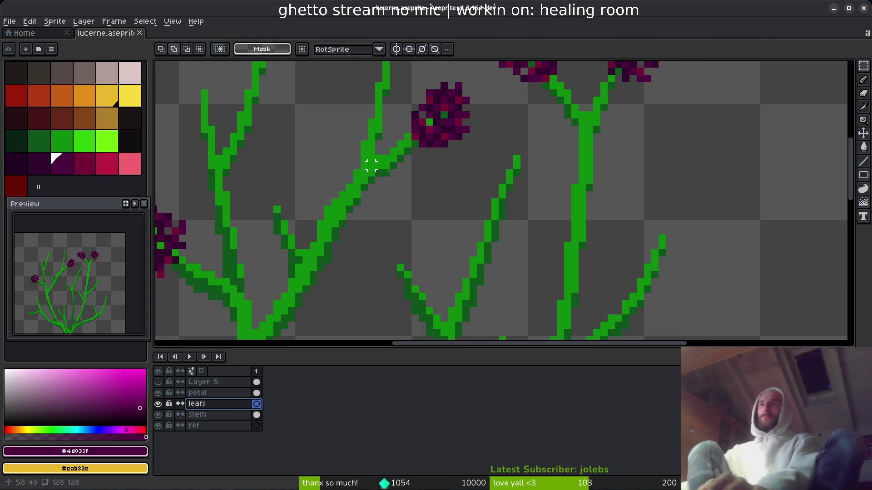
pyautogui.press('i')
pyautogui.click(375, 148)
pyautogui.press('m')
pyautogui.rightClick(61, 141)
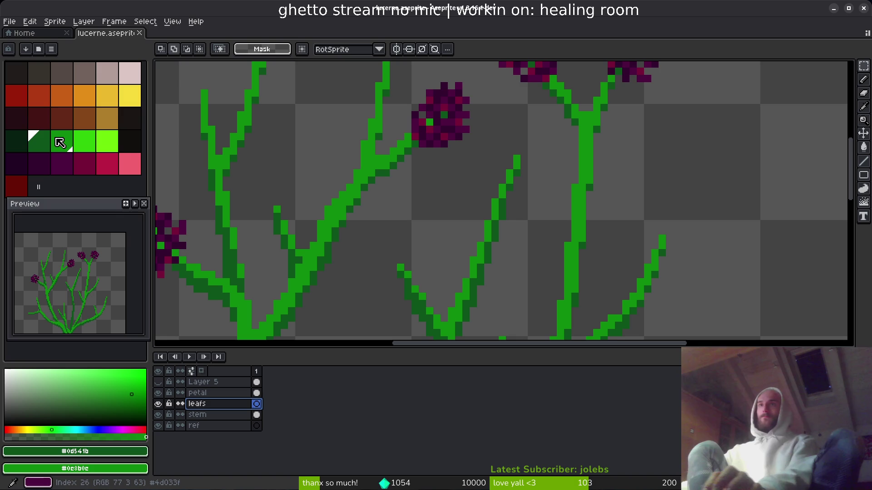
pyautogui.click(61, 142)
pyautogui.press('b')
pyautogui.scroll(-3, 434, 238)
pyautogui.scroll(2, 513, 233)
pyautogui.scroll(4, 438, 165)
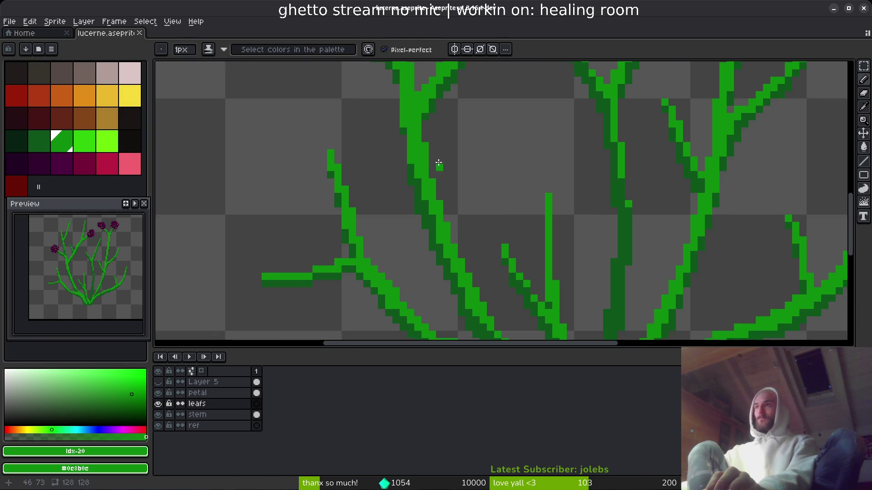
pyautogui.scroll(-3, 387, 197)
pyautogui.moveTo(566, 233); pyautogui.dragTo(462, 219)
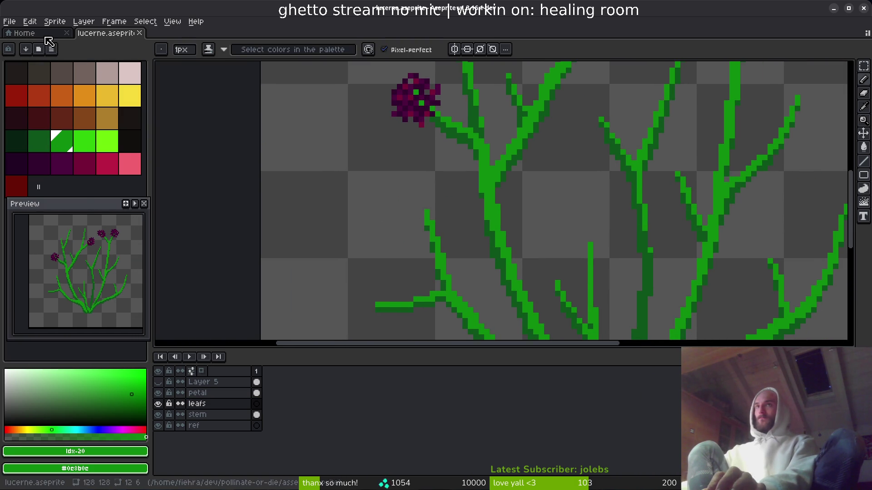
# Open clover.aseprite alongside the lucerne sprite.
pyautogui.hotkey('ctrl', 'o')
pyautogui.scroll(-3, 480, 239)
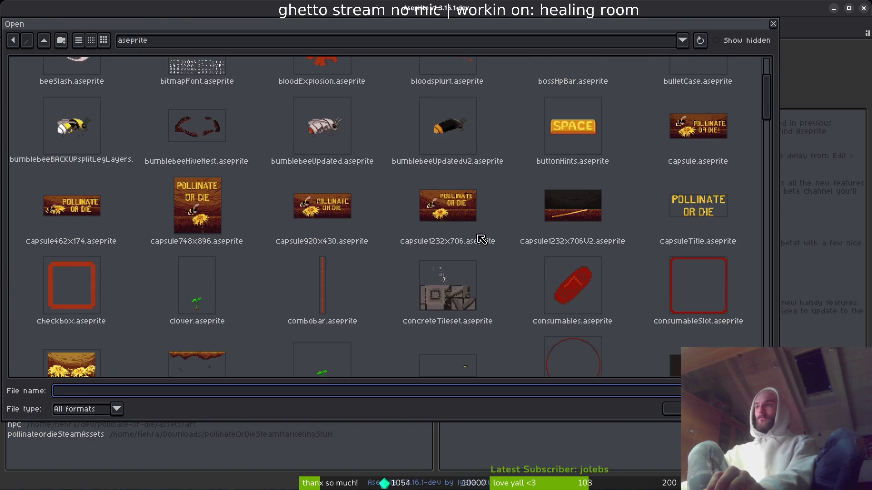
pyautogui.scroll(3, 349, 216)
pyautogui.scroll(-5, 209, 226)
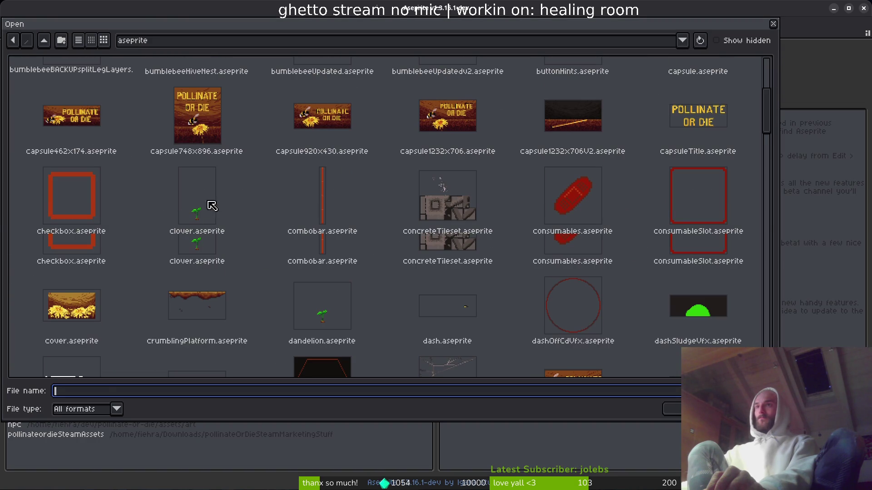
pyautogui.doubleClick(212, 206)
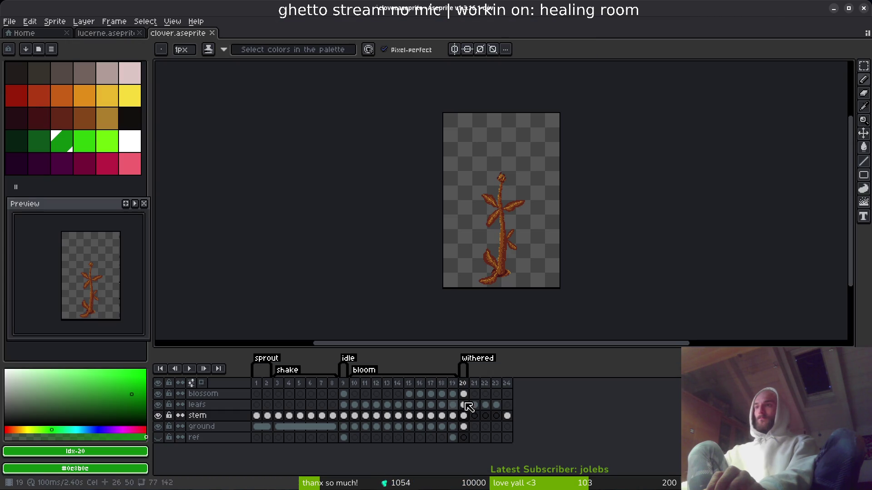
# Select the row of leaf sprites on frame 22 of the clover leafs layer, then return to lucerne.
pyautogui.click(474, 405)
pyautogui.scroll(5, 510, 232)
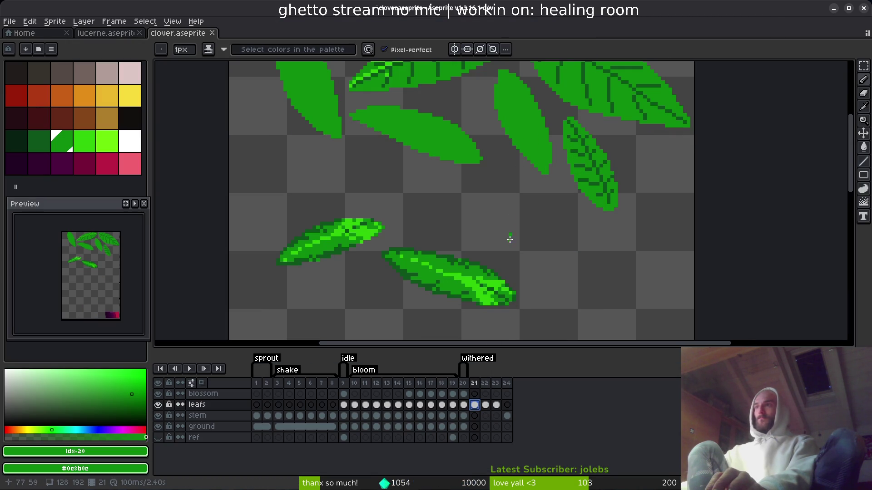
pyautogui.scroll(-2, 509, 233)
pyautogui.press('Right')
pyautogui.press('m')
pyautogui.moveTo(261, 89); pyautogui.dragTo(687, 307)
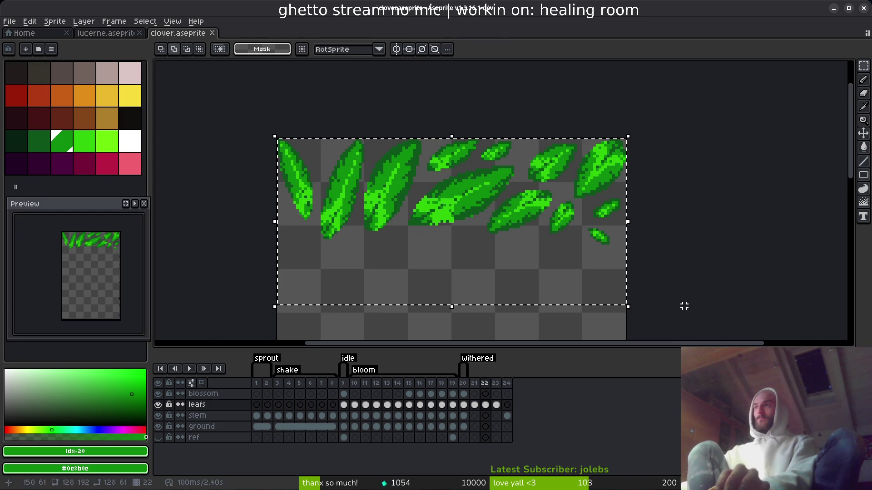
pyautogui.click(106, 33)
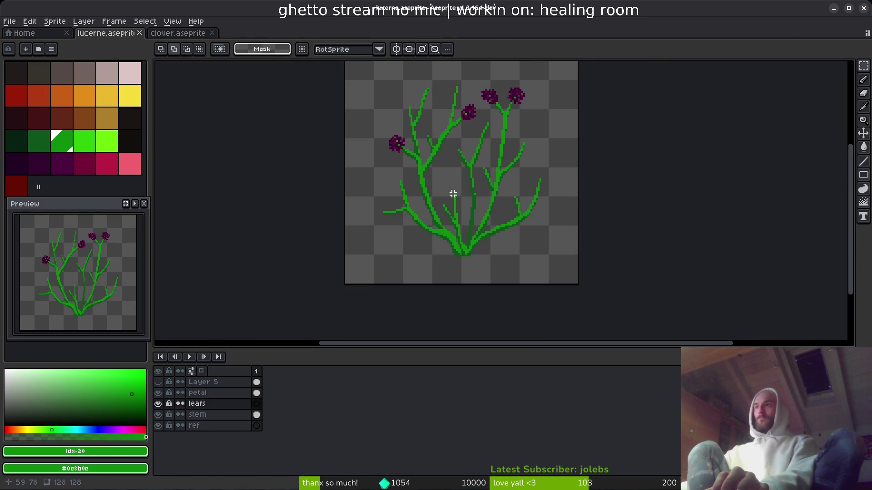
# Paste the clover leaf sprites into the first-frame cel of the leafs layer.
pyautogui.click(256, 404)
pyautogui.scroll(2, 402, 261)
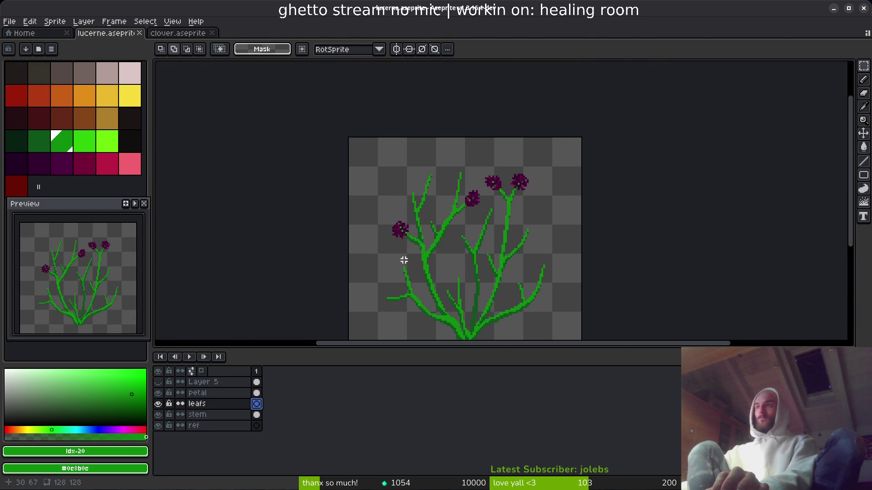
pyautogui.hotkey('ctrl', 'v')
pyautogui.scroll(-2, 483, 162)
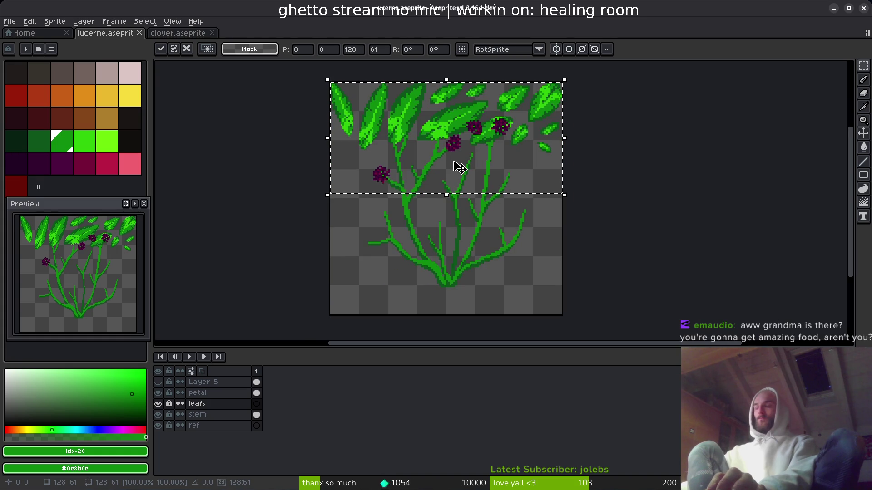
# In Canvas Size, set width 128, height 160 and a bottom-centre anchor, then apply.
pyautogui.hotkey('ctrl', 'alt', 'c')
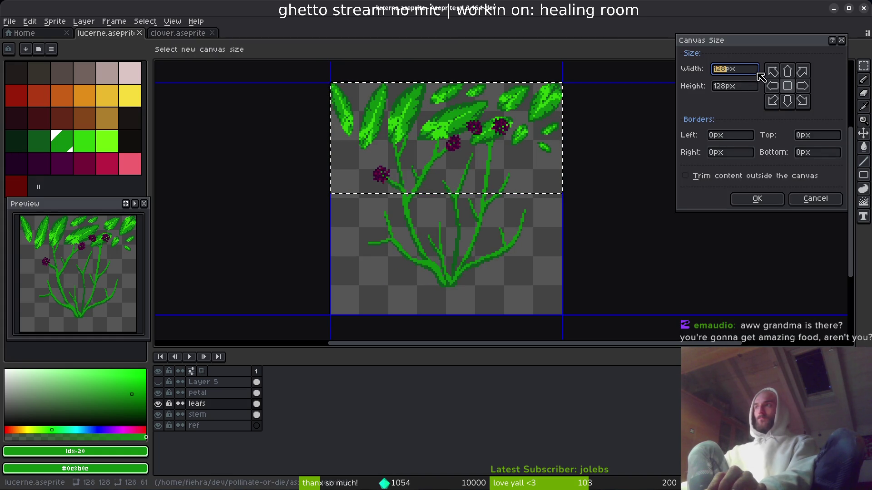
pyautogui.write('160')
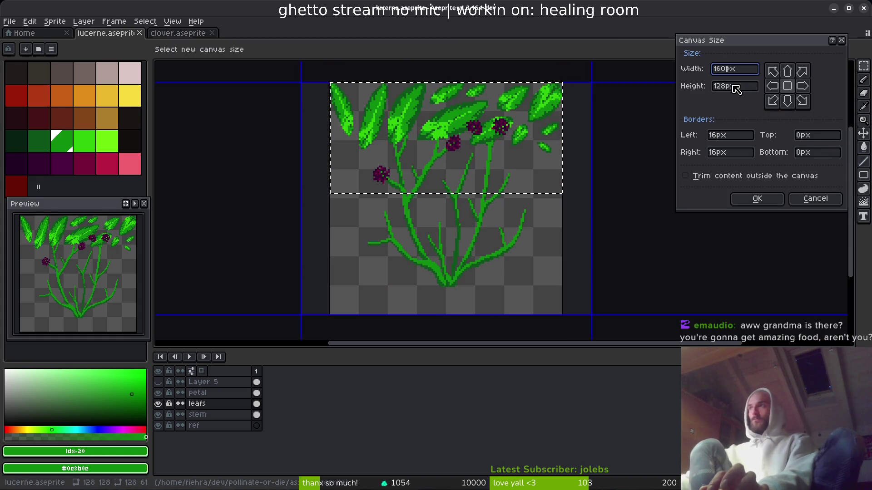
pyautogui.click(787, 71)
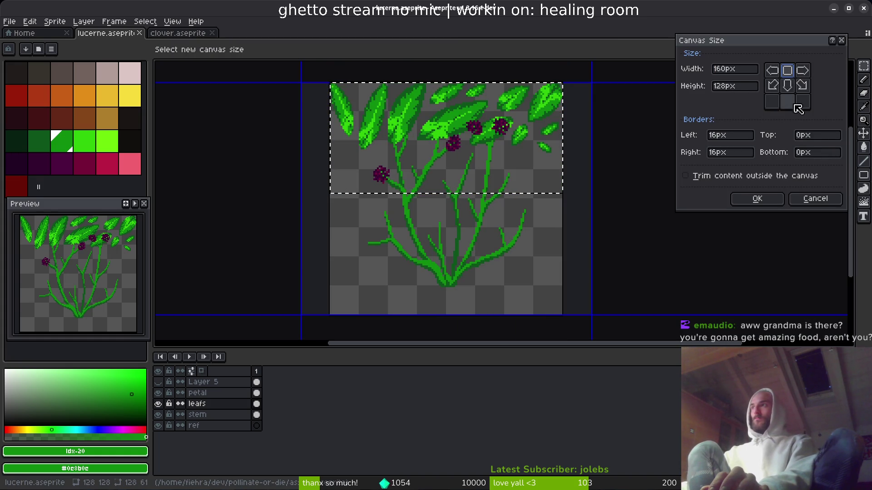
pyautogui.click(787, 86)
pyautogui.click(787, 102)
pyautogui.scroll(-3, 557, 142)
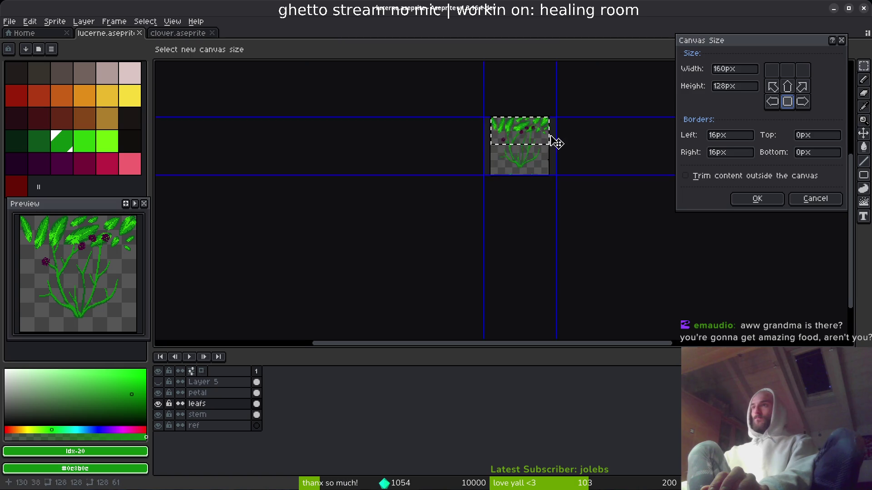
pyautogui.scroll(2, 556, 145)
pyautogui.doubleClick(726, 68)
pyautogui.write('128')
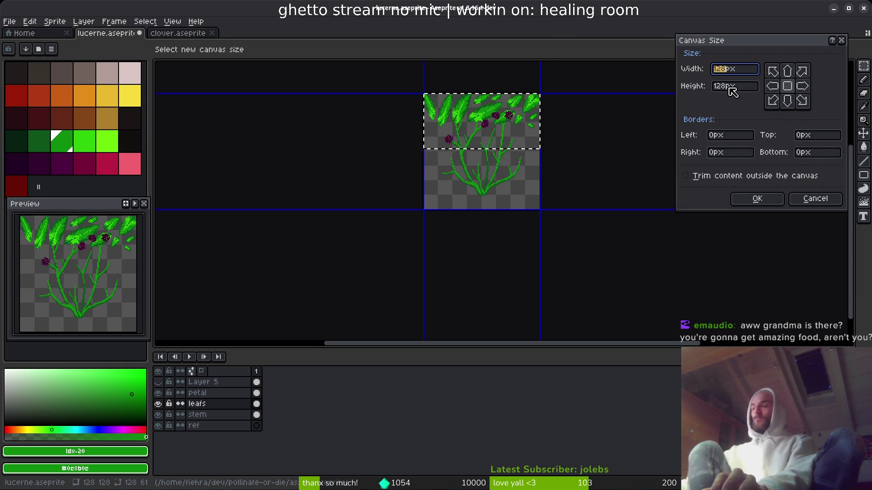
pyautogui.doubleClick(729, 88)
pyautogui.write('150')
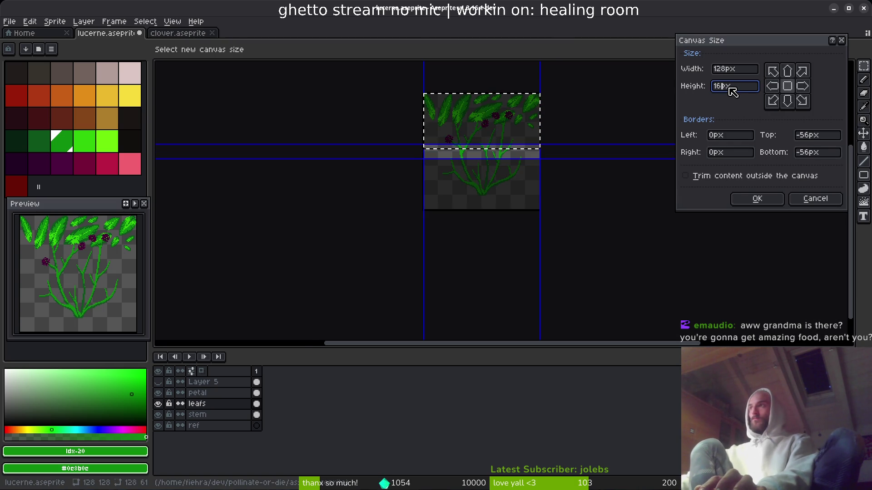
pyautogui.write('0')
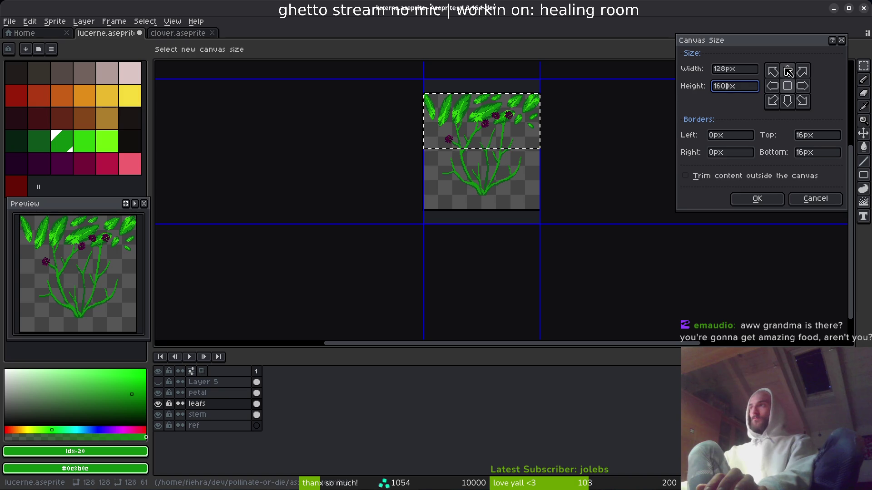
pyautogui.click(788, 71)
pyautogui.click(788, 101)
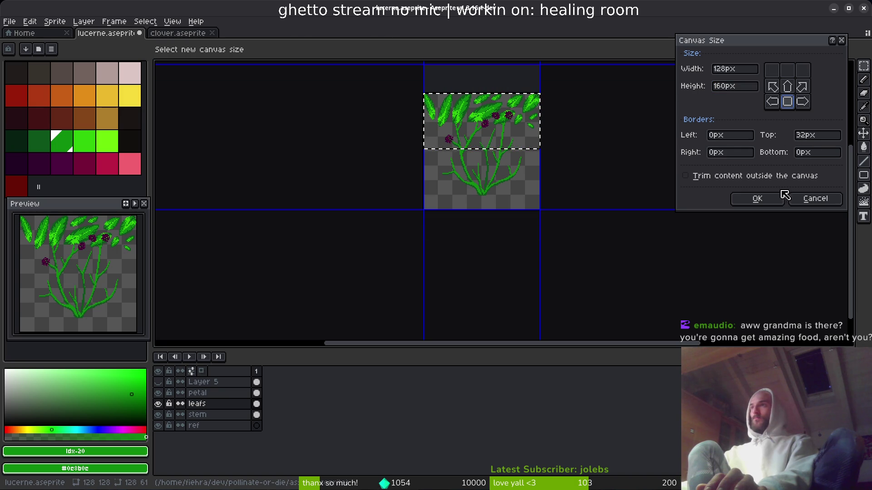
pyautogui.click(756, 199)
pyautogui.scroll(4, 476, 149)
# Select the row of leaf sprites and move them up to the canvas top edge.
pyautogui.moveTo(318, 159)
pyautogui.mouseDown()
pyautogui.moveTo(740, 291)
pyautogui.moveTo(675, 303)
pyautogui.mouseUp()
pyautogui.moveTo(594, 189); pyautogui.dragTo(598, 121)
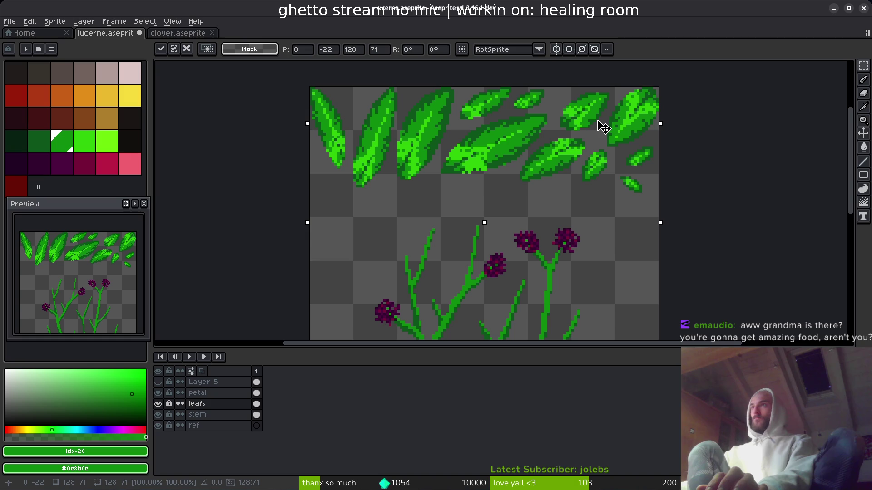
pyautogui.hotkey('ctrl', 'd')
pyautogui.scroll(-1, 560, 153)
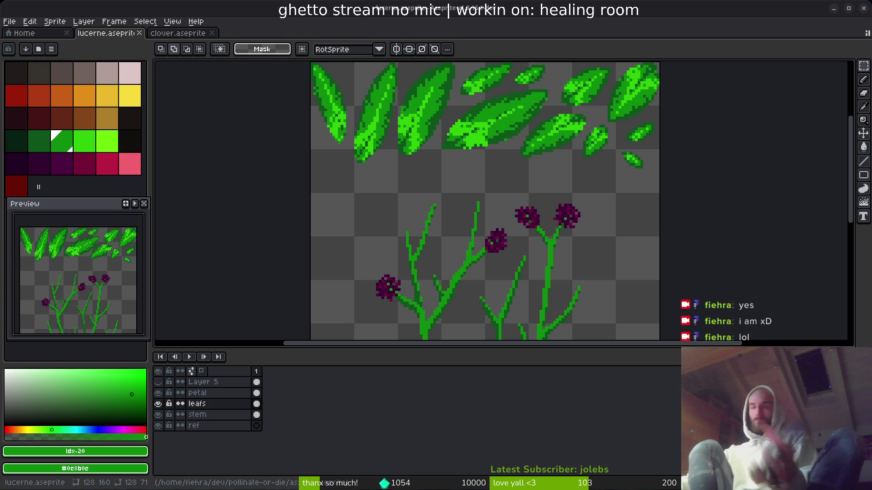
pyautogui.scroll(2, 555, 176)
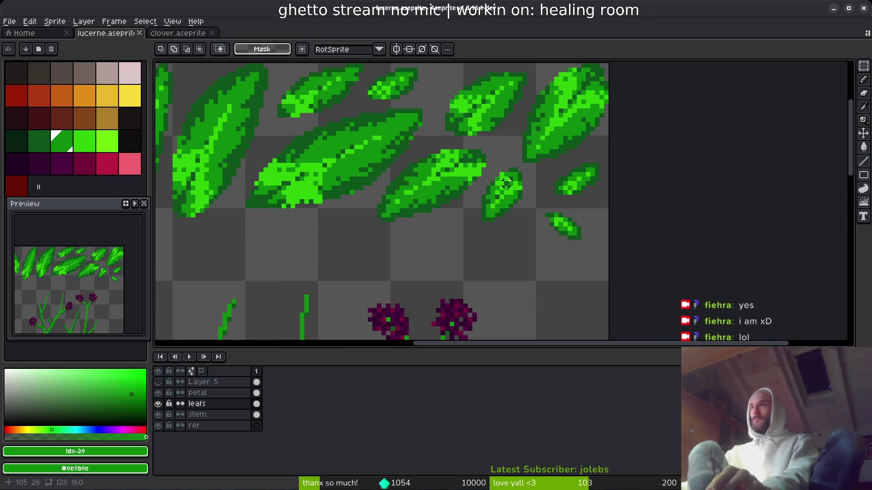
pyautogui.scroll(2, 446, 220)
pyautogui.scroll(1, 340, 162)
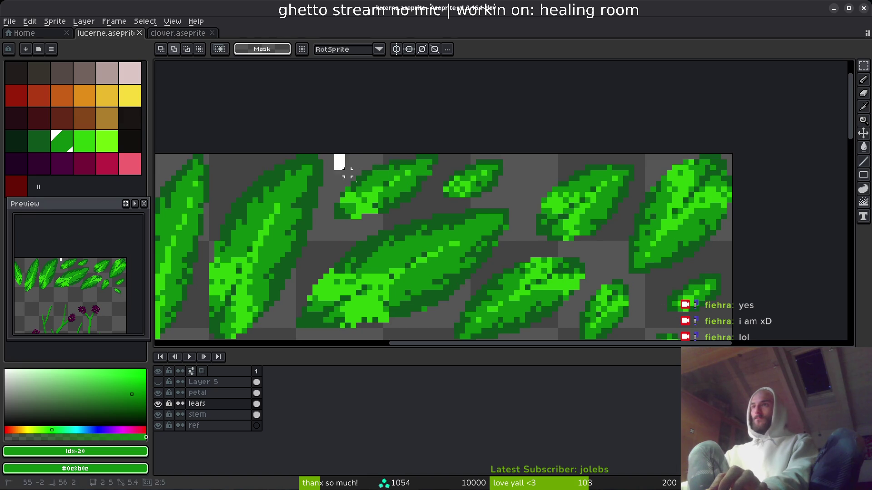
# Check the upper-middle leaf, then pick dark green with the Pencil.
pyautogui.moveTo(437, 155); pyautogui.dragTo(326, 219)
pyautogui.scroll(1, 367, 229)
pyautogui.hotkey('ctrl', 'd')
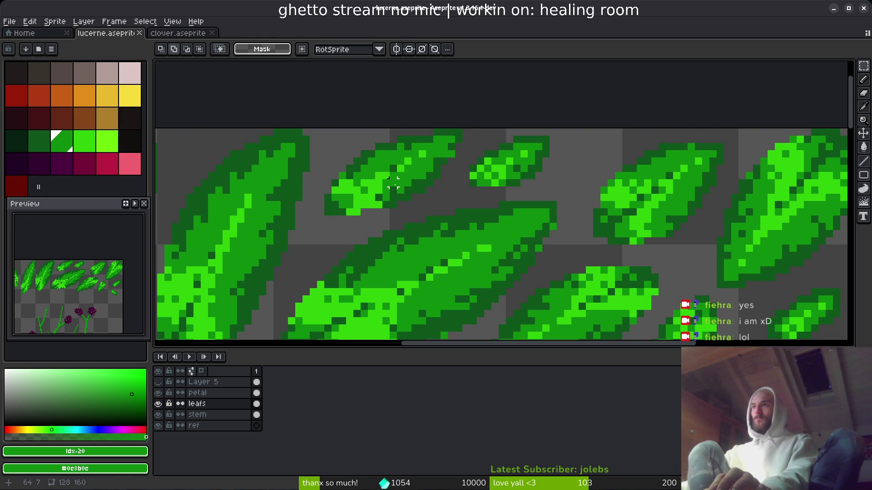
pyautogui.scroll(-2, 392, 184)
pyautogui.scroll(4, 460, 187)
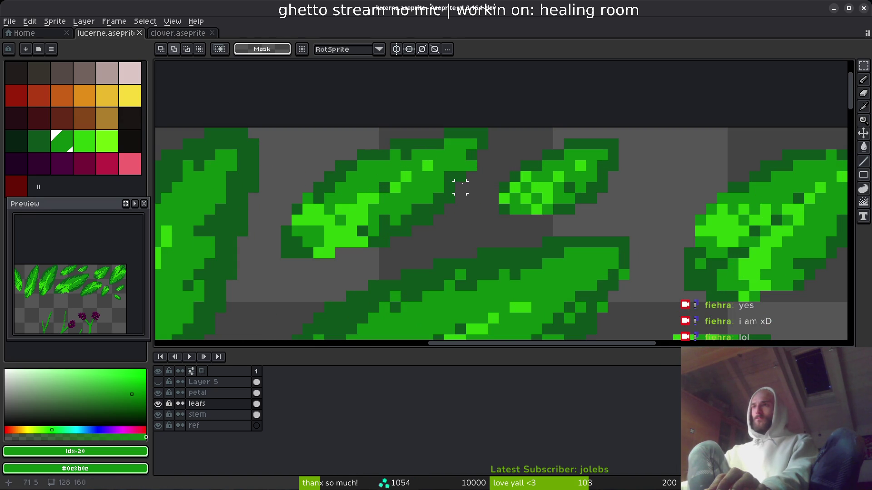
pyautogui.press('b')
pyautogui.keyDown('alt'); pyautogui.click(472, 164); pyautogui.keyUp('alt')
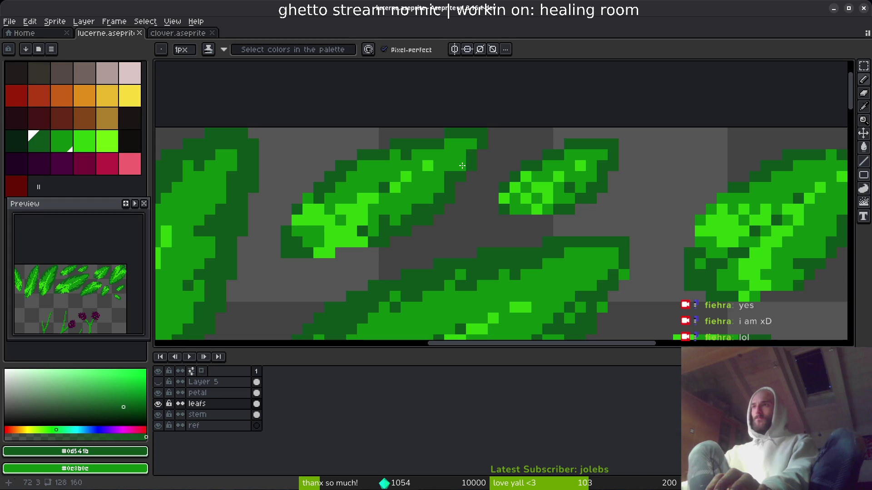
pyautogui.scroll(-3, 461, 166)
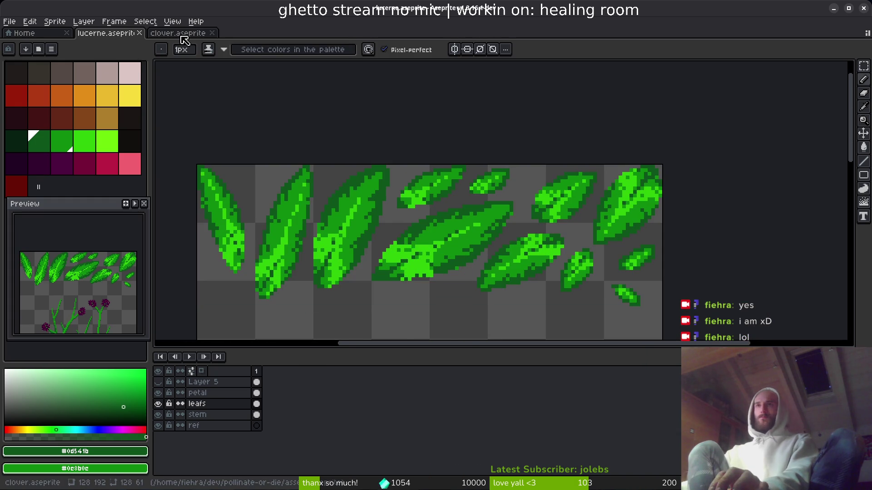
# Switch to the clover sprite and step through its stem frames to the blossom.
pyautogui.hotkey('ctrl', 'Tab')
pyautogui.scroll(-2, 467, 275)
pyautogui.click(399, 415)
pyautogui.scroll(-3, 443, 172)
pyautogui.scroll(-2, 450, 154)
pyautogui.press('Right')
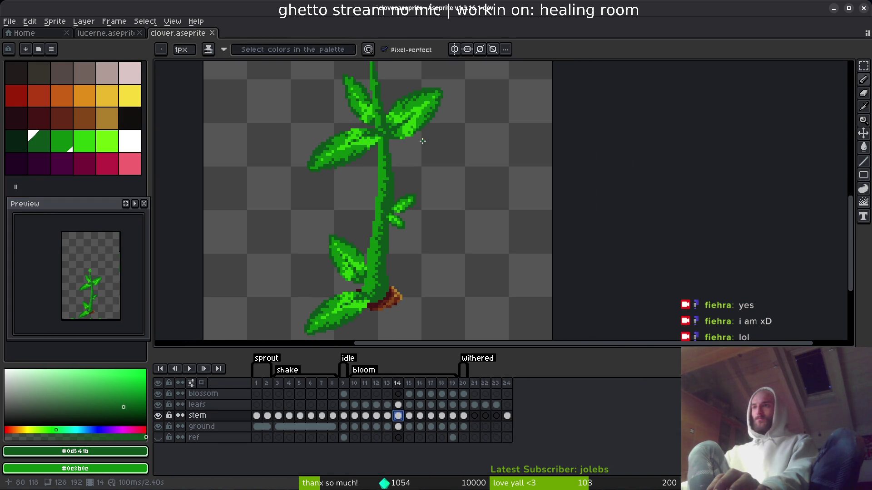
pyautogui.press('alt')
pyautogui.press('Right')
pyautogui.press('Right')
pyautogui.press('Right')
pyautogui.moveTo(429, 136); pyautogui.dragTo(442, 282)
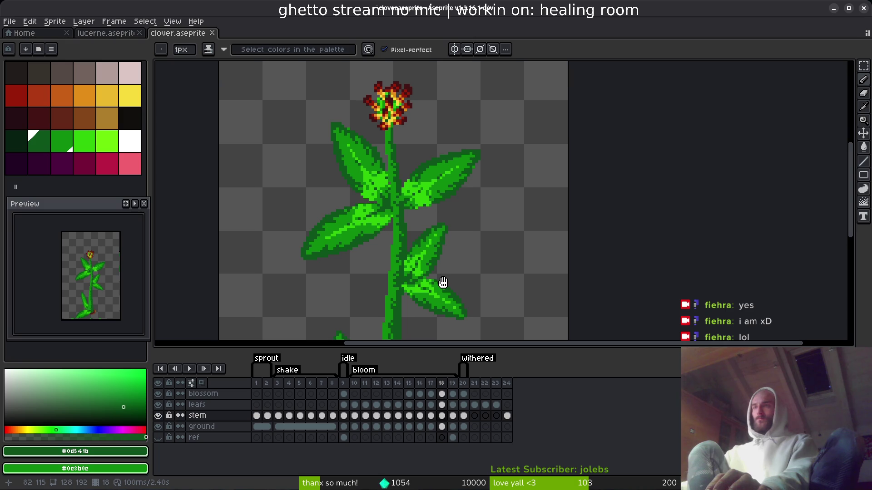
pyautogui.scroll(-5, 443, 283)
pyautogui.scroll(5, 457, 277)
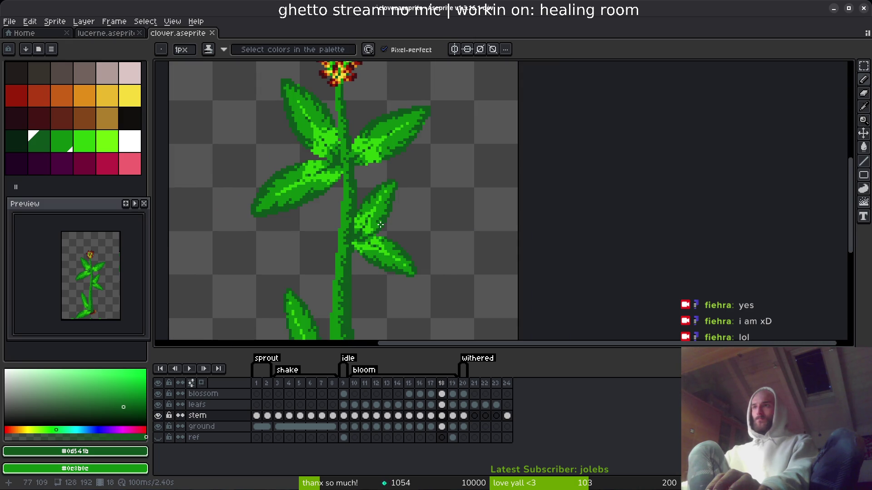
pyautogui.scroll(1, 381, 225)
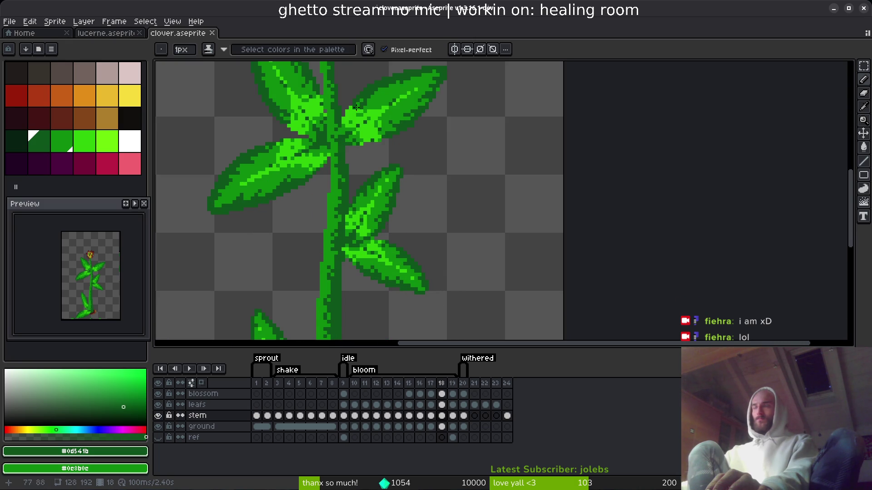
# Go to frame 23 of the clover leafs layer and marquee-select the top-left leaf.
pyautogui.click(474, 405)
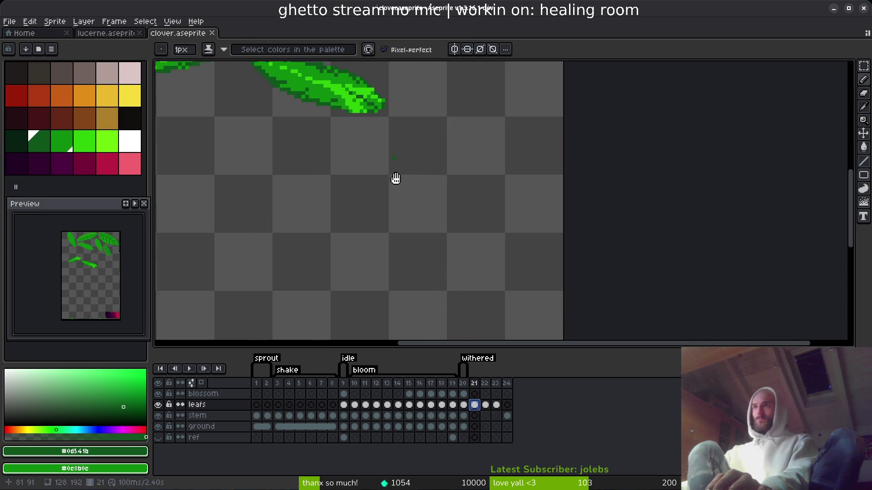
pyautogui.press('Right')
pyautogui.moveTo(386, 151)
pyautogui.mouseDown()
pyautogui.moveTo(402, 297)
pyautogui.moveTo(511, 286)
pyautogui.moveTo(480, 298)
pyautogui.mouseUp()
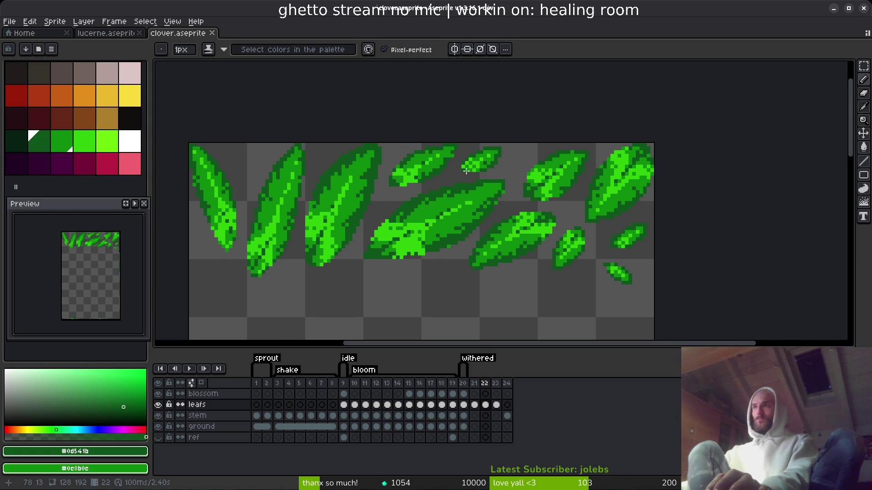
pyautogui.scroll(1, 476, 199)
pyautogui.scroll(-1, 476, 199)
pyautogui.press('Right')
pyautogui.moveTo(486, 259)
pyautogui.mouseDown()
pyautogui.moveTo(452, 189)
pyautogui.moveTo(560, 211)
pyautogui.mouseUp()
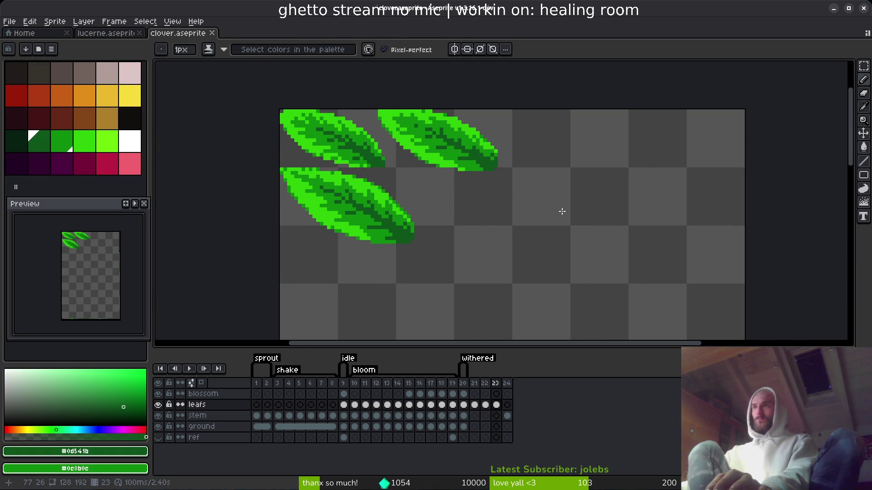
pyautogui.scroll(-1, 510, 209)
pyautogui.scroll(-1, 510, 208)
pyautogui.scroll(4, 419, 176)
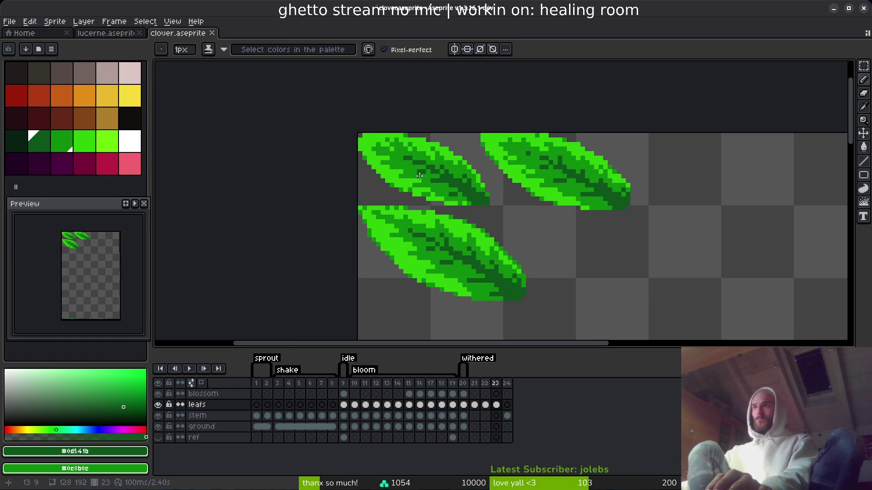
pyautogui.press('m')
pyautogui.moveTo(488, 203)
pyautogui.mouseDown()
pyautogui.moveTo(354, 141)
pyautogui.moveTo(361, 168)
pyautogui.mouseUp()
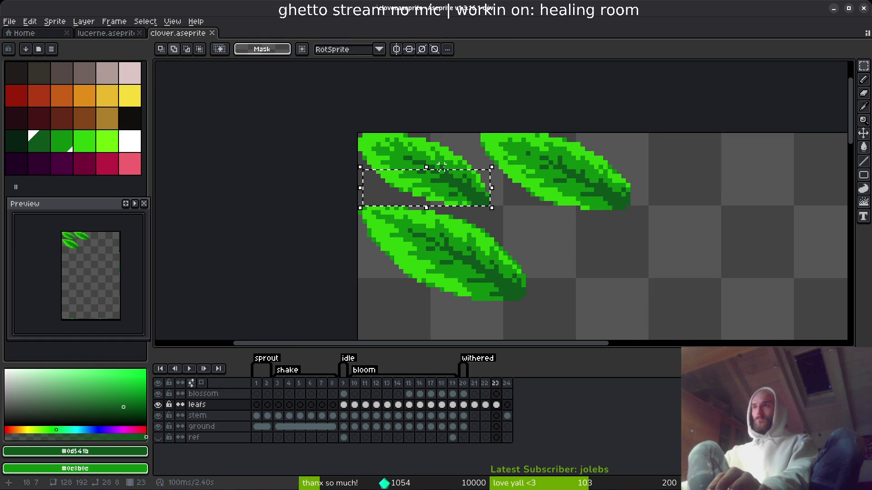
pyautogui.moveTo(473, 168)
pyautogui.mouseDown()
pyautogui.moveTo(473, 134)
pyautogui.moveTo(356, 133)
pyautogui.moveTo(407, 152)
pyautogui.mouseUp()
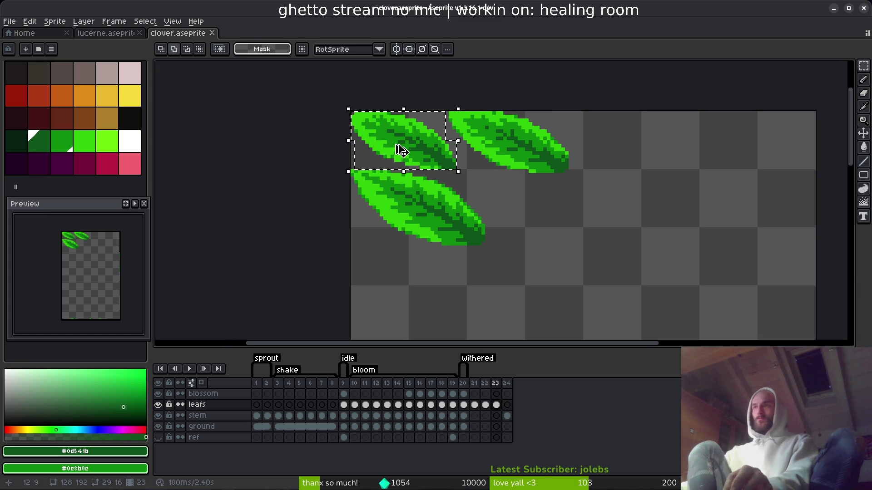
# Paste the clover leaf into the lucerne sprite and place it at the lower left beside the base.
pyautogui.click(106, 33)
pyautogui.moveTo(362, 155); pyautogui.dragTo(409, 138)
pyautogui.hotkey('ctrl', 'v')
pyautogui.moveTo(164, 199)
pyautogui.mouseDown()
pyautogui.moveTo(210, 235)
pyautogui.moveTo(233, 168)
pyautogui.moveTo(225, 152)
pyautogui.mouseUp()
pyautogui.scroll(-3, 385, 117)
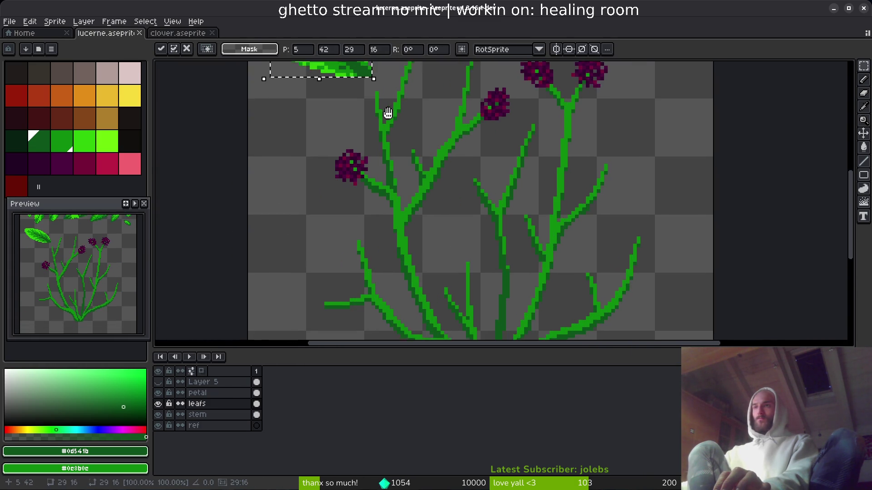
pyautogui.moveTo(366, 105); pyautogui.dragTo(372, 279)
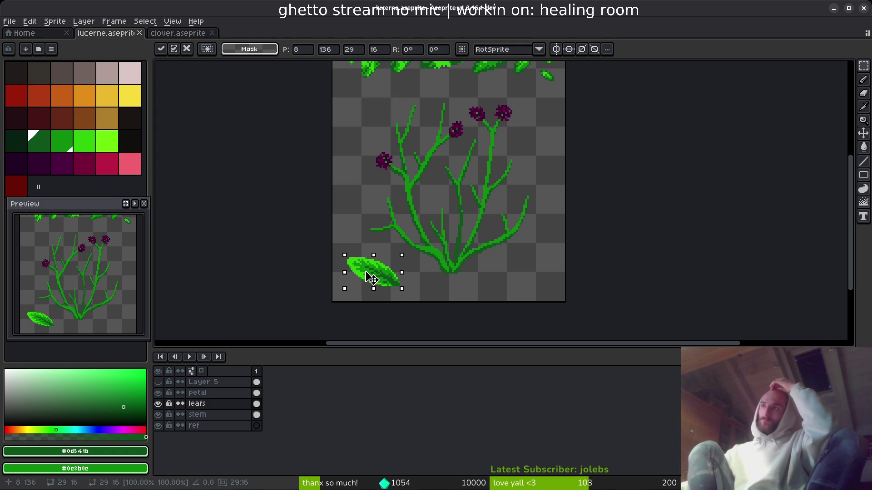
pyautogui.scroll(5, 443, 243)
pyautogui.scroll(4, 527, 177)
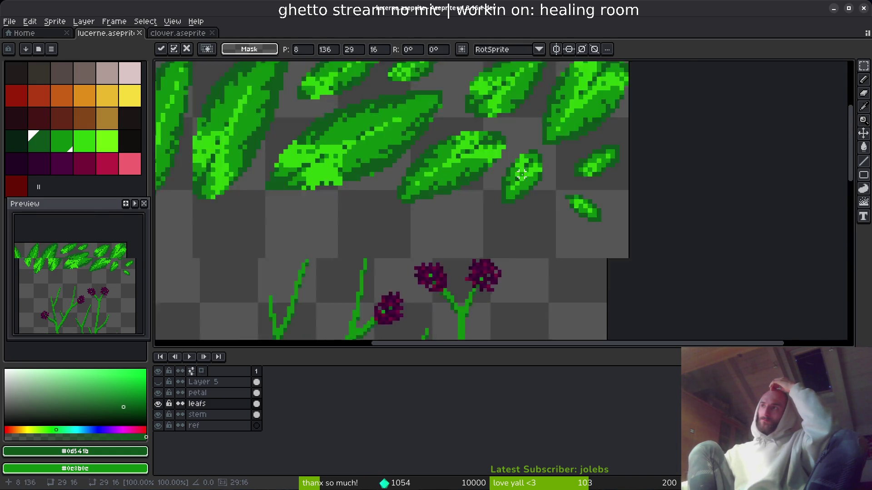
pyautogui.scroll(-3, 563, 187)
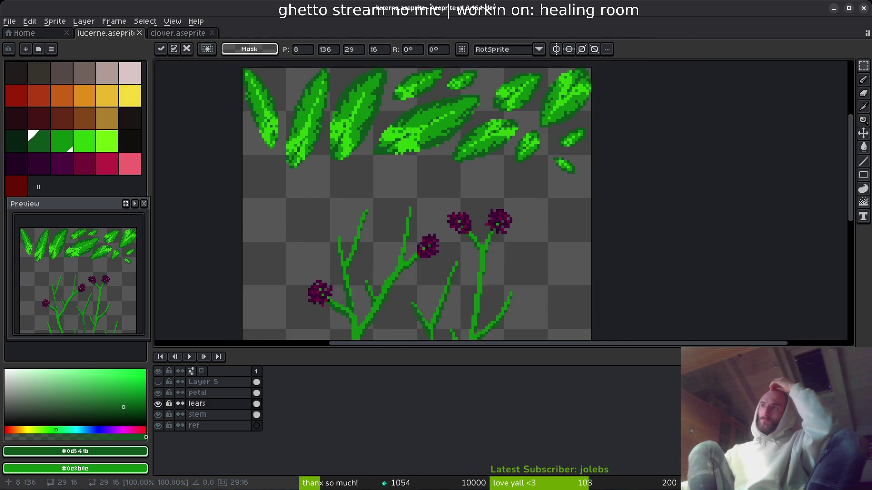
pyautogui.scroll(2, 531, 193)
pyautogui.scroll(4, 494, 221)
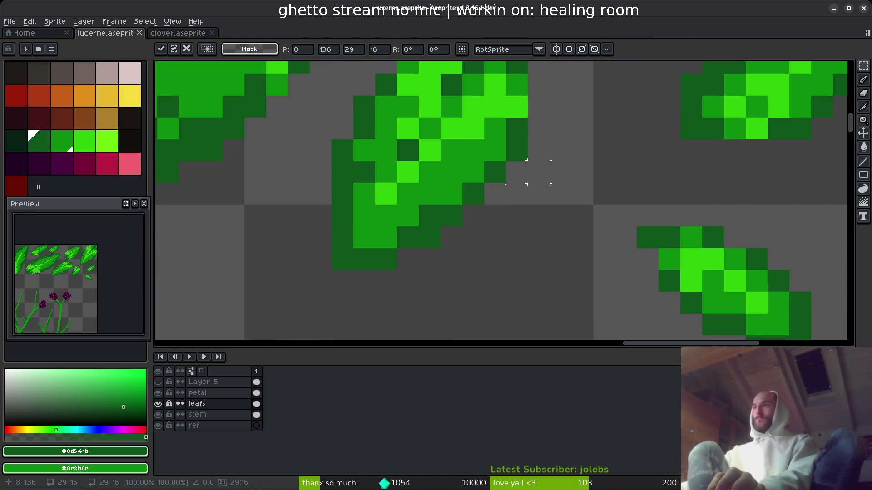
pyautogui.press('Return')
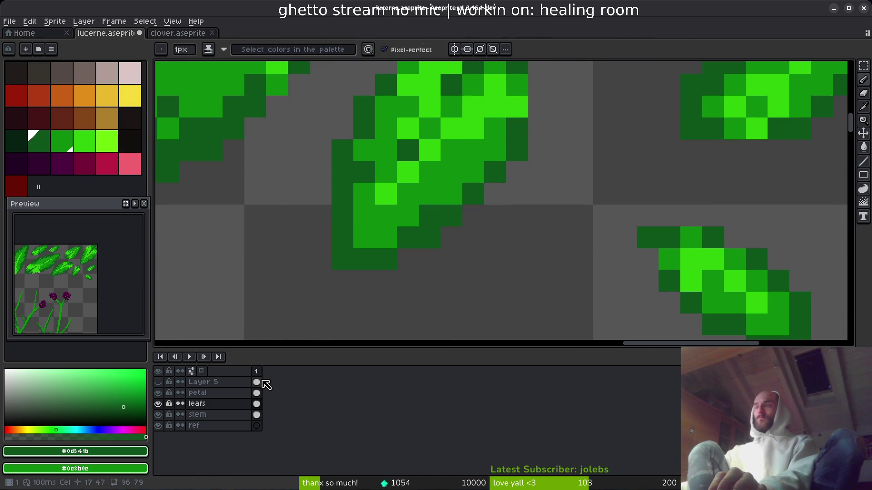
# Toggle the leafs layer's visibility a few times to compare the stems with and without leaves.
pyautogui.click(158, 403)
pyautogui.click(160, 404)
pyautogui.click(160, 403)
pyautogui.scroll(-2, 397, 261)
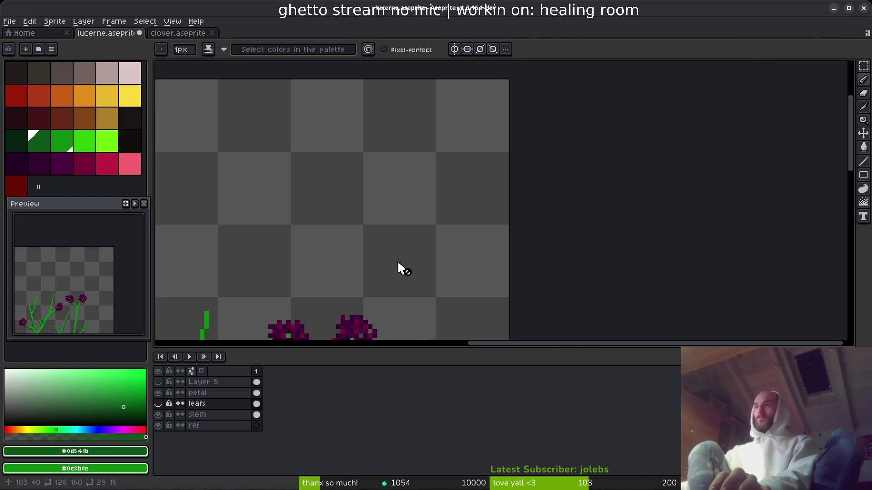
pyautogui.scroll(-1, 398, 268)
pyautogui.scroll(1, 443, 169)
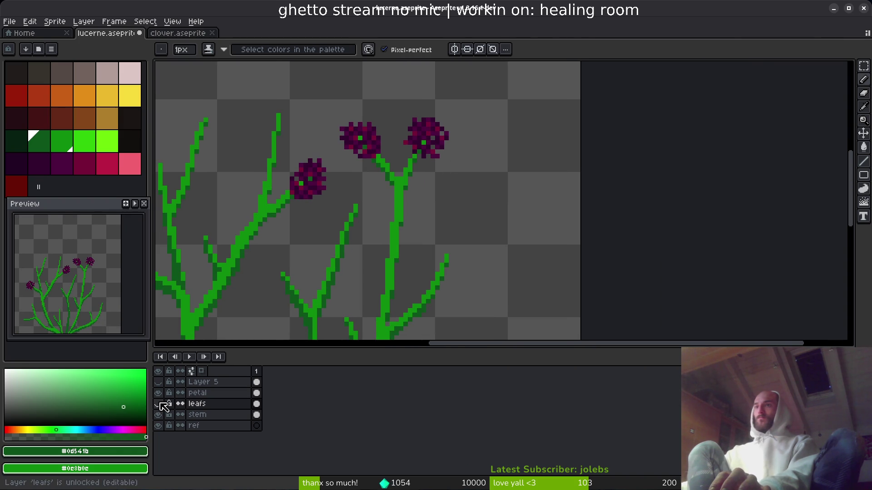
pyautogui.click(159, 404)
pyautogui.scroll(4, 342, 238)
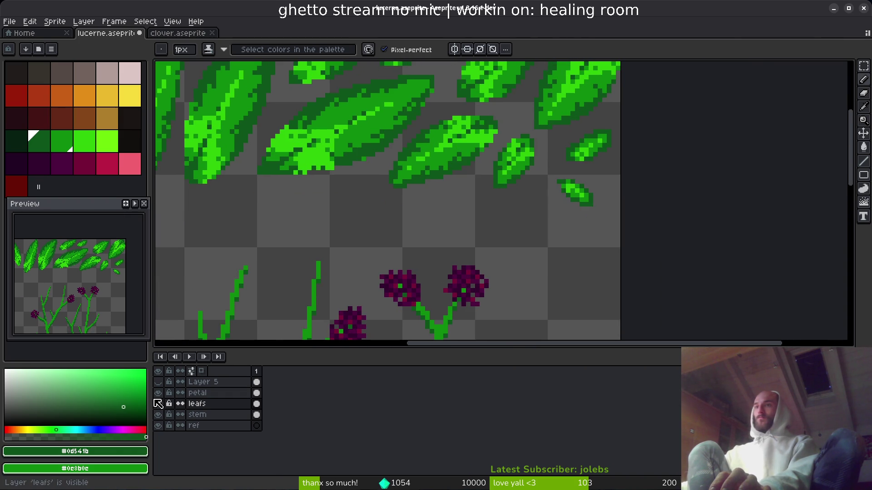
pyautogui.click(158, 403)
pyautogui.click(159, 403)
pyautogui.scroll(-2, 341, 217)
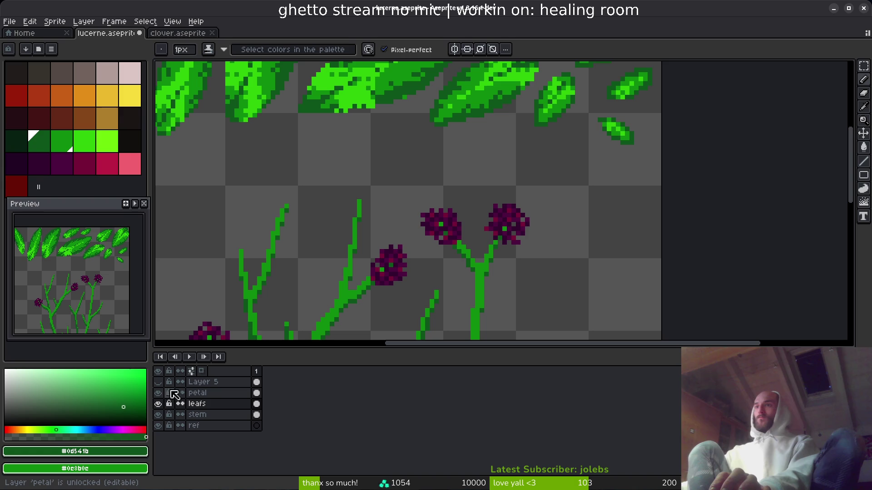
pyautogui.scroll(-7, 425, 228)
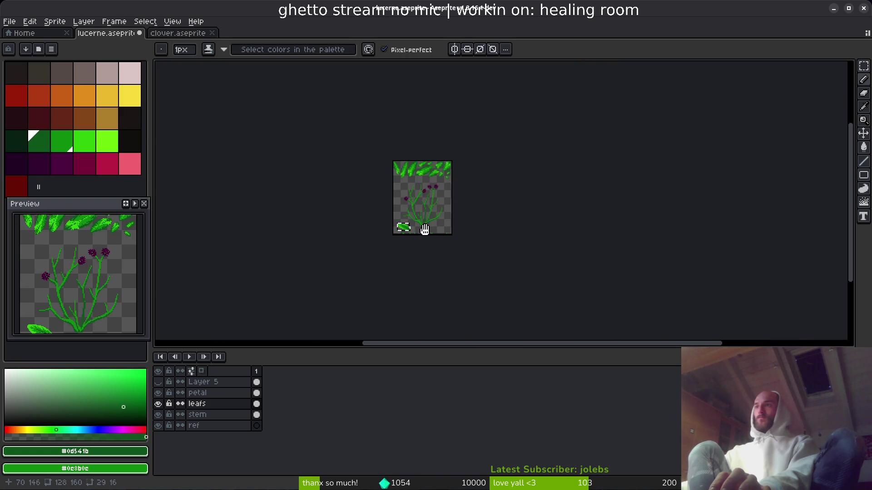
pyautogui.scroll(9, 425, 228)
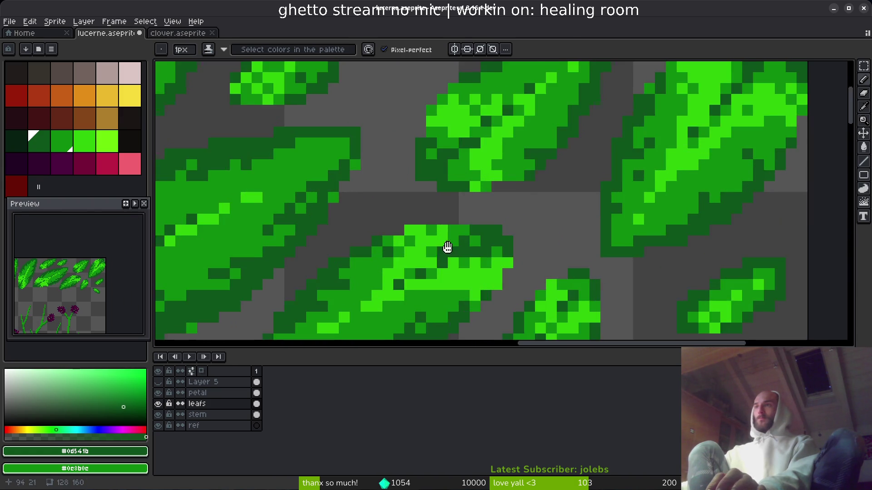
pyautogui.scroll(3, 476, 201)
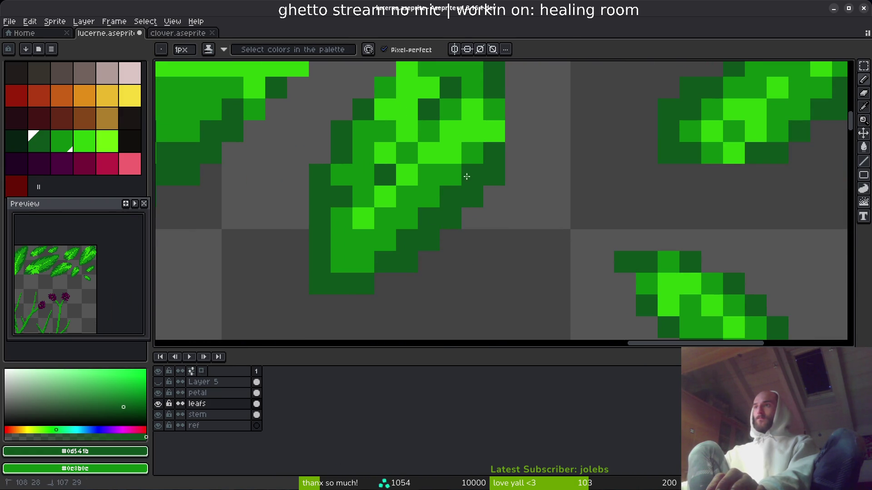
# Pencil dark green onto several edge pixels of a leaf to refine its outline.
pyautogui.rightClick(393, 248)
pyautogui.click(473, 153)
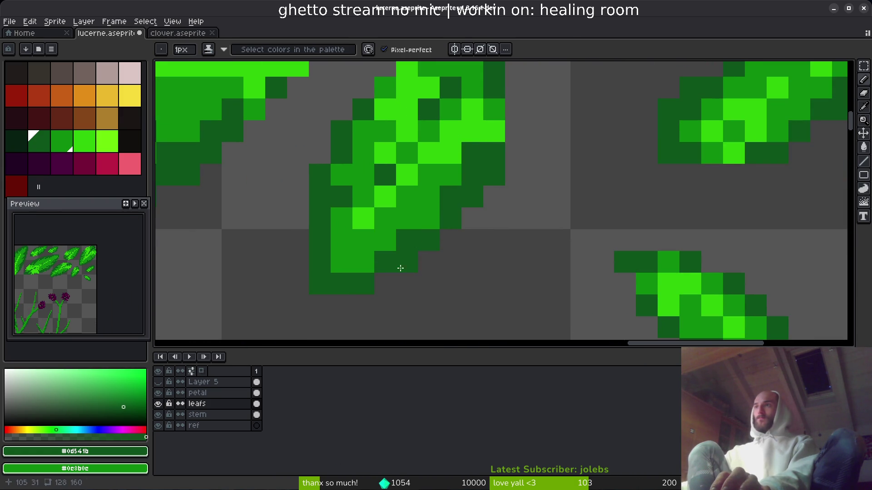
pyautogui.click(385, 88)
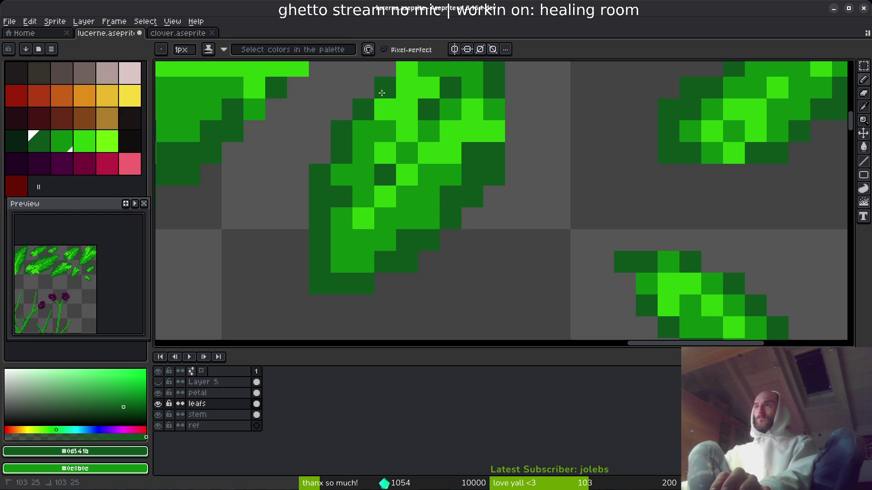
pyautogui.click(342, 175)
pyautogui.click(362, 128)
pyautogui.click(472, 132)
pyautogui.scroll(-3, 463, 186)
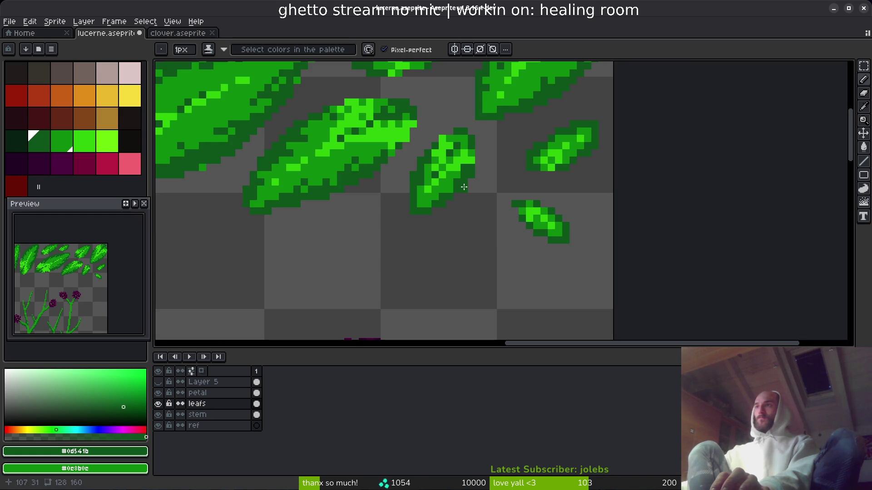
pyautogui.scroll(-1, 463, 184)
pyautogui.scroll(3, 458, 180)
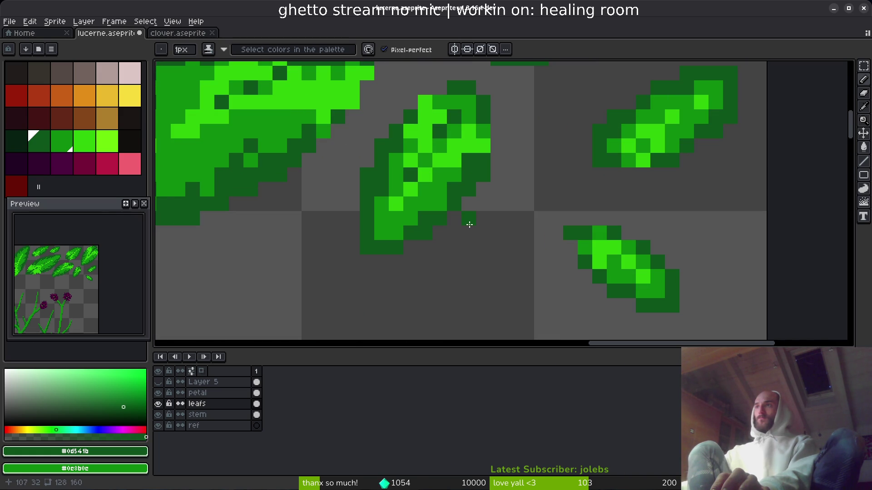
pyautogui.scroll(-2, 469, 224)
pyautogui.scroll(3, 468, 222)
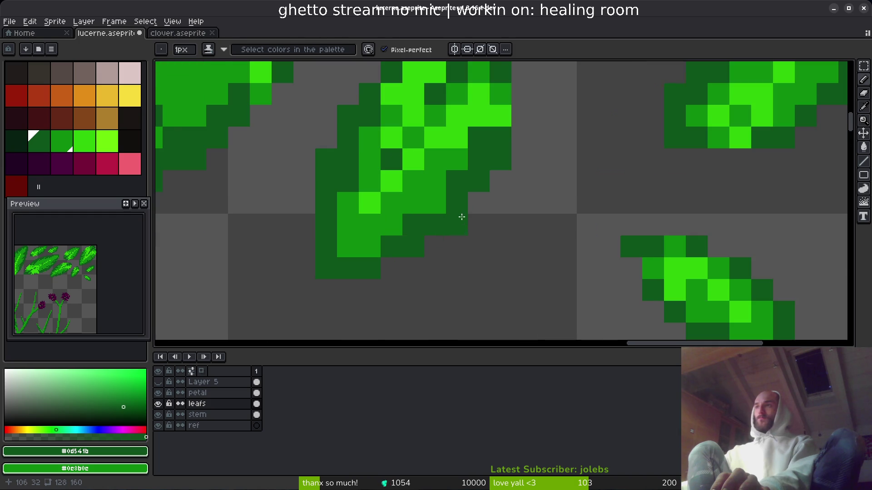
# Switch to the Brave window showing the alfalfa leaf search results.
pyautogui.press('i')
pyautogui.press('b')
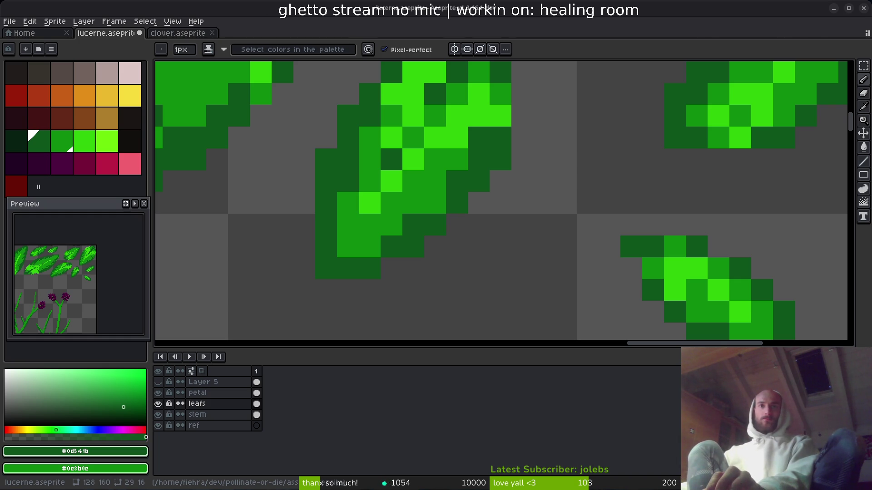
pyautogui.hotkey('alt', 'Tab')
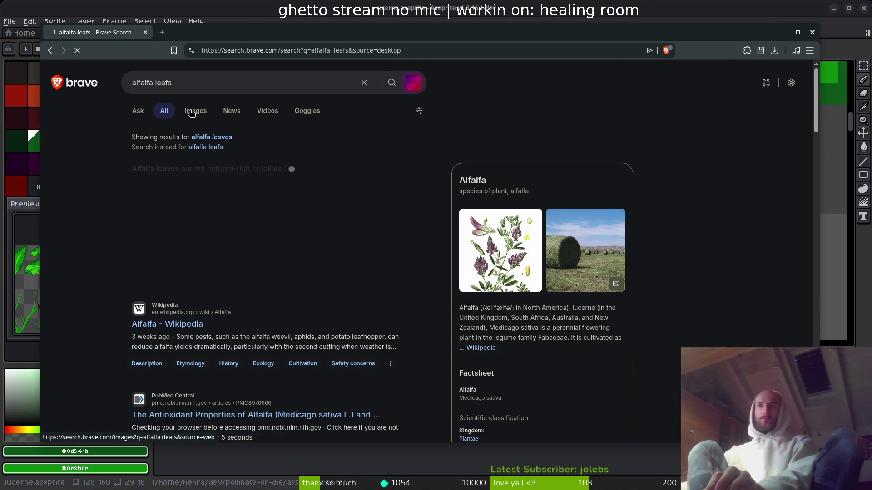
# Search the corrected spelling 'alfalfa leaves' and enlarge a couple of image results.
pyautogui.click(196, 137)
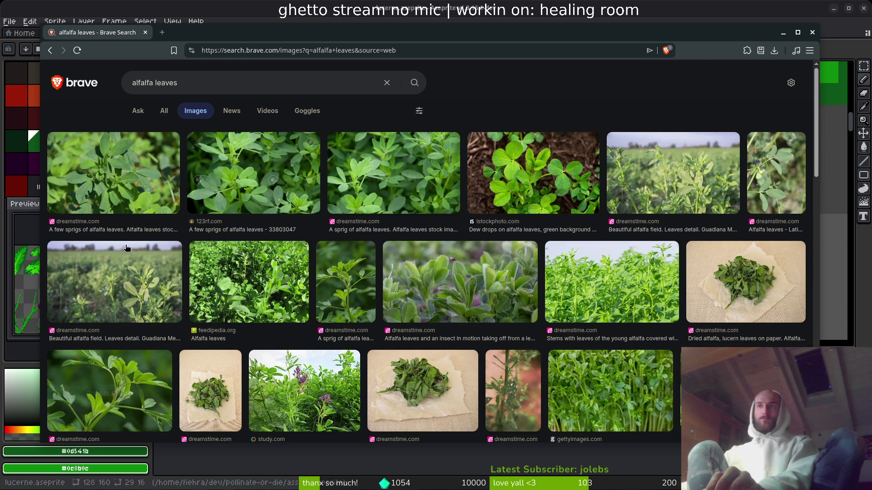
pyautogui.click(105, 183)
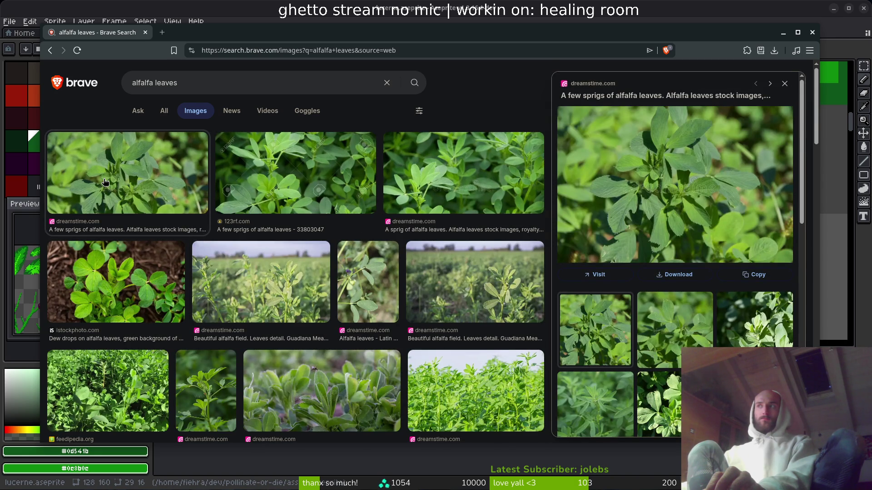
pyautogui.click(498, 196)
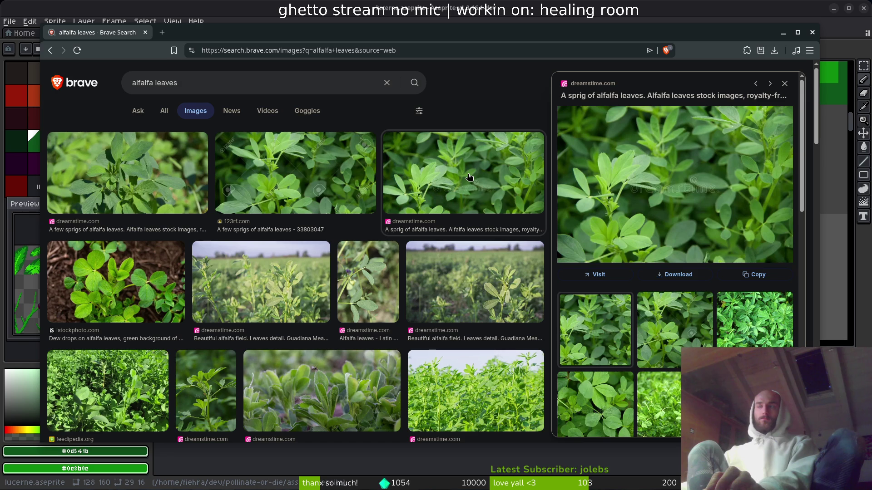
pyautogui.click(784, 84)
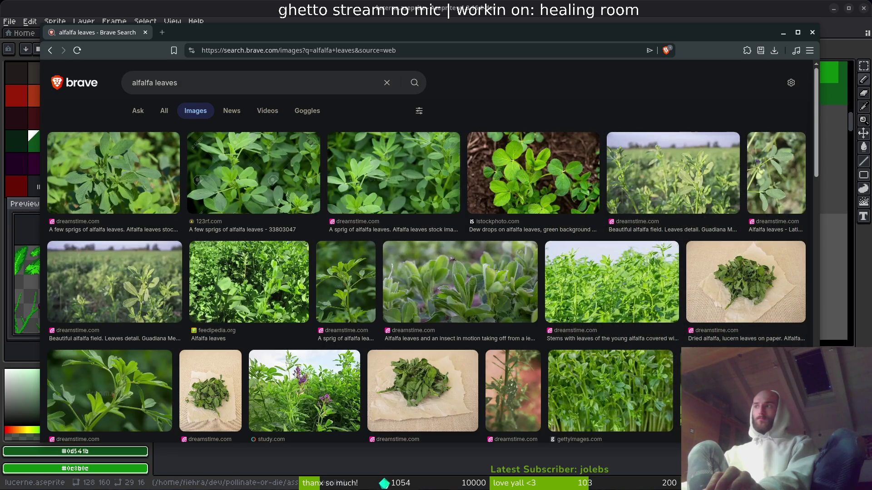
# Preview several more alfalfa leaf sprig photos, then return to the sprite in Aseprite.
pyautogui.click(736, 386)
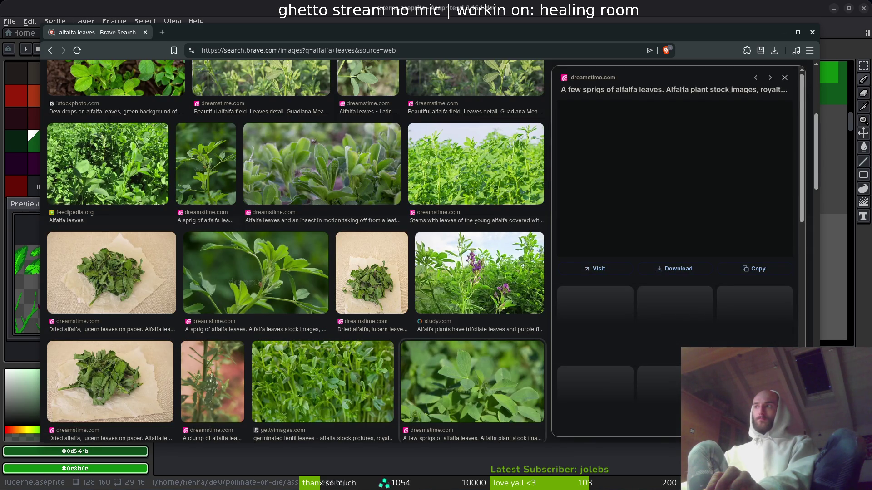
pyautogui.click(695, 333)
pyautogui.click(695, 381)
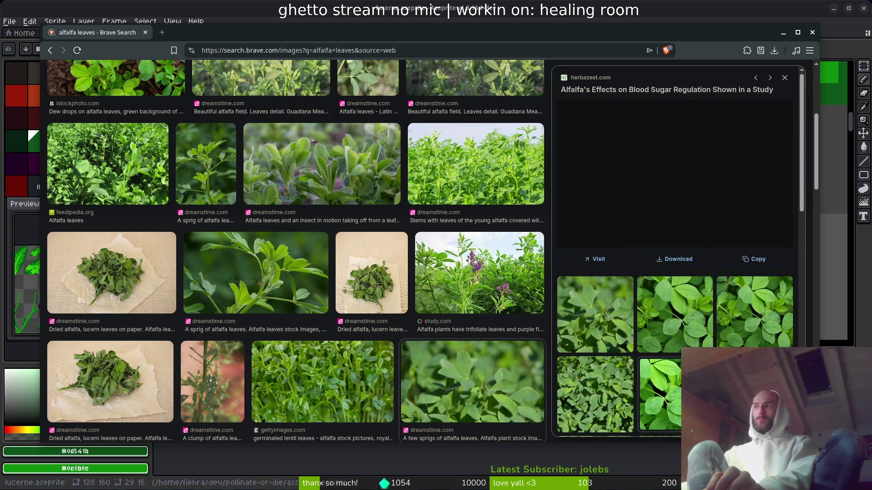
pyautogui.click(762, 315)
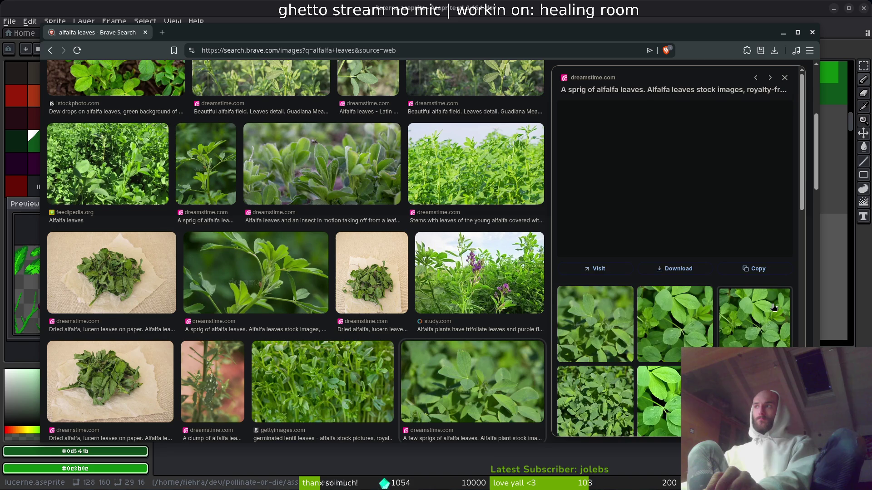
pyautogui.click(784, 77)
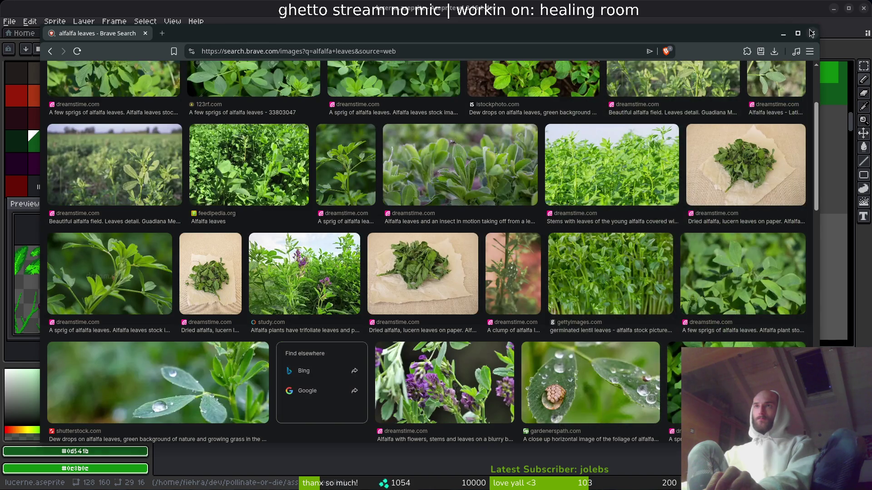
pyautogui.click(782, 32)
pyautogui.scroll(-2, 455, 198)
pyautogui.scroll(3, 432, 169)
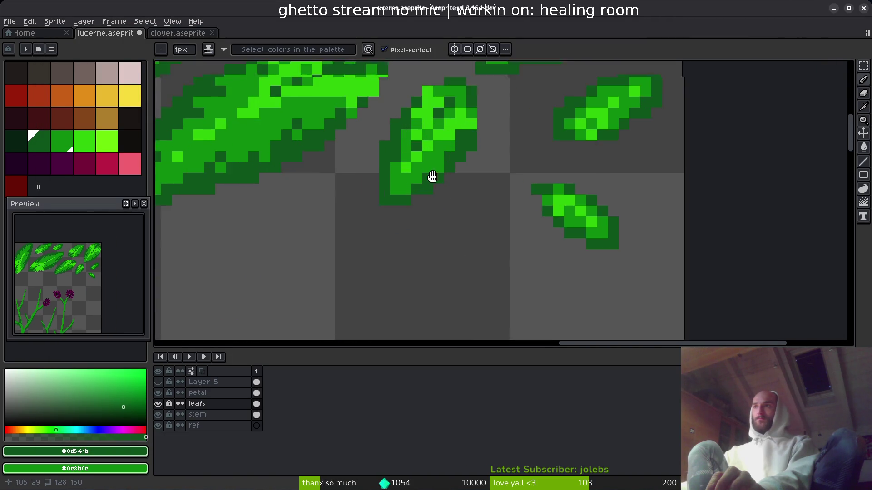
# Flood-fill and paint the middle leaf's light green pixels dark green.
pyautogui.press('g')
pyautogui.click(436, 209)
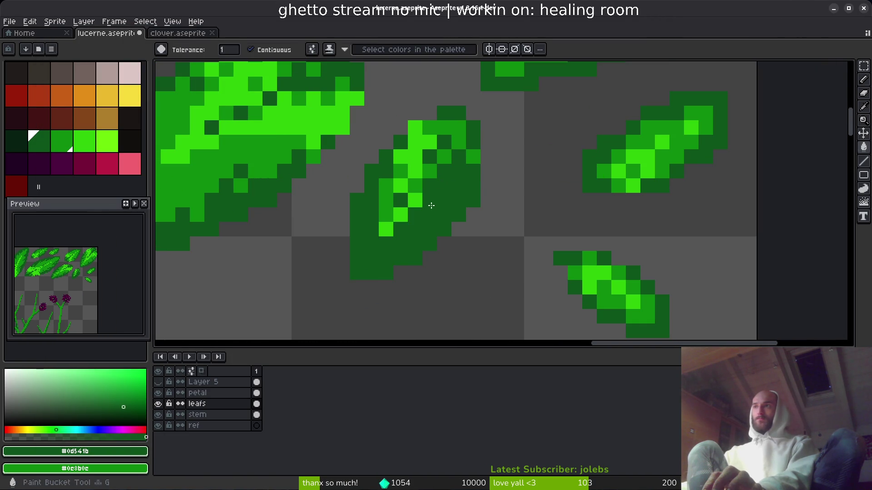
pyautogui.click(413, 151)
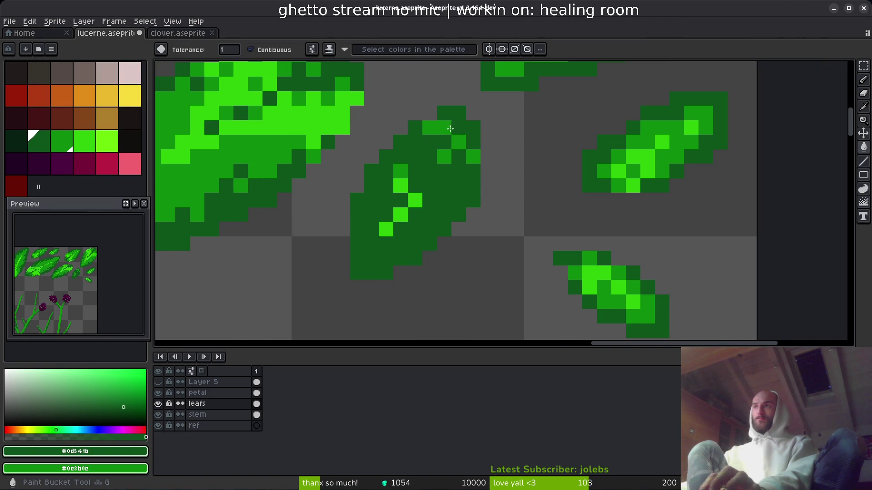
pyautogui.click(459, 131)
pyautogui.press('b')
pyautogui.moveTo(444, 156); pyautogui.dragTo(399, 183)
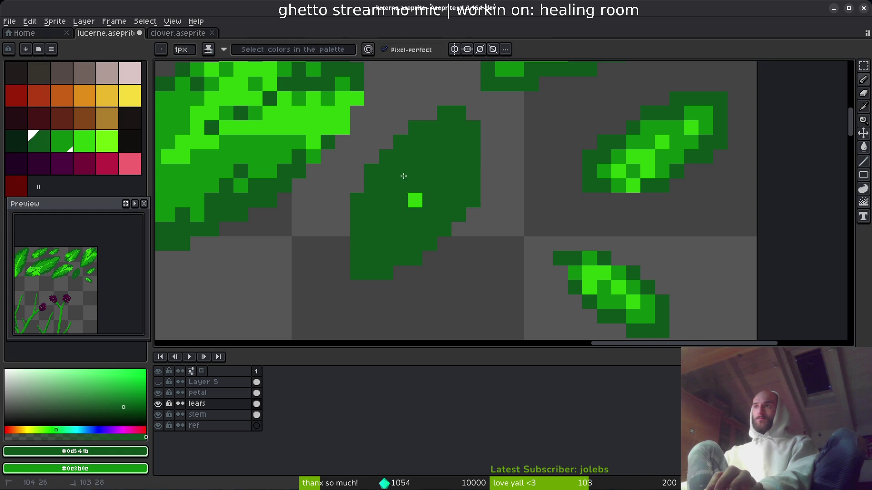
# Eyedrop a brighter leaf green and fill the middle leaf with it.
pyautogui.press('i')
pyautogui.click(643, 140)
pyautogui.press('g')
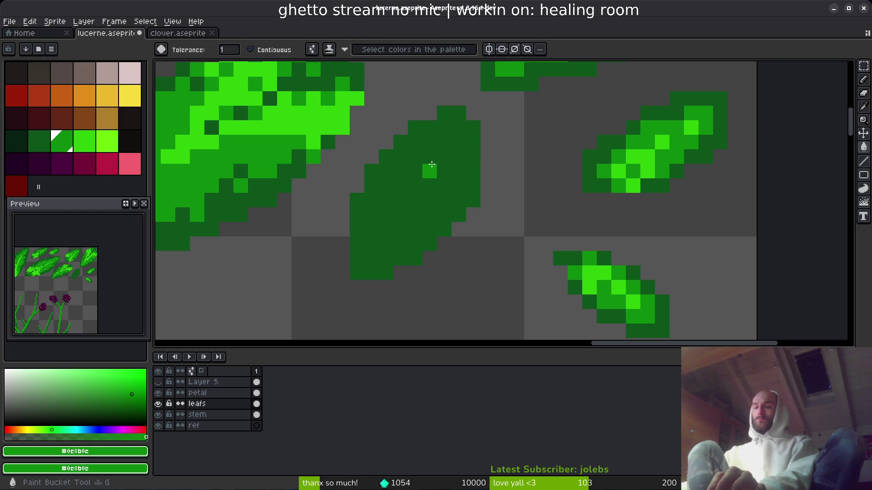
pyautogui.click(406, 174)
pyautogui.press('i')
pyautogui.click(712, 140)
pyautogui.press('g')
# Draw a bright-green highlight line down the middle leaf and highlight pixels along its edges.
pyautogui.press('i')
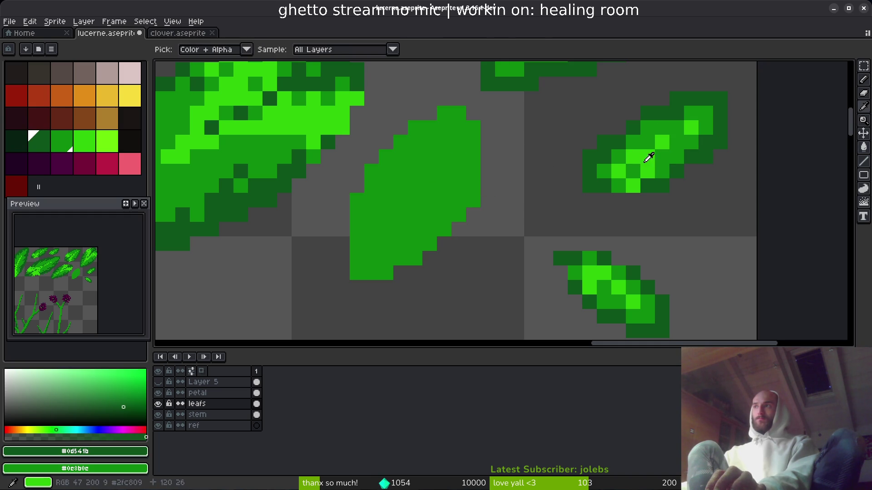
pyautogui.click(653, 157)
pyautogui.press('b')
pyautogui.moveTo(445, 148); pyautogui.dragTo(360, 268)
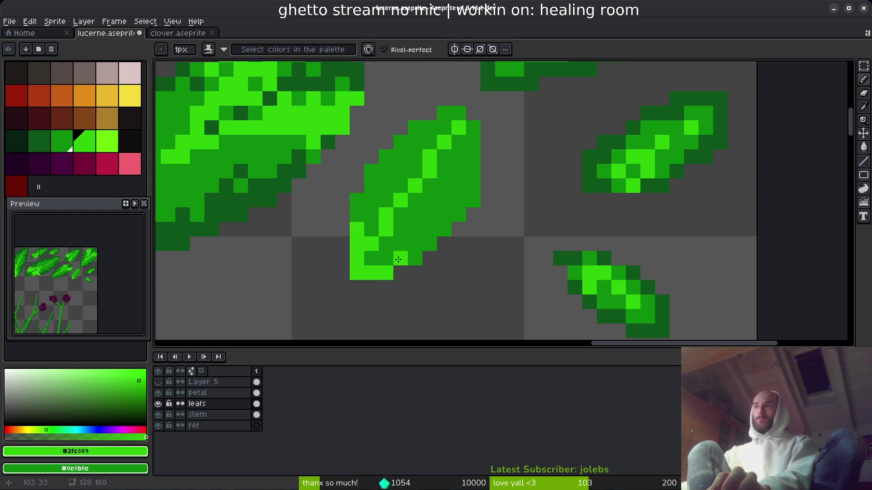
pyautogui.moveTo(430, 244); pyautogui.dragTo(397, 257)
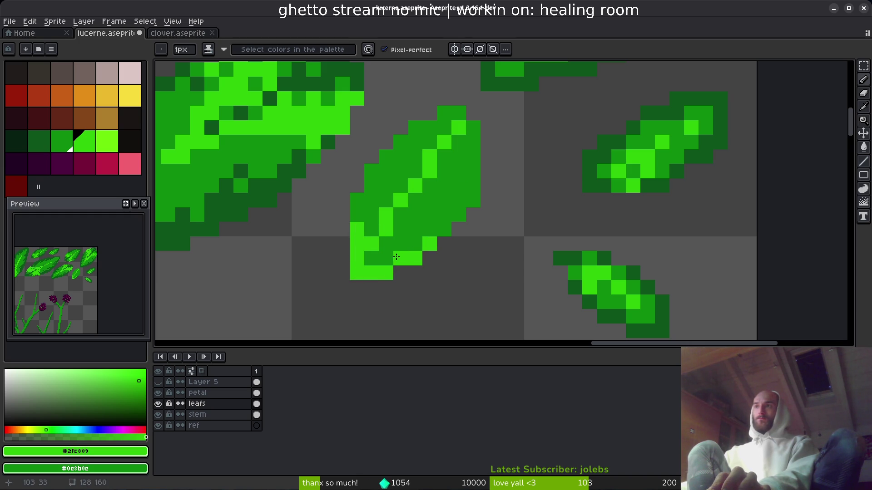
pyautogui.click(475, 170)
pyautogui.moveTo(458, 200); pyautogui.dragTo(480, 212)
pyautogui.click(357, 200)
pyautogui.click(401, 142)
pyautogui.click(415, 127)
# Undo the last two highlight strokes on the small leaf.
pyautogui.scroll(-5, 497, 231)
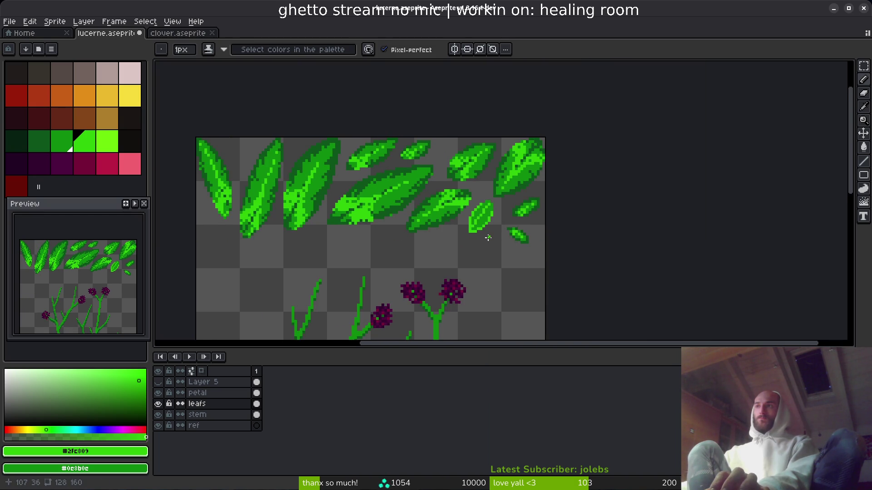
pyautogui.scroll(4, 488, 237)
pyautogui.scroll(-4, 527, 223)
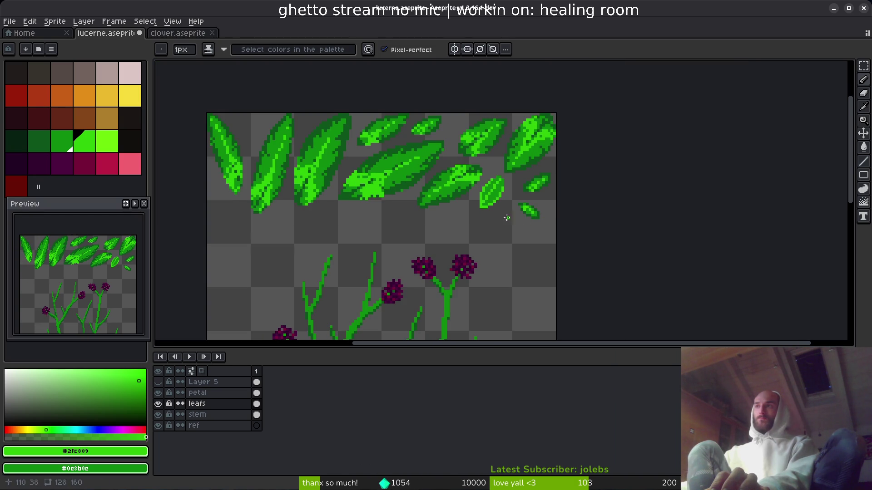
pyautogui.hotkey('ctrl', 'z')
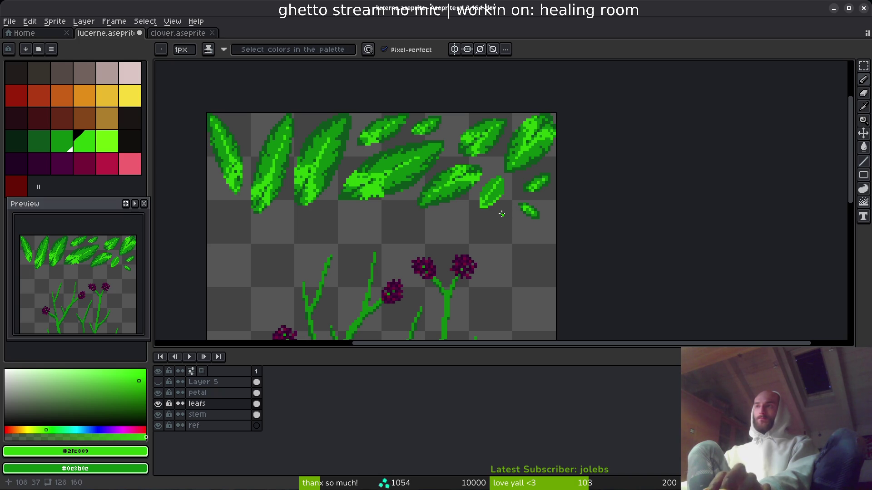
pyautogui.hotkey('ctrl', 'z')
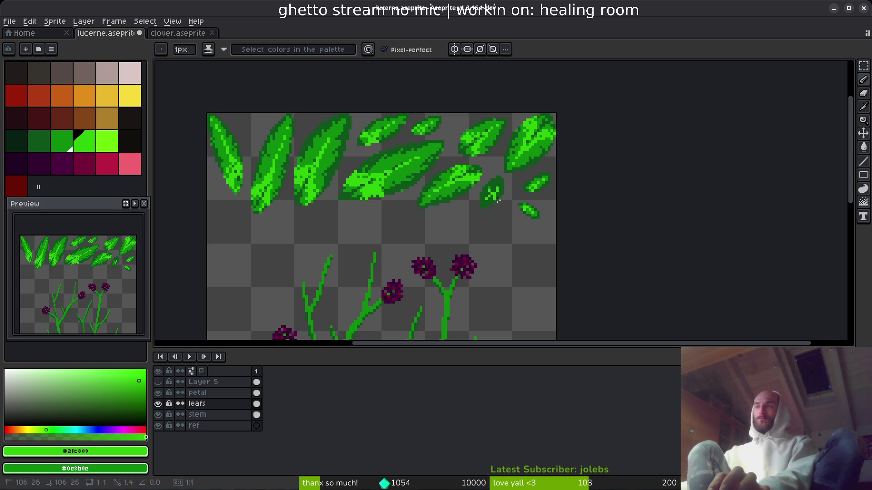
# Eyedrop the dark green, outline the leaf's edge and draw a dark diagonal vein across it.
pyautogui.scroll(4, 496, 200)
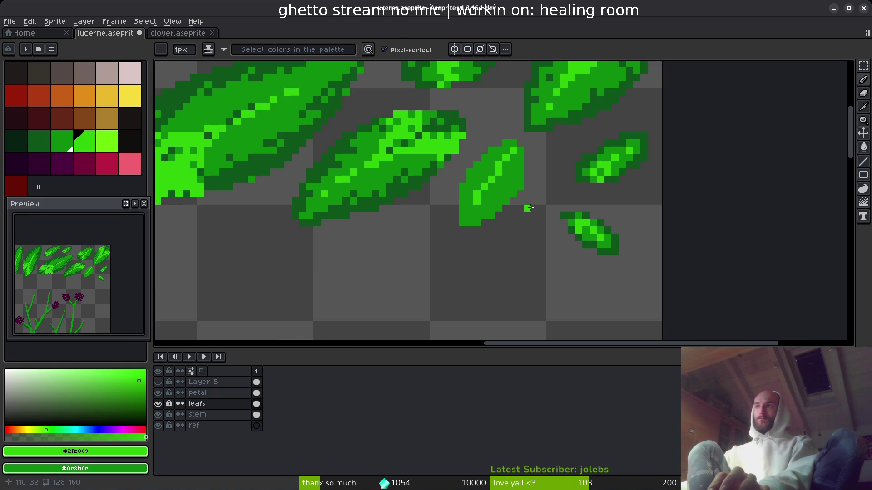
pyautogui.press('i')
pyautogui.click(626, 169)
pyautogui.scroll(3, 501, 176)
pyautogui.click(544, 181)
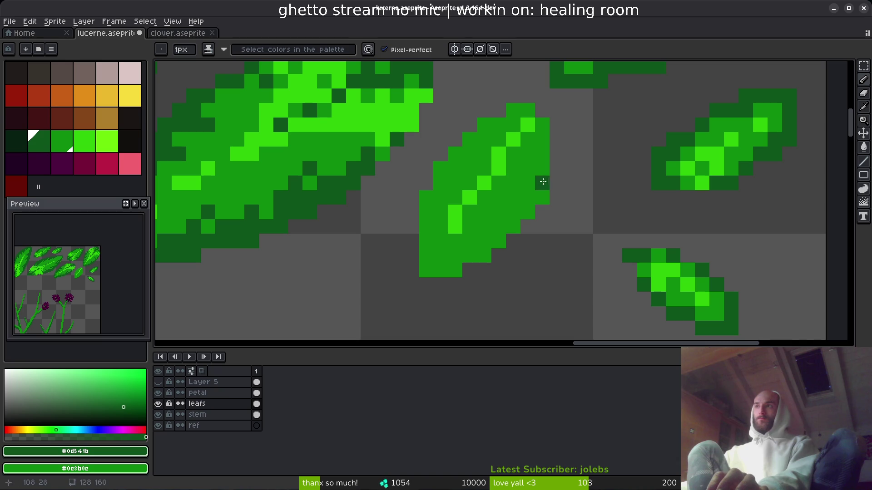
pyautogui.moveTo(542, 155)
pyautogui.mouseDown()
pyautogui.moveTo(499, 242)
pyautogui.moveTo(423, 271)
pyautogui.moveTo(443, 270)
pyautogui.moveTo(424, 250)
pyautogui.moveTo(427, 195)
pyautogui.mouseUp()
pyautogui.hotkey('ctrl', 'z')
pyautogui.moveTo(472, 213)
pyautogui.mouseDown()
pyautogui.moveTo(511, 151)
pyautogui.moveTo(544, 129)
pyautogui.moveTo(490, 125)
pyautogui.moveTo(440, 167)
pyautogui.moveTo(426, 265)
pyautogui.moveTo(477, 245)
pyautogui.moveTo(515, 214)
pyautogui.mouseUp()
# Undo the recent outline strokes and choose dark green #0d541b for drawing.
pyautogui.hotkey('ctrl', 'z')
pyautogui.hotkey('ctrl', 'z')
pyautogui.scroll(-5, 549, 245)
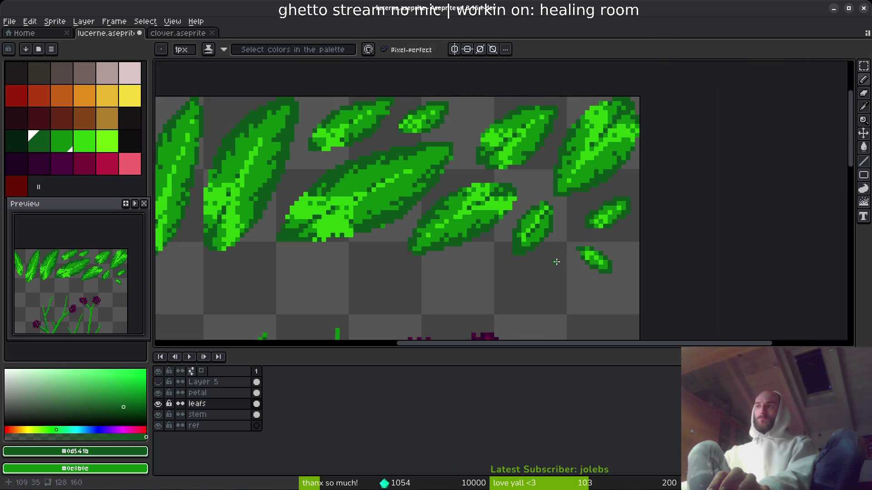
pyautogui.scroll(-1, 557, 262)
pyautogui.scroll(3, 530, 250)
pyautogui.keyDown('alt'); pyautogui.click(518, 213); pyautogui.keyUp('alt')
pyautogui.scroll(1, 504, 232)
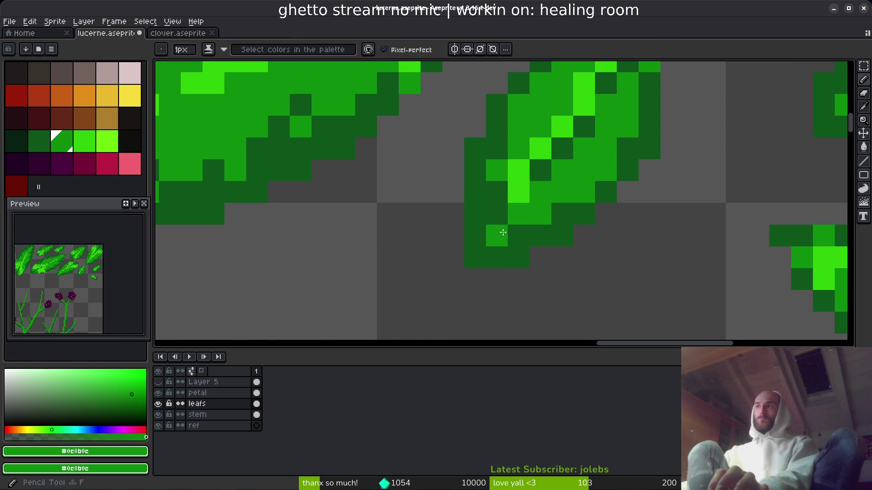
pyautogui.scroll(-7, 601, 252)
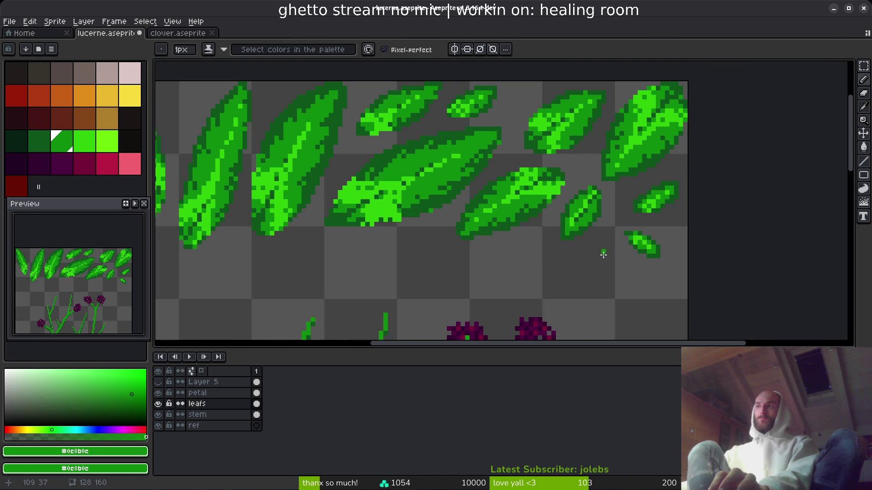
pyautogui.scroll(5, 591, 264)
pyautogui.scroll(-6, 638, 223)
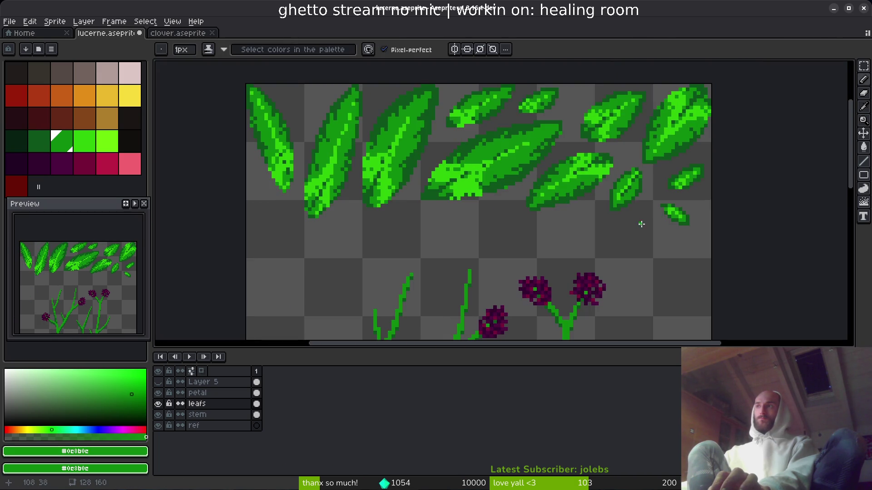
pyautogui.scroll(6, 647, 177)
pyautogui.scroll(3, 647, 177)
pyautogui.keyDown('alt'); pyautogui.click(529, 169); pyautogui.keyUp('alt')
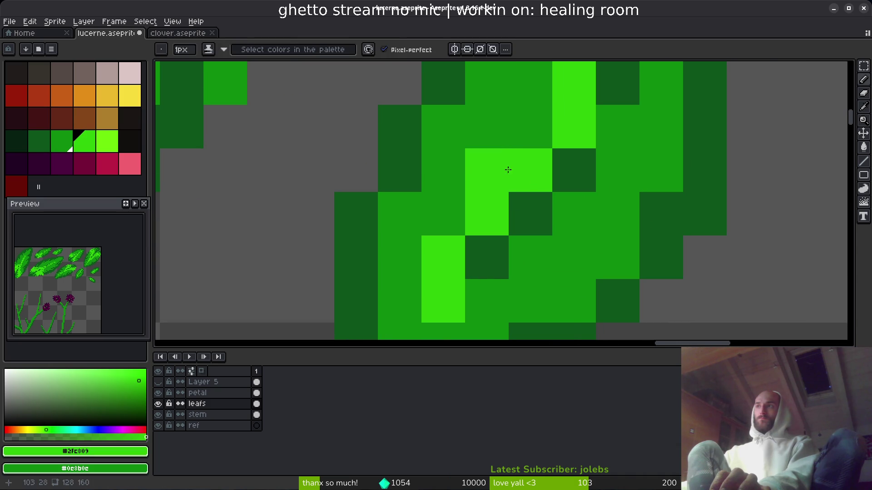
pyautogui.keyDown('alt'); pyautogui.click(563, 186); pyautogui.keyUp('alt')
# Paint dark-green pixels along the small leaf's edges and right side.
pyautogui.scroll(-3, 621, 240)
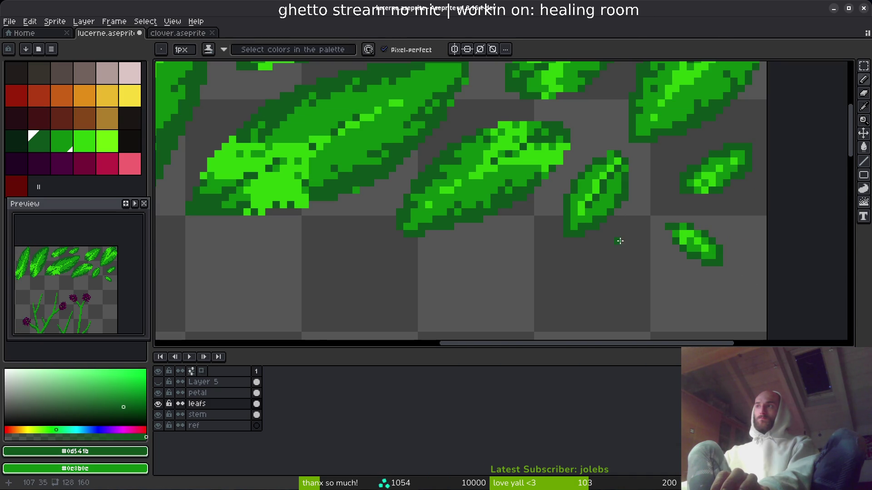
pyautogui.scroll(-4, 616, 239)
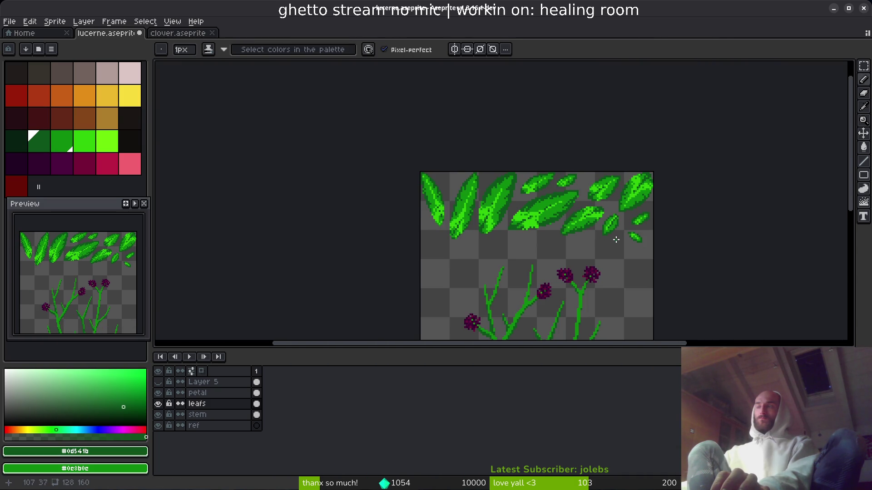
pyautogui.scroll(5, 618, 227)
pyautogui.click(535, 152)
pyautogui.click(529, 174)
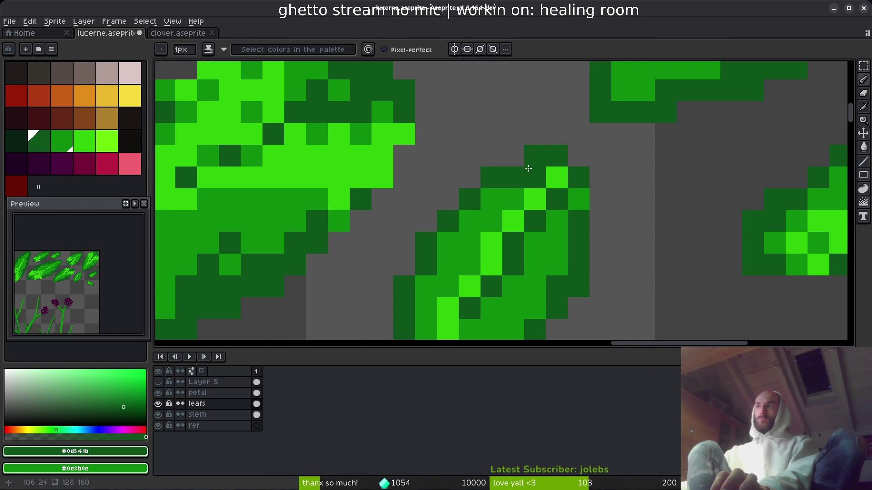
pyautogui.click(573, 199)
pyautogui.click(557, 221)
pyautogui.click(513, 199)
pyautogui.click(491, 199)
pyautogui.click(469, 221)
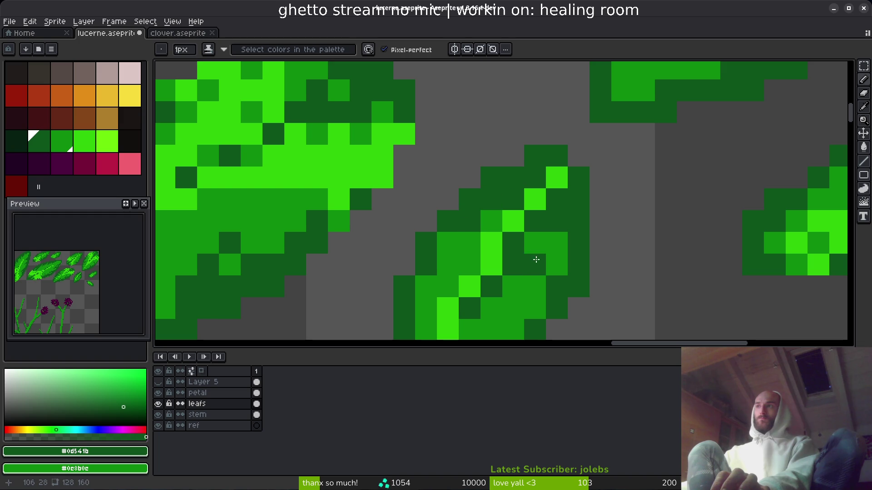
pyautogui.click(556, 243)
pyautogui.click(557, 265)
# Repaint three more pixels at the top of the small leaf dark green.
pyautogui.moveTo(554, 260); pyautogui.dragTo(537, 140)
pyautogui.click(432, 122)
pyautogui.click(473, 99)
pyautogui.click(520, 143)
pyautogui.scroll(-5, 596, 223)
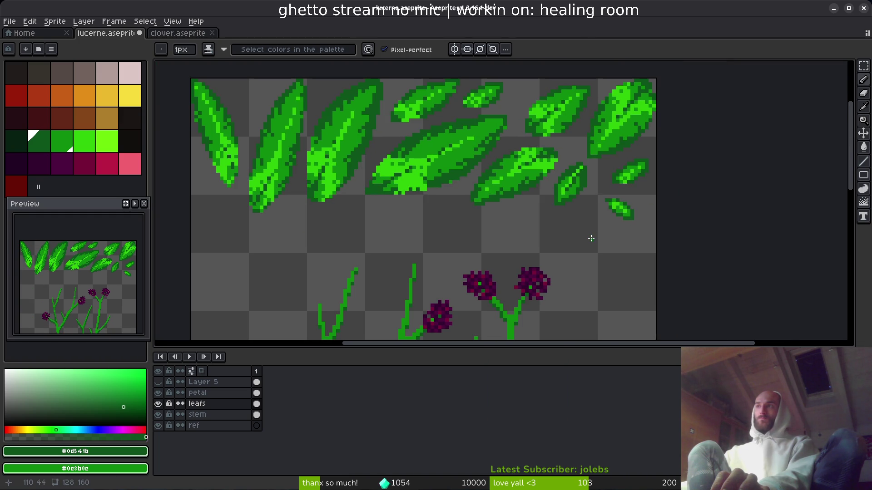
pyautogui.scroll(6, 590, 234)
# Eyedrop the medium green and repaint two dark leaf pixels with it.
pyautogui.keyDown('alt'); pyautogui.click(472, 195); pyautogui.keyUp('alt')
pyautogui.click(513, 151)
pyautogui.click(515, 154)
pyautogui.scroll(-6, 577, 177)
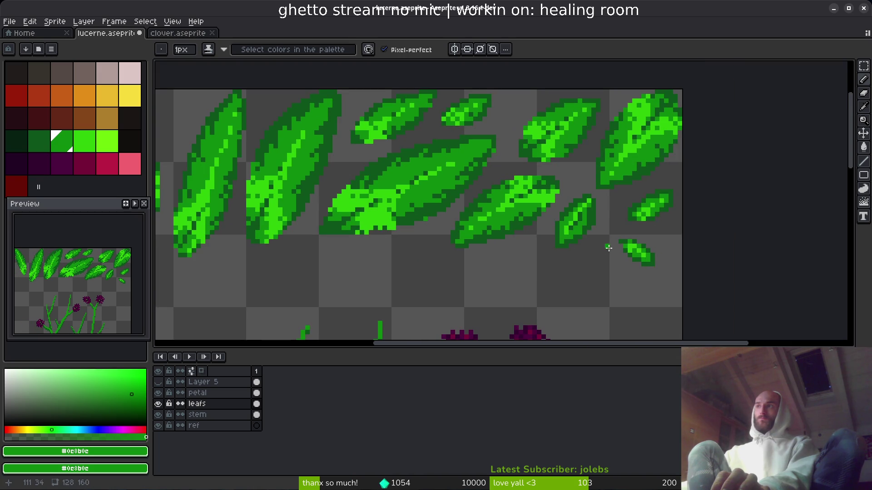
pyautogui.scroll(-4, 588, 228)
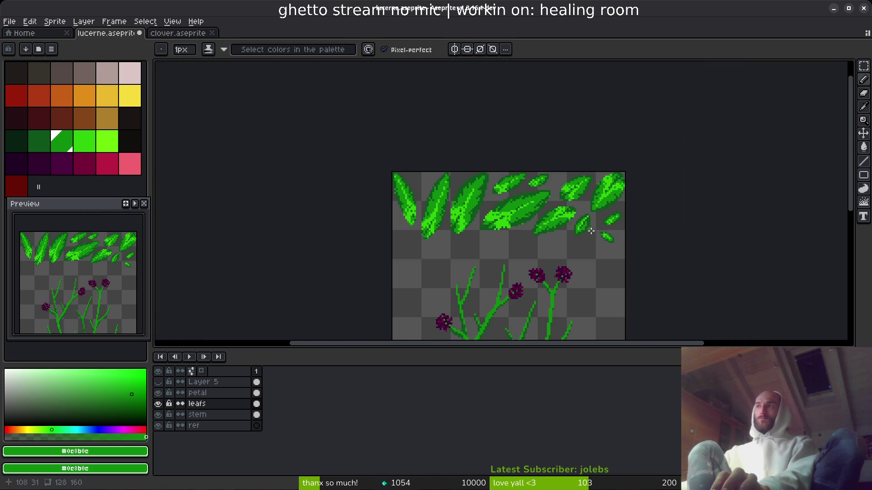
pyautogui.scroll(6, 602, 248)
pyautogui.scroll(-3, 604, 232)
pyautogui.scroll(-2, 606, 236)
pyautogui.scroll(-1, 605, 236)
pyautogui.scroll(5, 608, 229)
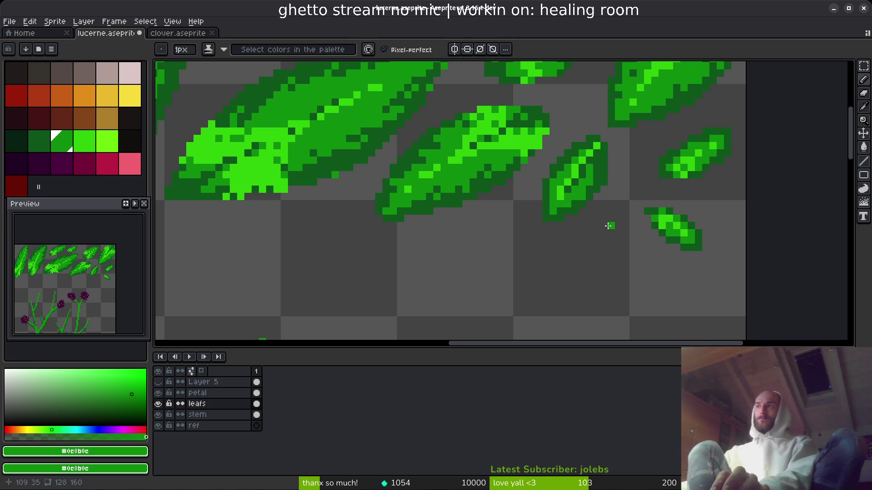
# Save the sprite as lucerne.aseprite.
pyautogui.hotkey('ctrl', 's')
pyautogui.scroll(-1, 540, 210)
pyautogui.scroll(-1, 405, 222)
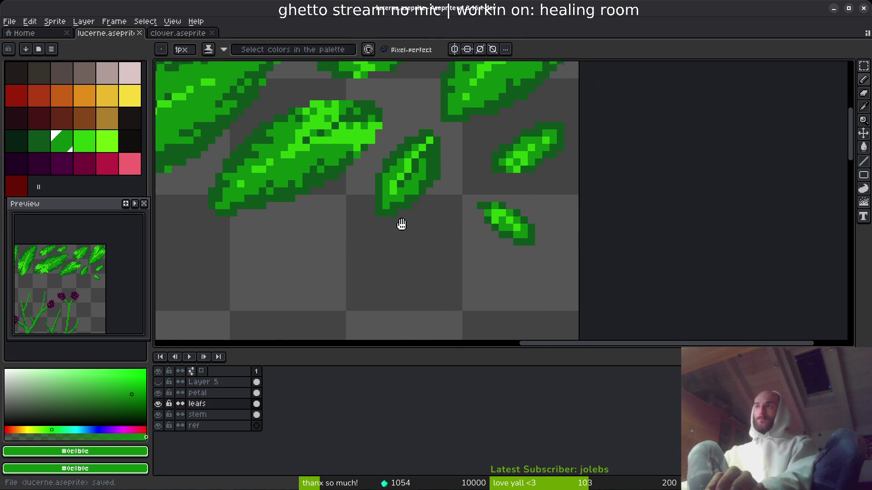
pyautogui.scroll(1, 413, 192)
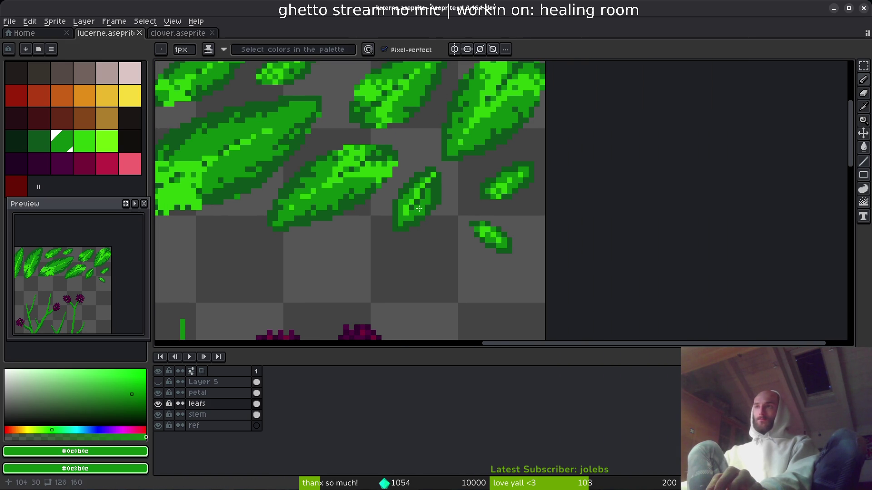
pyautogui.scroll(-1, 422, 191)
# Marquee-select the small middle leaf and shift it down and to the left.
pyautogui.press('m')
pyautogui.moveTo(402, 154)
pyautogui.mouseDown()
pyautogui.moveTo(416, 186)
pyautogui.moveTo(464, 240)
pyautogui.mouseUp()
pyautogui.scroll(1, 408, 151)
pyautogui.scroll(1, 407, 151)
pyautogui.moveTo(400, 147); pyautogui.dragTo(492, 278)
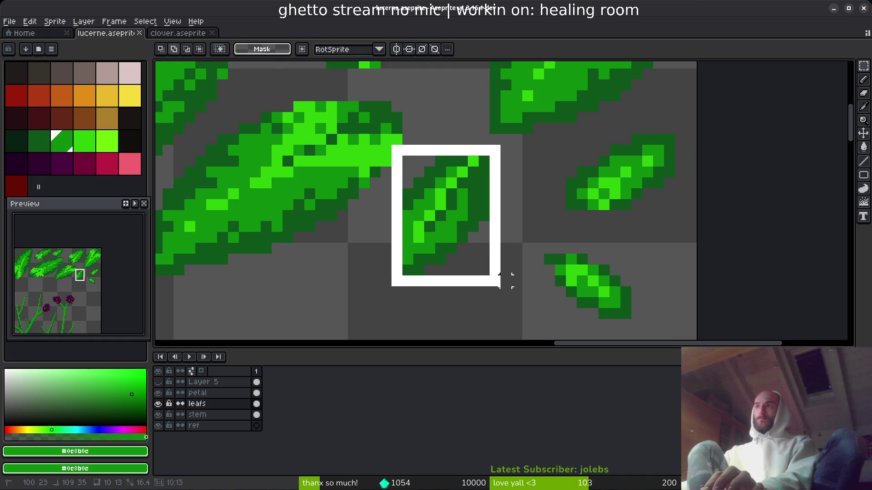
pyautogui.moveTo(437, 162); pyautogui.dragTo(483, 230)
pyautogui.scroll(3, 483, 231)
pyautogui.scroll(-3, 449, 218)
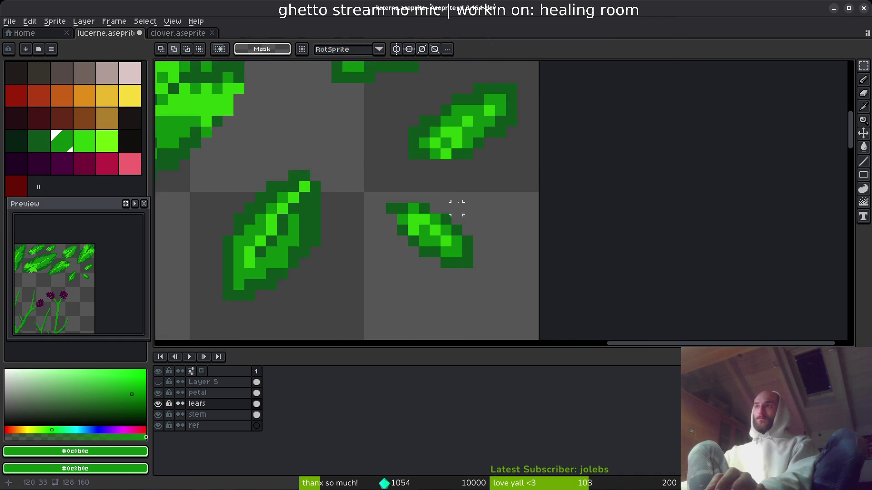
pyautogui.scroll(1, 452, 201)
pyautogui.scroll(1, 445, 222)
# Tidy the leaf outline in dark green #0d541b, adding lower-edge pixels and erasing stray edge pixels.
pyautogui.keyDown('alt'); pyautogui.click(438, 240); pyautogui.keyUp('alt')
pyautogui.press('b')
pyautogui.scroll(3, 375, 238)
pyautogui.scroll(-3, 463, 218)
pyautogui.scroll(1, 463, 218)
pyautogui.scroll(-1, 427, 280)
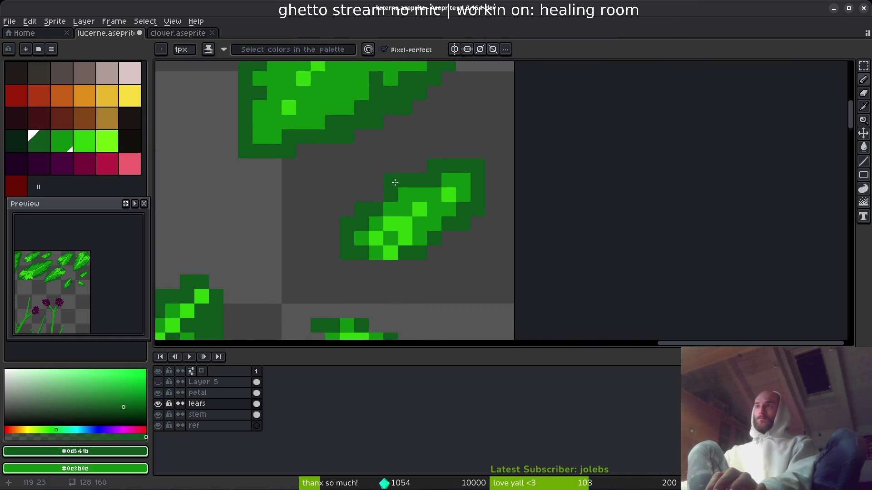
pyautogui.press('e')
pyautogui.click(478, 208)
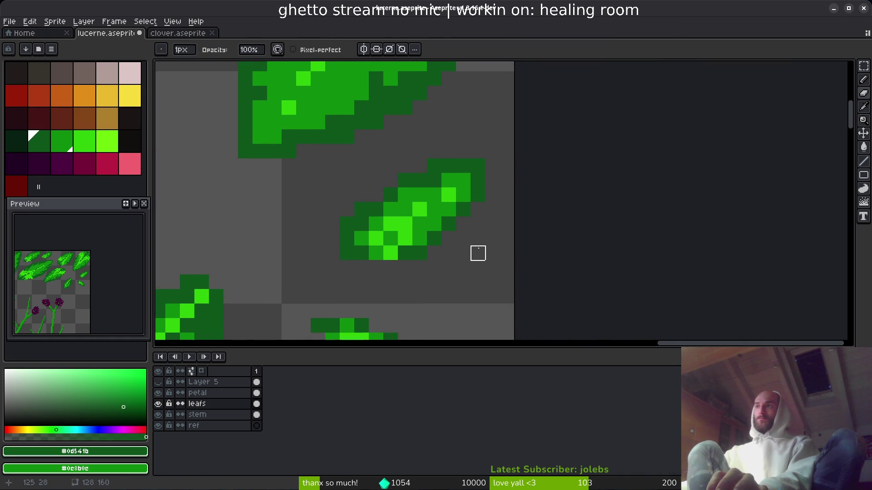
pyautogui.press('b')
pyautogui.click(443, 236)
pyautogui.click(393, 274)
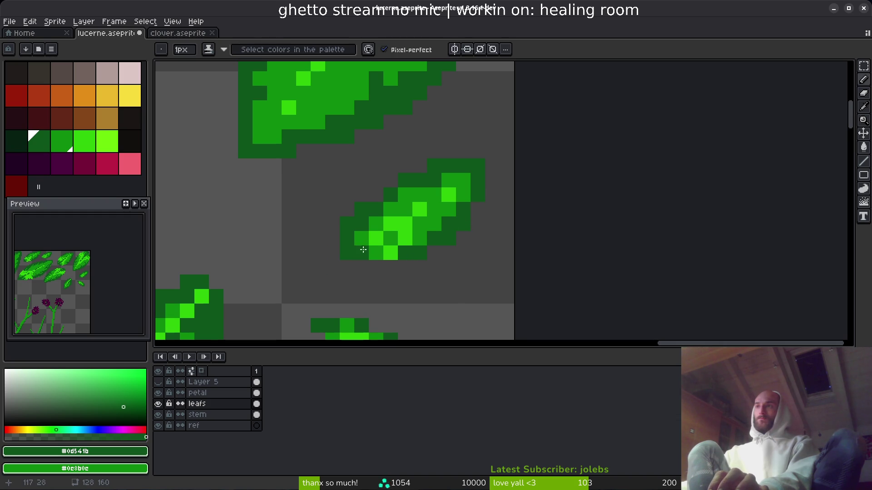
pyautogui.press('e')
pyautogui.click(347, 224)
pyautogui.press('b')
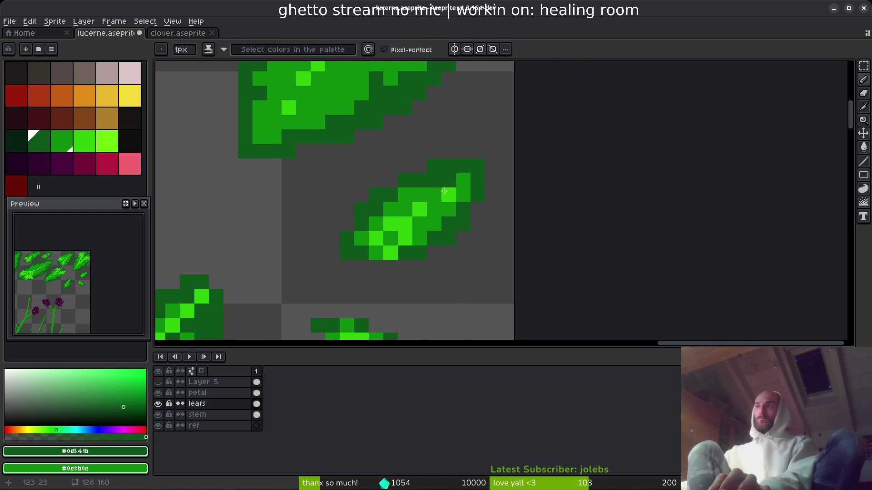
pyautogui.moveTo(435, 233); pyautogui.dragTo(504, 211)
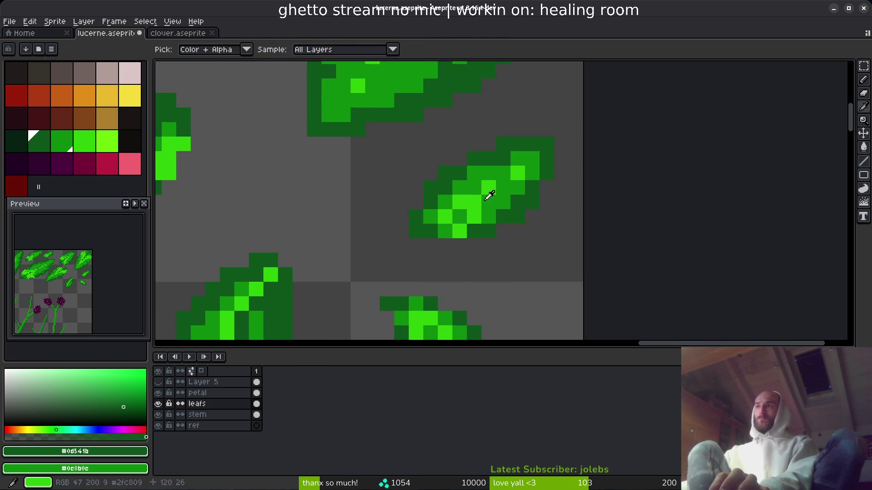
pyautogui.scroll(-4, 521, 240)
pyautogui.scroll(5, 519, 232)
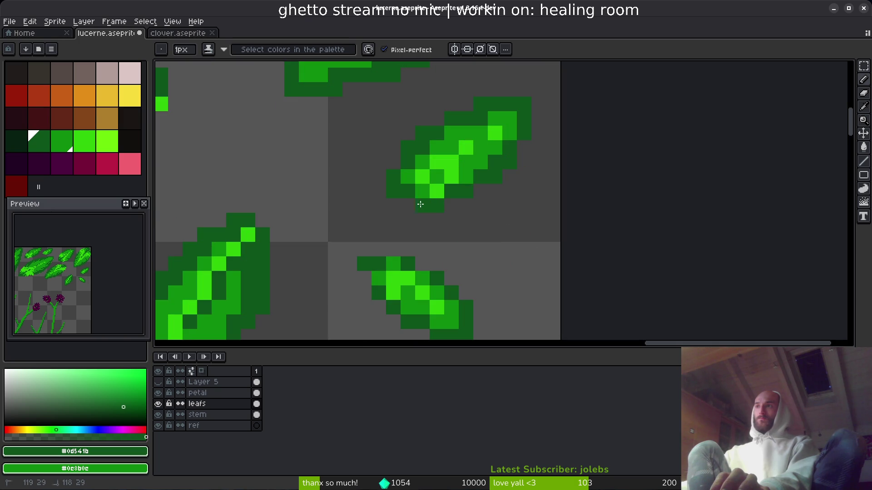
# Bucket-fill the ref layer's background with pure black.
pyautogui.click(256, 426)
pyautogui.click(130, 141)
pyautogui.press('g')
pyautogui.click(222, 175)
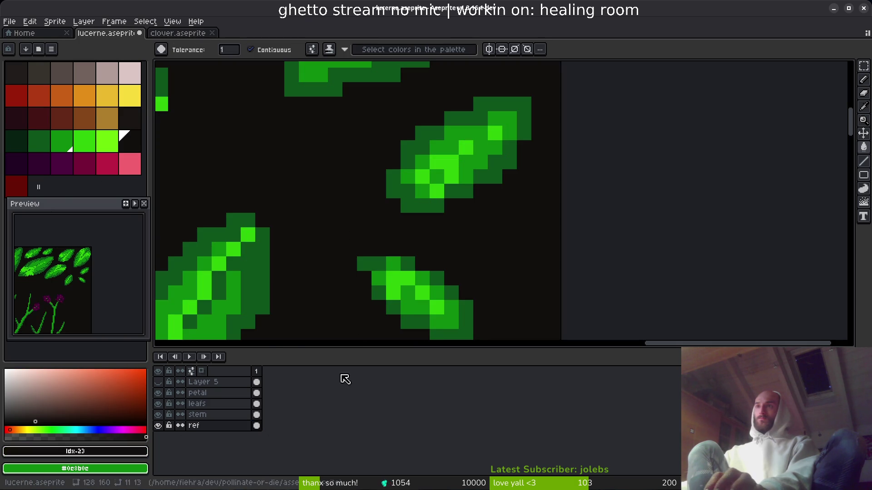
pyautogui.click(145, 425)
pyautogui.click(322, 322)
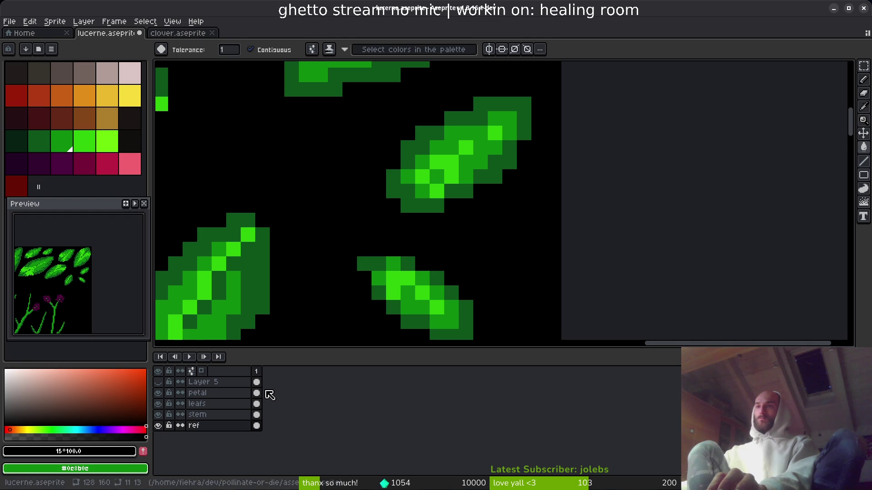
# On the leafs layer, paint bright green highlight pixels onto a leaf.
pyautogui.click(257, 404)
pyautogui.moveTo(482, 207); pyautogui.dragTo(504, 228)
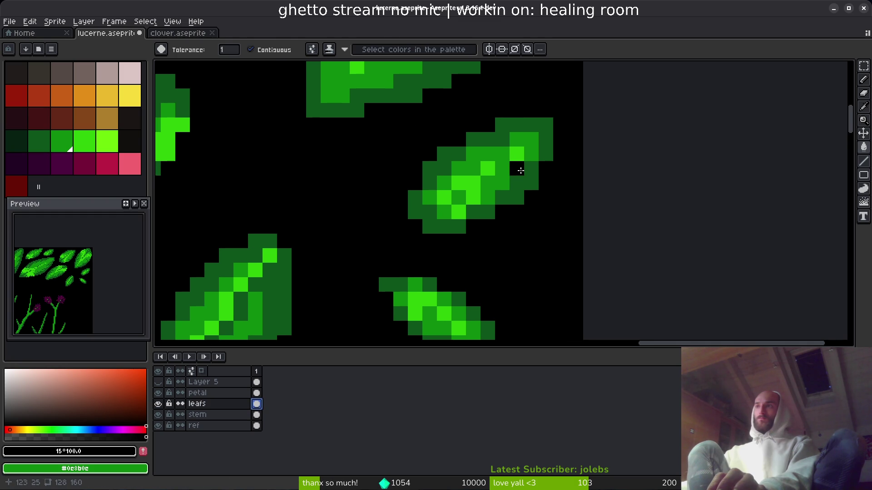
pyautogui.keyDown('alt'); pyautogui.click(502, 196); pyautogui.keyUp('alt')
pyautogui.scroll(-4, 540, 252)
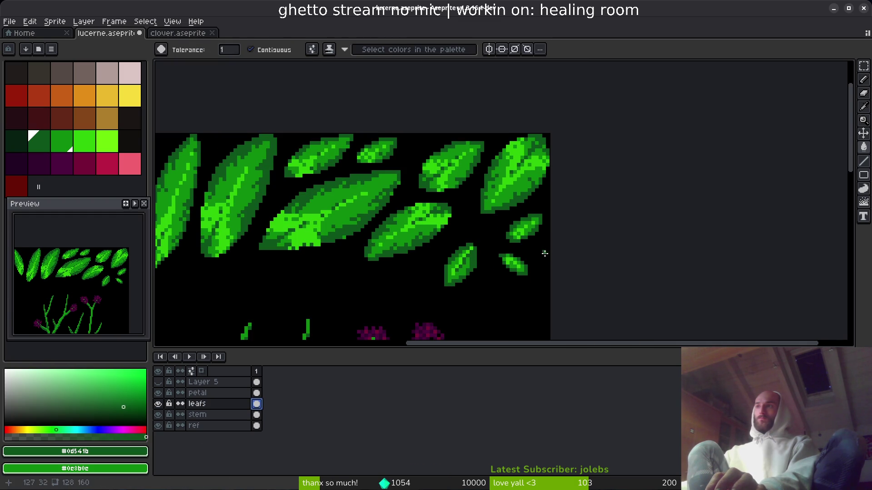
pyautogui.scroll(4, 548, 254)
pyautogui.keyDown('alt'); pyautogui.click(537, 149); pyautogui.keyUp('alt')
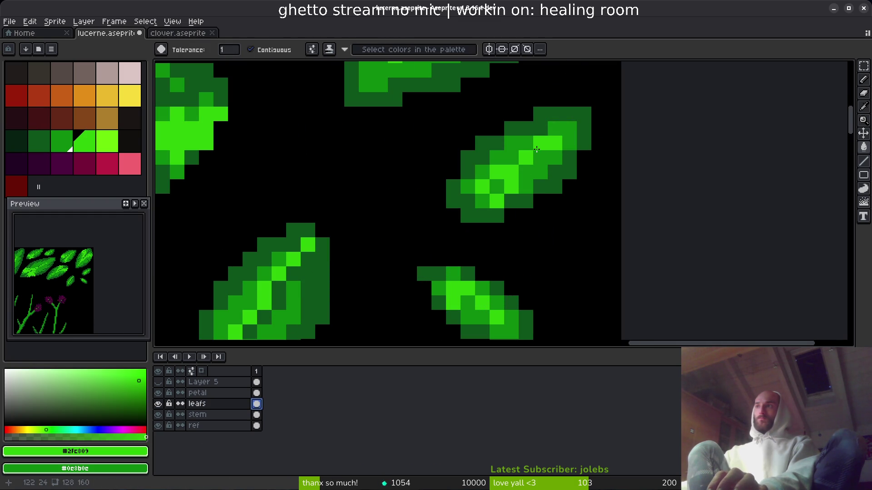
pyautogui.press('b')
pyautogui.moveTo(570, 129); pyautogui.dragTo(570, 142)
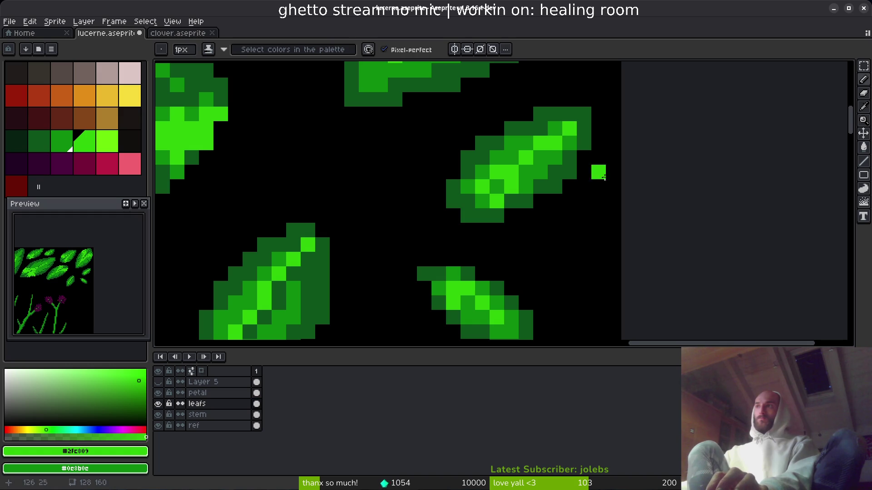
pyautogui.scroll(-4, 591, 154)
pyautogui.scroll(4, 606, 234)
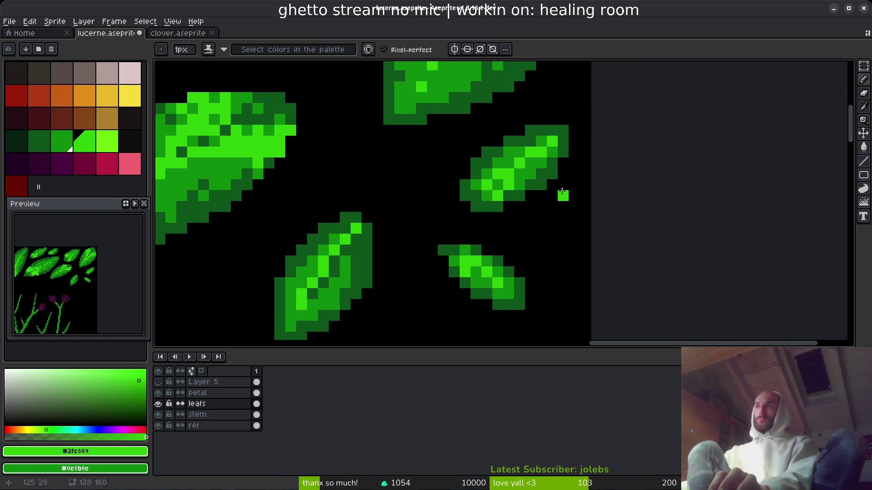
pyautogui.scroll(-3, 563, 192)
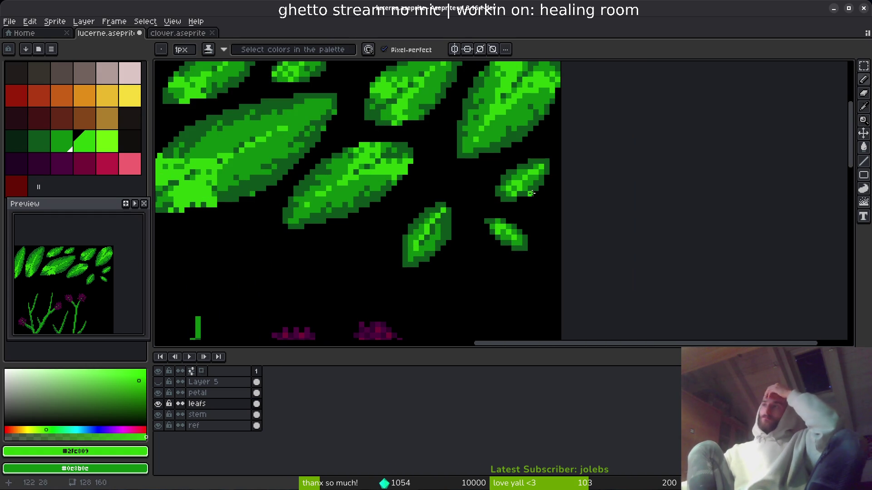
# Select the small right-hand leaf and move it onto the right stem branch.
pyautogui.moveTo(389, 233)
pyautogui.mouseDown()
pyautogui.moveTo(422, 173)
pyautogui.moveTo(456, 149)
pyautogui.moveTo(505, 234)
pyautogui.moveTo(489, 265)
pyautogui.mouseUp()
pyautogui.scroll(3, 491, 267)
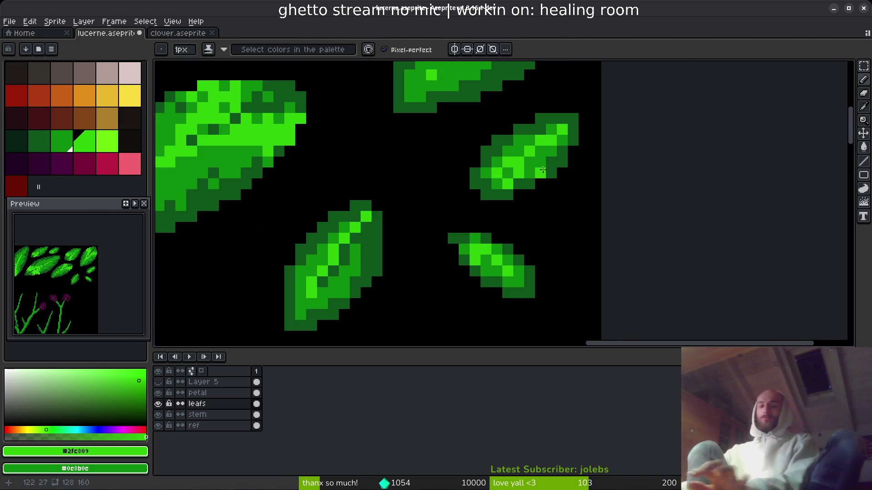
pyautogui.press('m')
pyautogui.moveTo(403, 117); pyautogui.dragTo(548, 207)
pyautogui.scroll(-5, 499, 118)
pyautogui.moveTo(506, 156)
pyautogui.mouseDown()
pyautogui.moveTo(608, 199)
pyautogui.moveTo(611, 209)
pyautogui.moveTo(521, 233)
pyautogui.moveTo(506, 287)
pyautogui.moveTo(572, 301)
pyautogui.moveTo(536, 304)
pyautogui.moveTo(539, 282)
pyautogui.moveTo(549, 287)
pyautogui.mouseUp()
pyautogui.hotkey('ctrl', 'd')
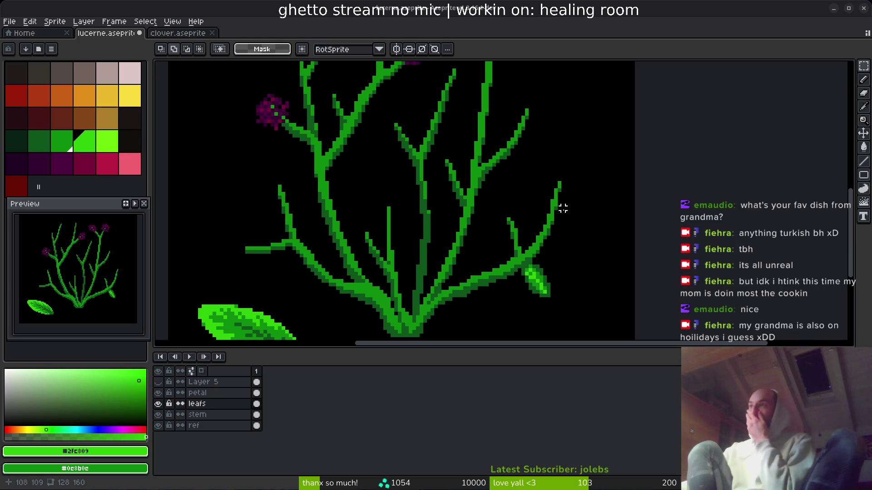
# Pan the canvas to check the small leaf now fixed on the right-hand branch.
pyautogui.scroll(-3, 498, 219)
pyautogui.hscroll(2, 498, 220)
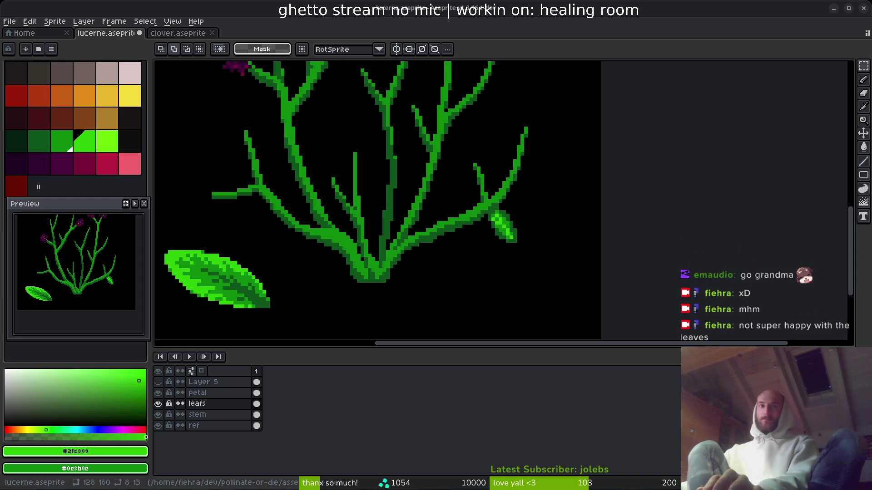
pyautogui.hotkey('alt', 'Tab')
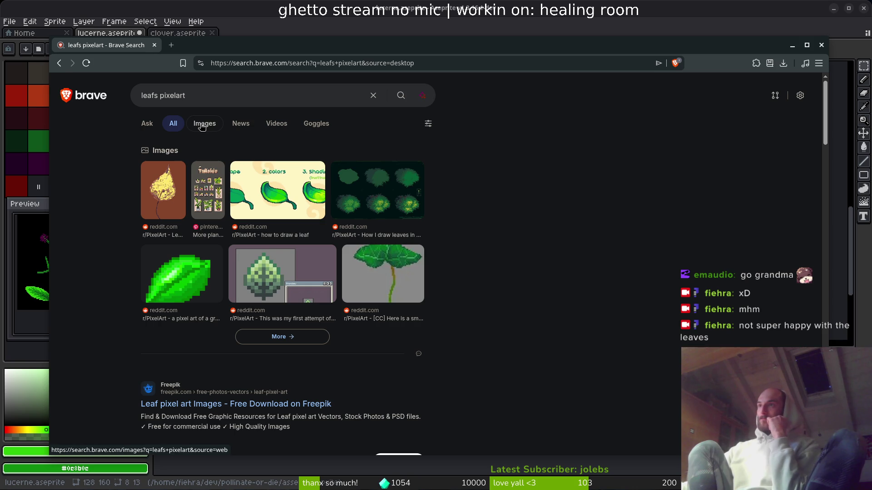
# Browse Brave image results for 'leafs pixelart', then return to Aseprite's Home page.
pyautogui.click(200, 128)
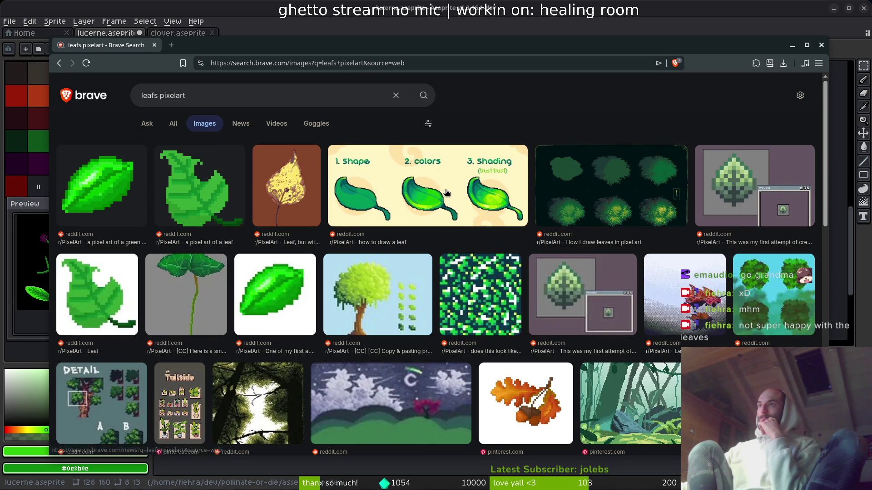
pyautogui.scroll(-3, 479, 268)
pyautogui.scroll(-3, 481, 267)
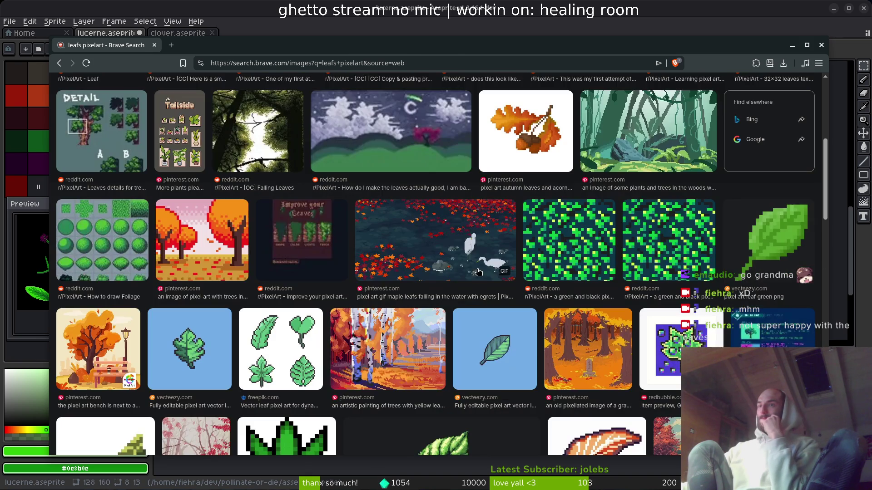
pyautogui.scroll(-2, 479, 270)
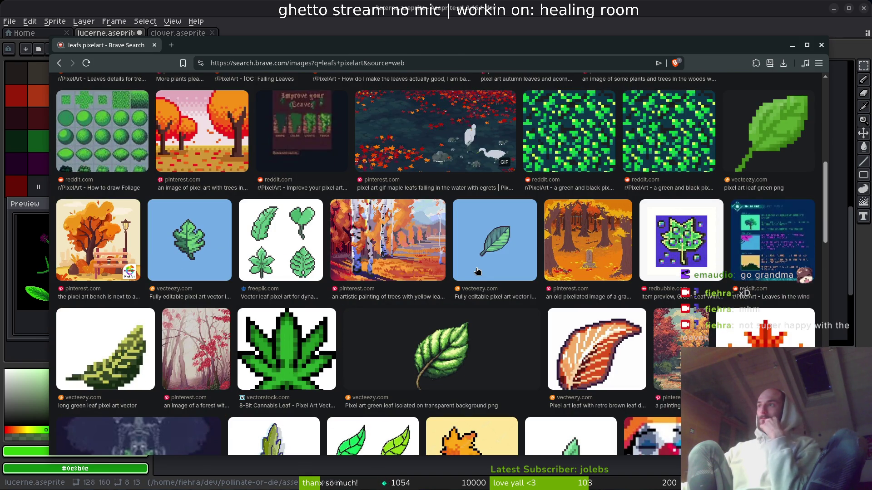
pyautogui.scroll(-4, 478, 274)
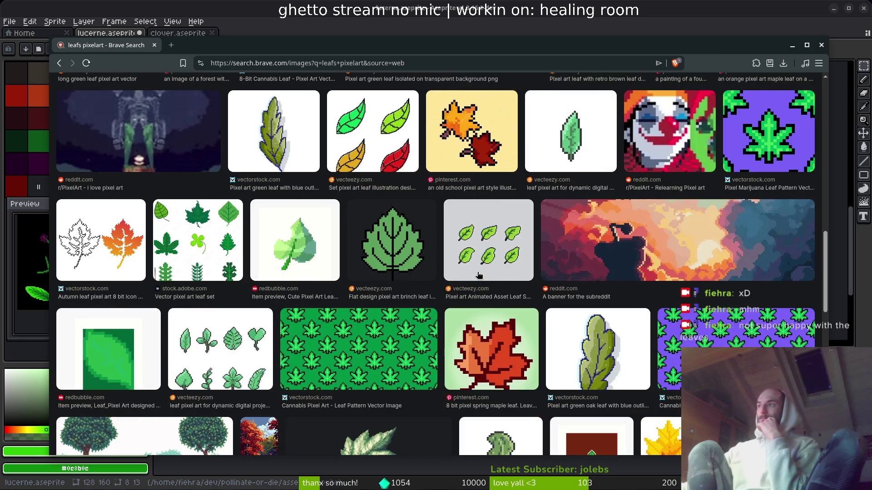
pyautogui.scroll(-3, 479, 275)
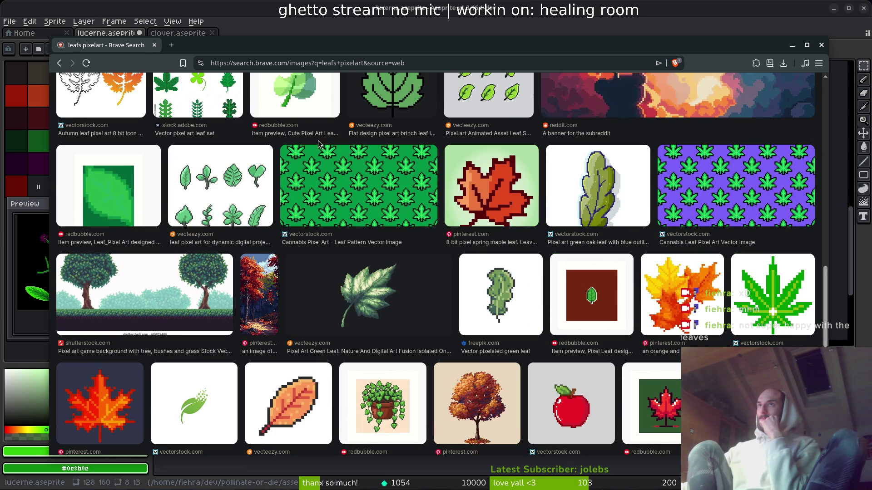
pyautogui.click(106, 32)
pyautogui.click(22, 32)
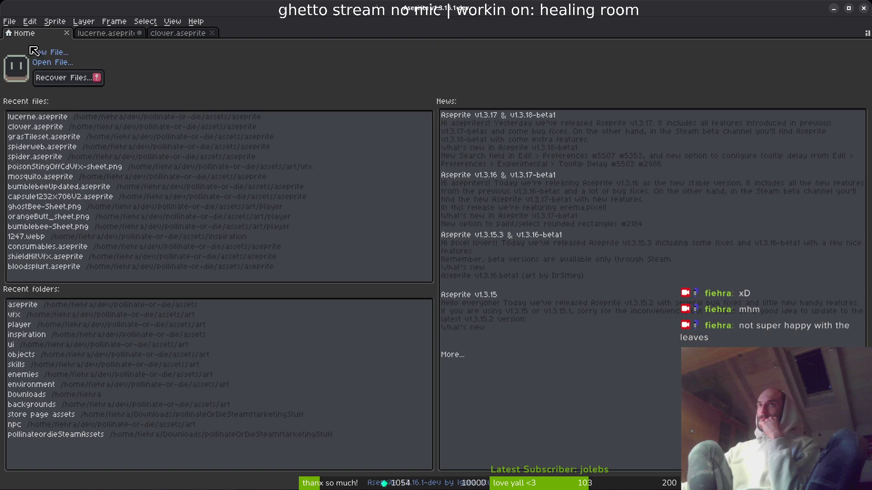
# Open grasTileset.aseprite, show the leafsTemplates layer, and select one shaded leaf template.
pyautogui.click(35, 137)
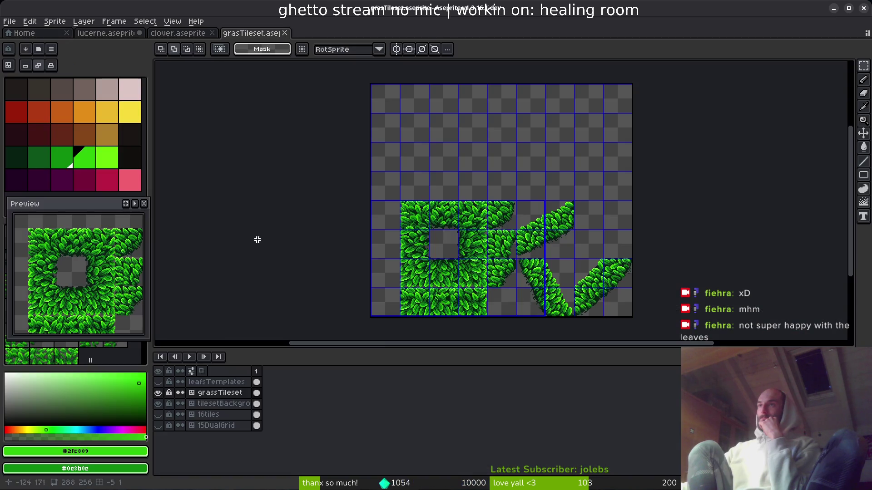
pyautogui.scroll(4, 518, 295)
pyautogui.scroll(-4, 566, 280)
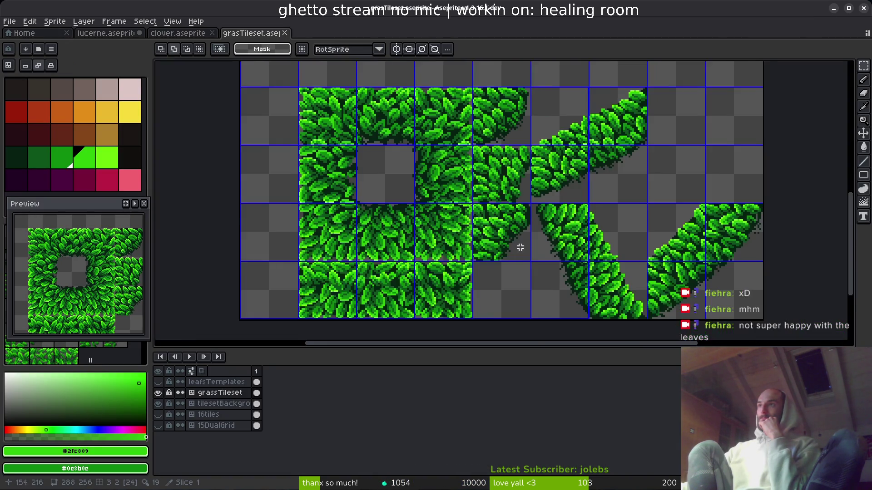
pyautogui.click(157, 382)
pyautogui.scroll(3, 463, 317)
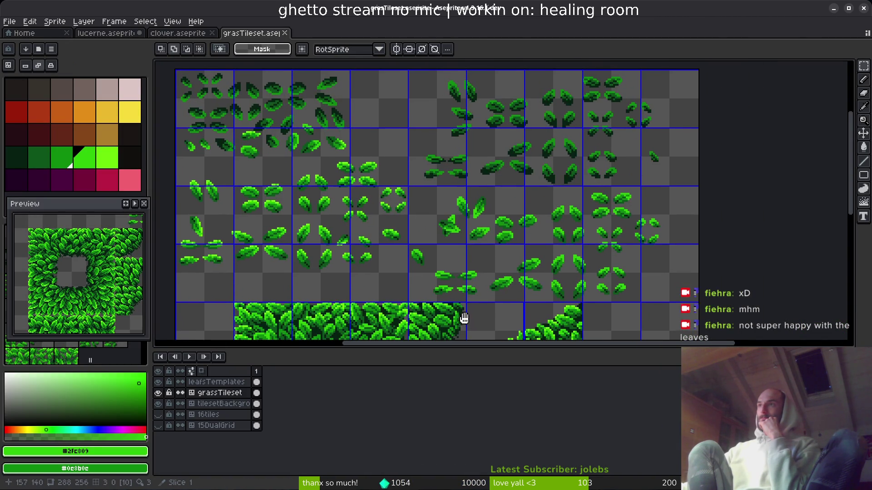
pyautogui.scroll(3, 243, 237)
pyautogui.moveTo(243, 238)
pyautogui.mouseDown()
pyautogui.moveTo(459, 250)
pyautogui.moveTo(469, 291)
pyautogui.mouseUp()
pyautogui.scroll(-1, 391, 202)
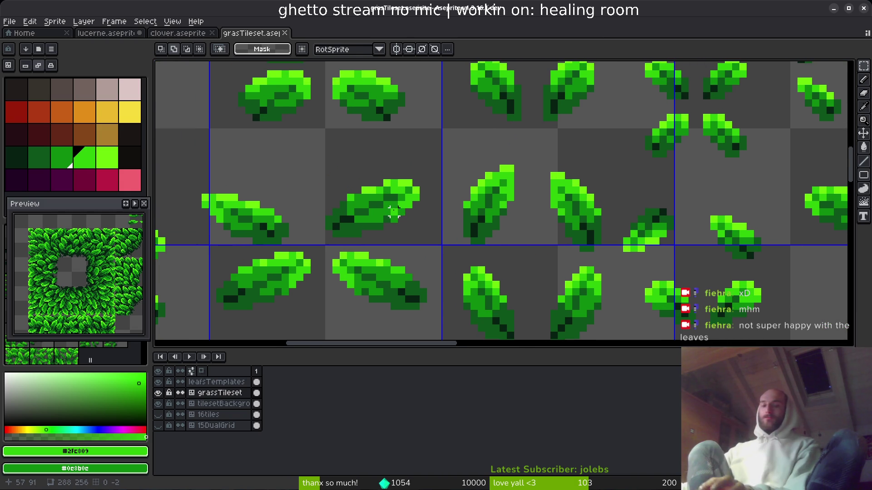
pyautogui.scroll(-1, 418, 190)
pyautogui.scroll(3, 423, 199)
pyautogui.moveTo(246, 143); pyautogui.dragTo(443, 265)
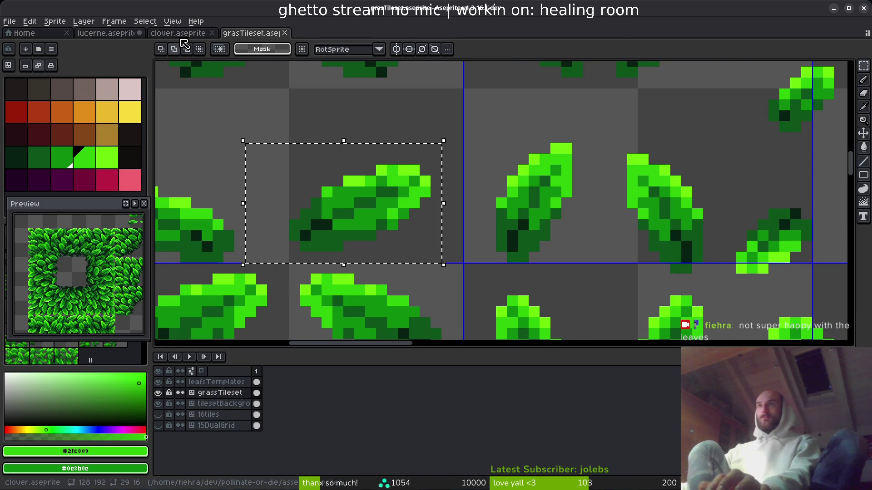
# Copy the leaf template into lucerne.aseprite and place it on an upper-left stem.
pyautogui.click(128, 34)
pyautogui.hotkey('ctrl', 'v')
pyautogui.moveTo(282, 203); pyautogui.dragTo(407, 268)
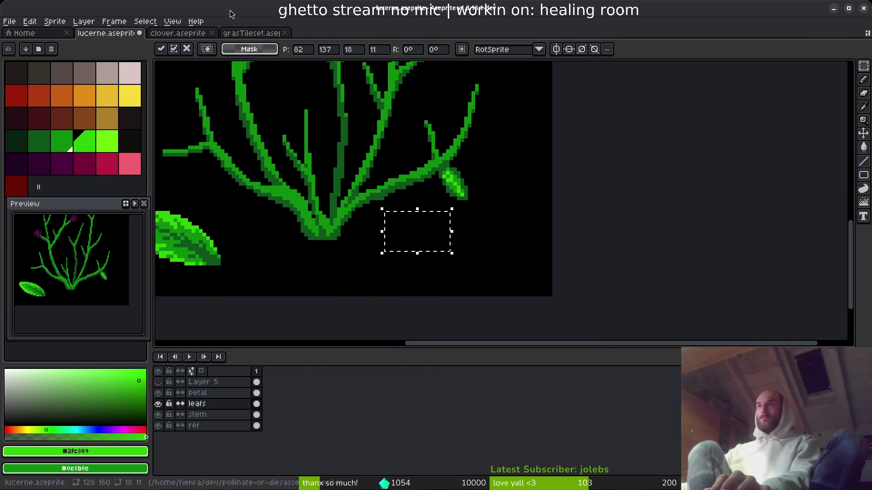
pyautogui.click(261, 33)
pyautogui.click(157, 393)
pyautogui.click(158, 393)
pyautogui.click(256, 382)
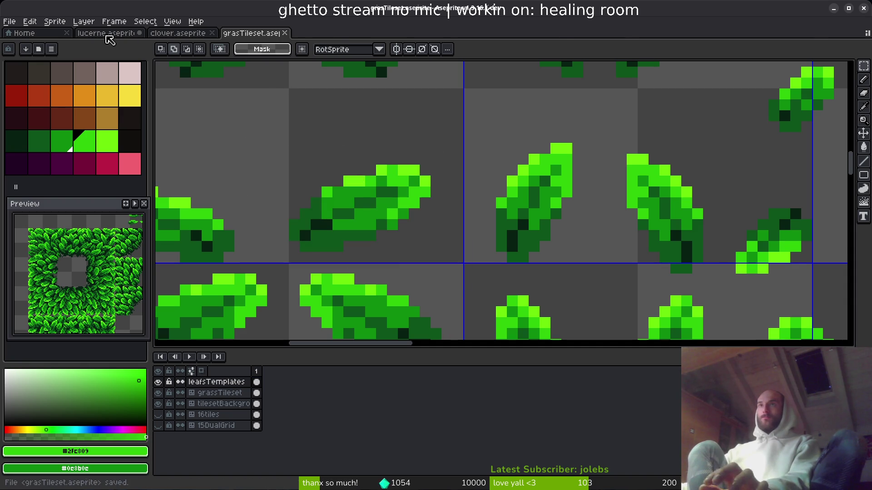
pyautogui.hotkey('ctrl', 'Tab')
pyautogui.hotkey('ctrl', 'v')
pyautogui.moveTo(284, 207)
pyautogui.mouseDown()
pyautogui.moveTo(398, 225)
pyautogui.moveTo(400, 238)
pyautogui.moveTo(428, 233)
pyautogui.moveTo(407, 271)
pyautogui.moveTo(423, 141)
pyautogui.moveTo(377, 152)
pyautogui.moveTo(286, 134)
pyautogui.moveTo(292, 126)
pyautogui.mouseUp()
pyautogui.scroll(-3, 292, 126)
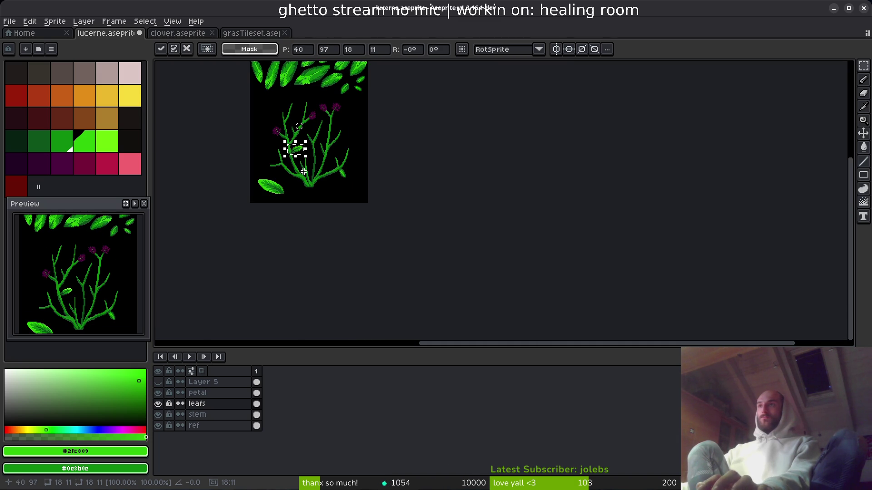
pyautogui.hotkey('ctrl', 'd')
# Get the pencil ready with the mid green colour for shading the new leaf.
pyautogui.scroll(4, 310, 152)
pyautogui.scroll(2, 311, 162)
pyautogui.press('b')
pyautogui.keyDown('alt'); pyautogui.click(364, 154); pyautogui.keyUp('alt')
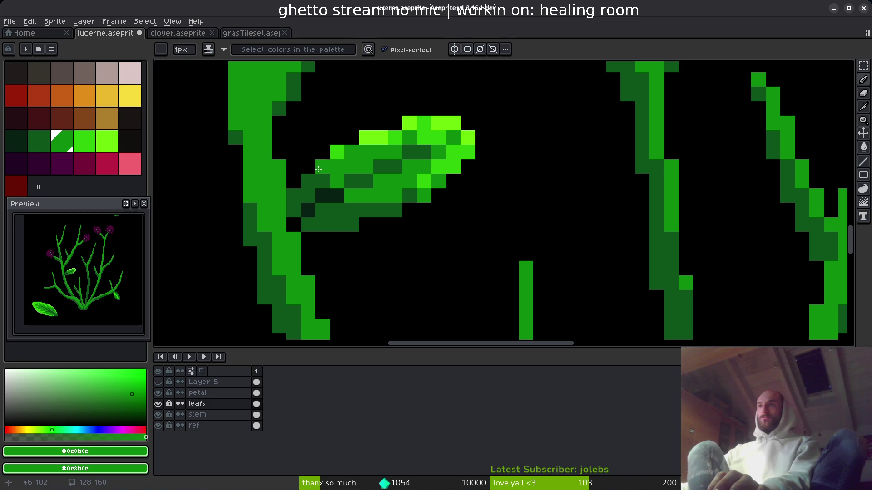
# Shade the leaf tip and lower edge using bright green #2fc809 and mid green #0c8b0c.
pyautogui.keyDown('alt'); pyautogui.click(425, 182); pyautogui.keyUp('alt')
pyautogui.click(468, 167)
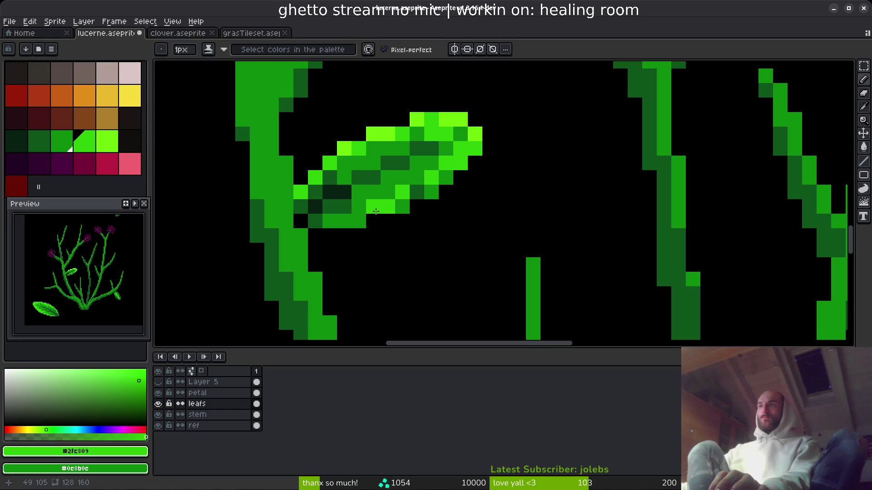
pyautogui.keyDown('alt'); pyautogui.click(349, 210); pyautogui.keyUp('alt')
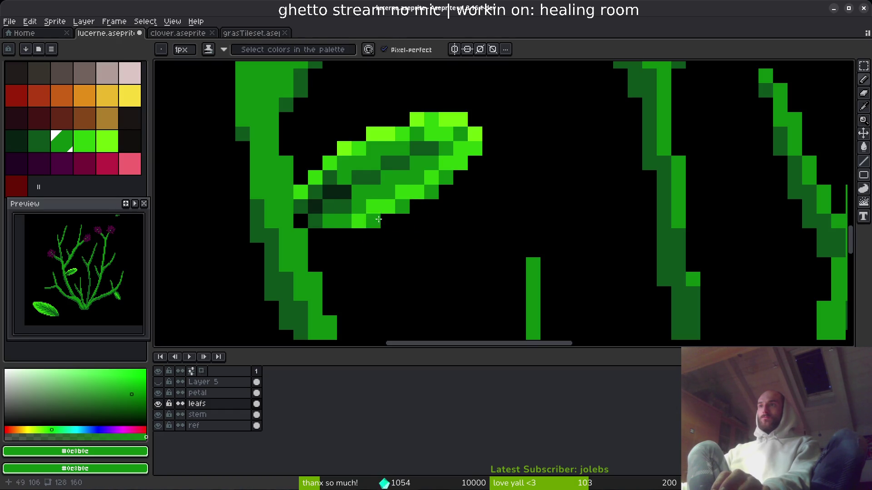
pyautogui.keyDown('alt'); pyautogui.click(369, 198); pyautogui.keyUp('alt')
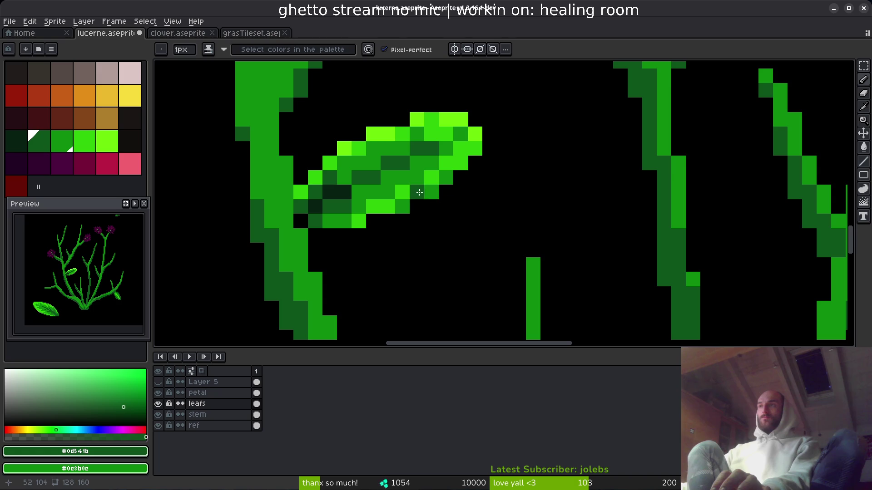
pyautogui.keyDown('alt'); pyautogui.click(480, 150); pyautogui.keyUp('alt')
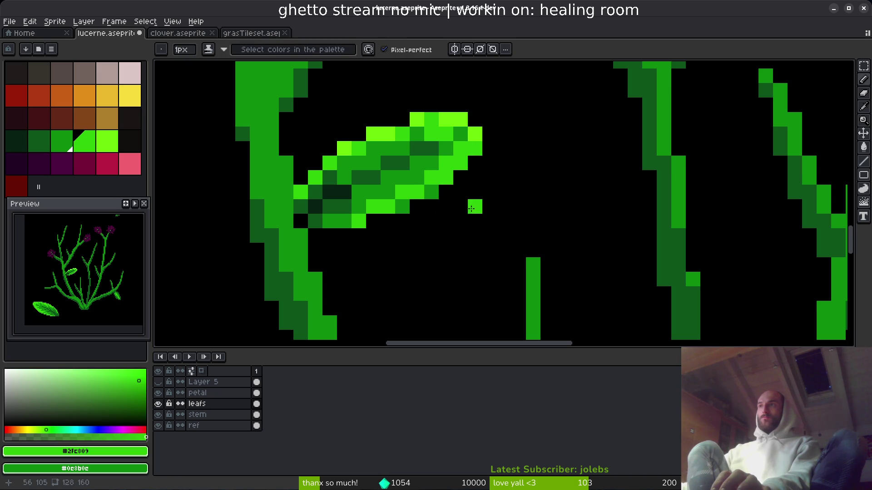
pyautogui.keyDown('alt'); pyautogui.click(417, 163); pyautogui.keyUp('alt')
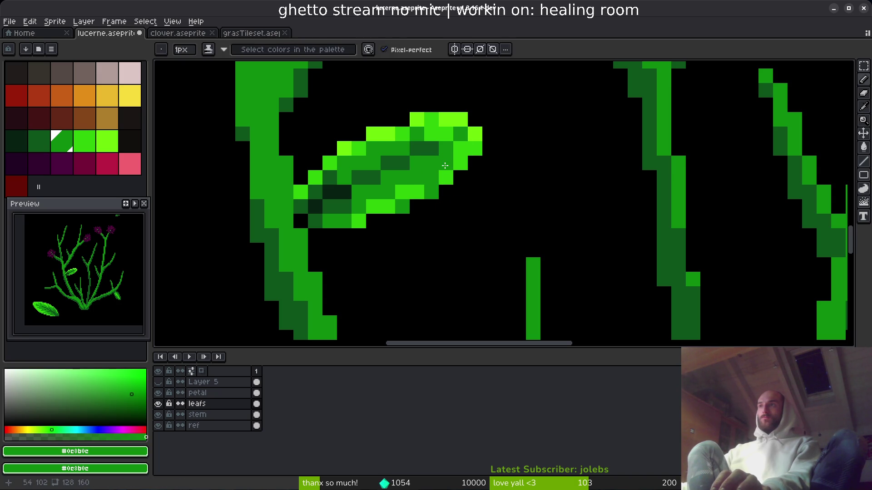
pyautogui.keyDown('alt'); pyautogui.click(445, 177); pyautogui.keyUp('alt')
pyautogui.keyDown('alt'); pyautogui.click(403, 203); pyautogui.keyUp('alt')
pyautogui.click(445, 216)
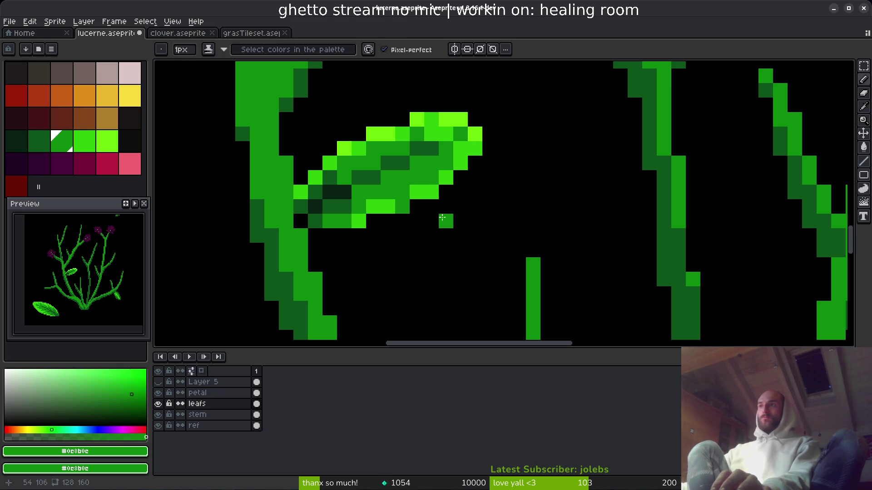
# Lighten several leaf edge pixels with the lightest green #6cff0a.
pyautogui.scroll(-5, 491, 220)
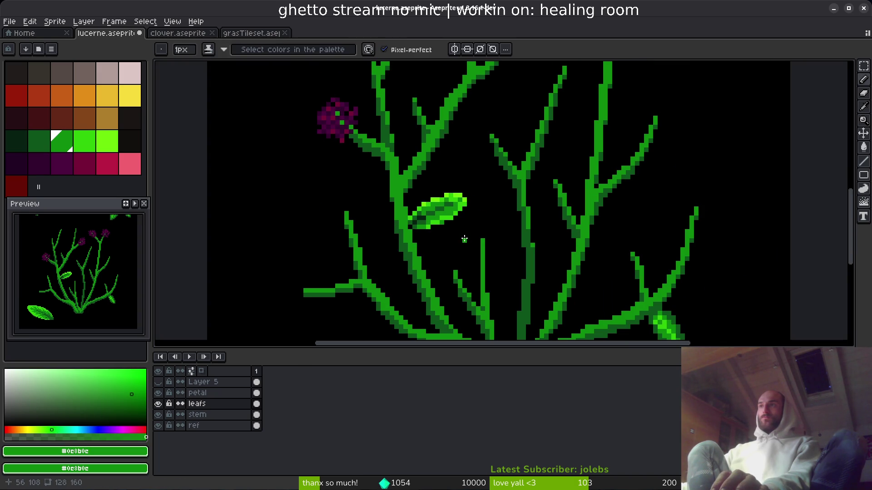
pyautogui.scroll(-3, 463, 240)
pyautogui.scroll(10, 463, 205)
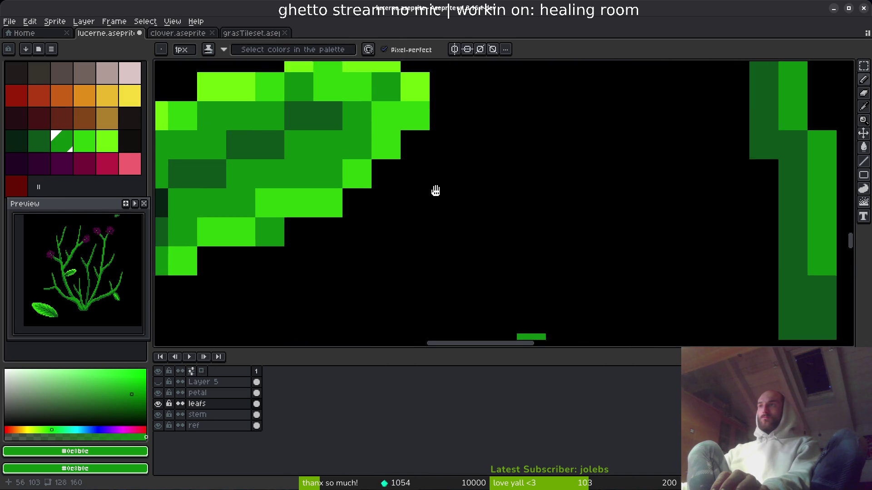
pyautogui.keyDown('alt'); pyautogui.click(456, 143); pyautogui.keyUp('alt')
pyautogui.click(453, 173)
pyautogui.click(424, 203)
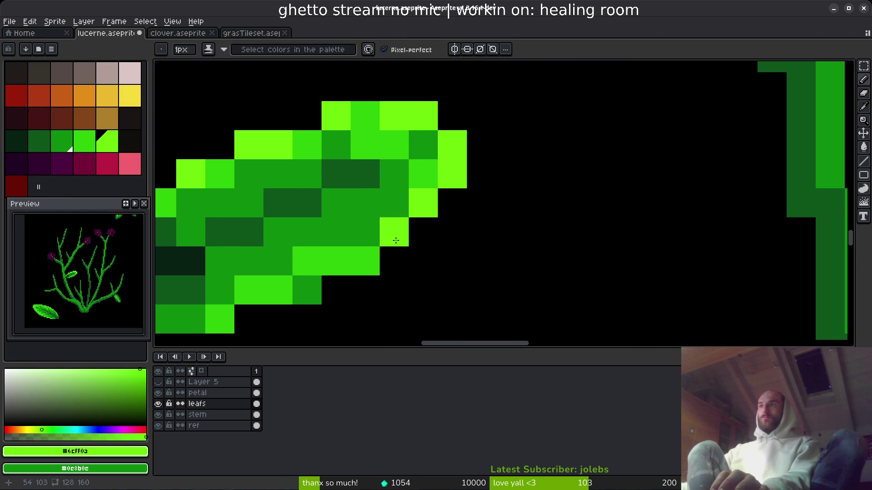
pyautogui.click(394, 232)
pyautogui.scroll(-5, 444, 271)
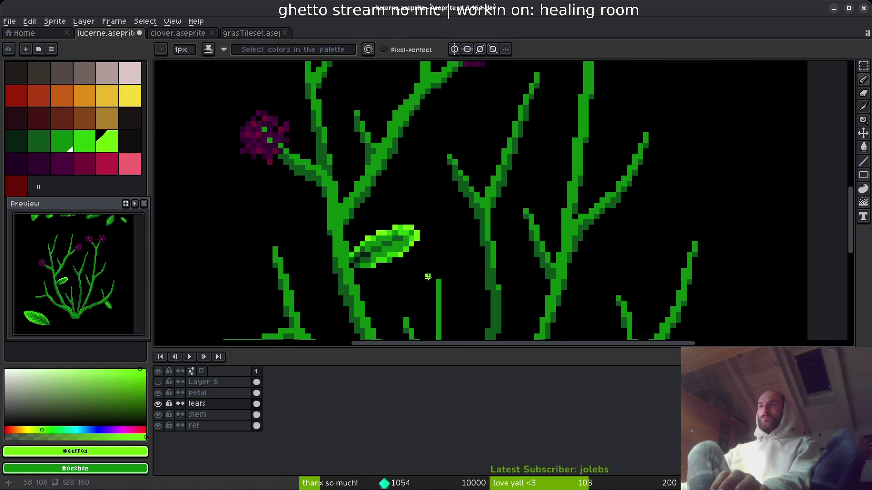
pyautogui.scroll(-2, 427, 272)
pyautogui.scroll(6, 425, 268)
pyautogui.click(335, 109)
pyautogui.scroll(-5, 336, 111)
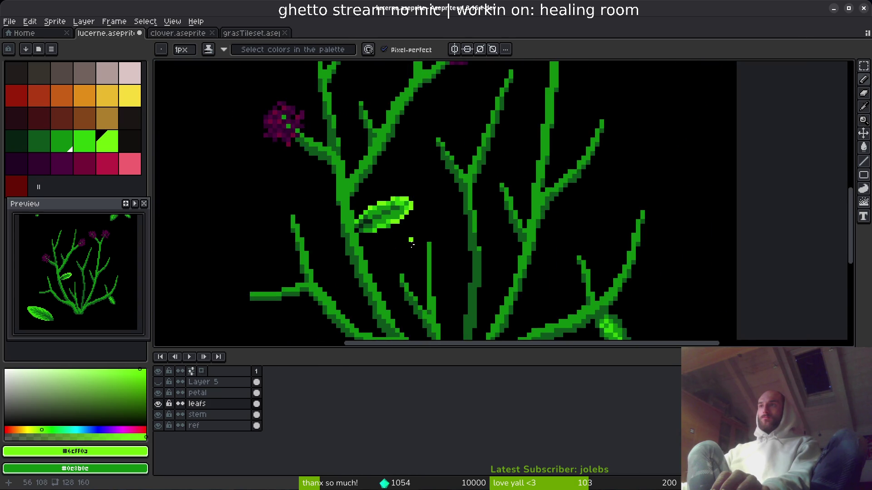
pyautogui.scroll(-3, 411, 244)
pyautogui.scroll(7, 454, 191)
# Repaint cells along the leaf in bright green #2fc809 sampled from the canvas.
pyautogui.press('alt')
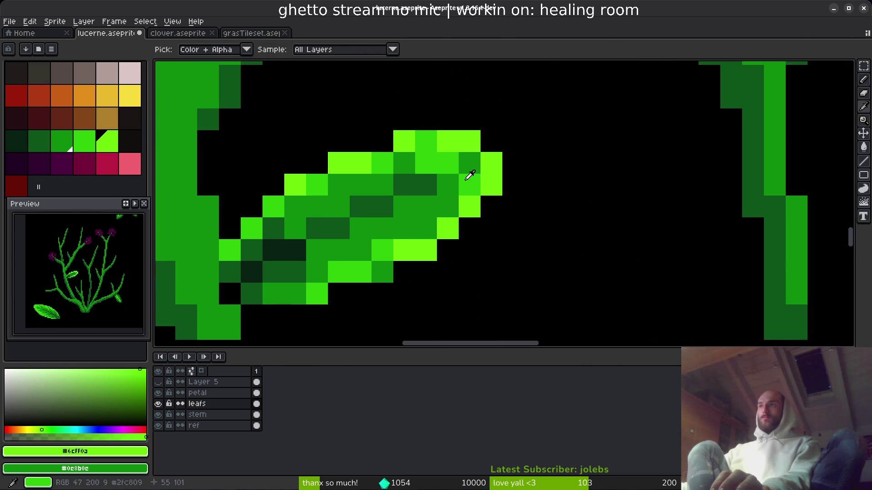
pyautogui.keyDown('alt'); pyautogui.click(466, 179); pyautogui.keyUp('alt')
pyautogui.click(442, 203)
pyautogui.click(359, 187)
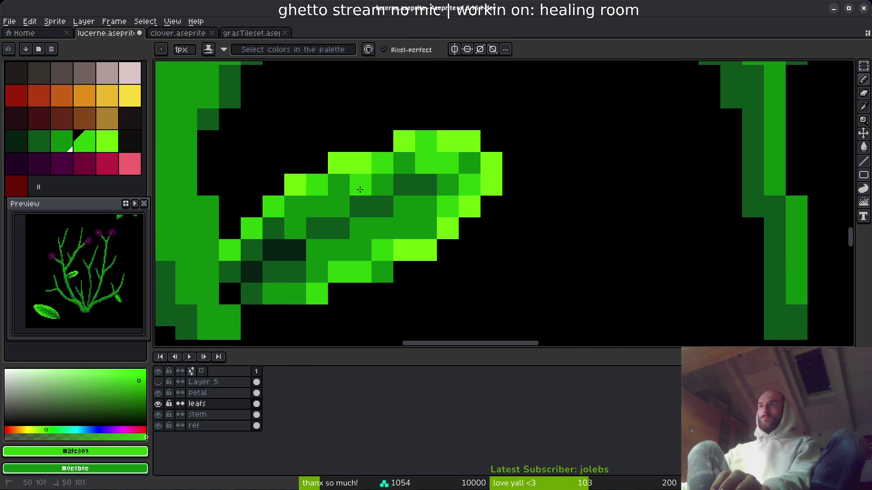
pyautogui.click(405, 210)
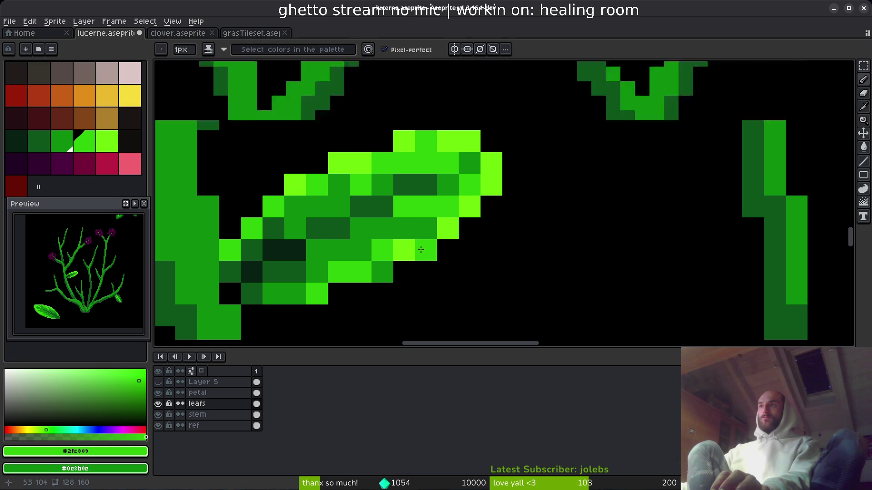
pyautogui.scroll(-3, 421, 245)
pyautogui.scroll(5, 410, 248)
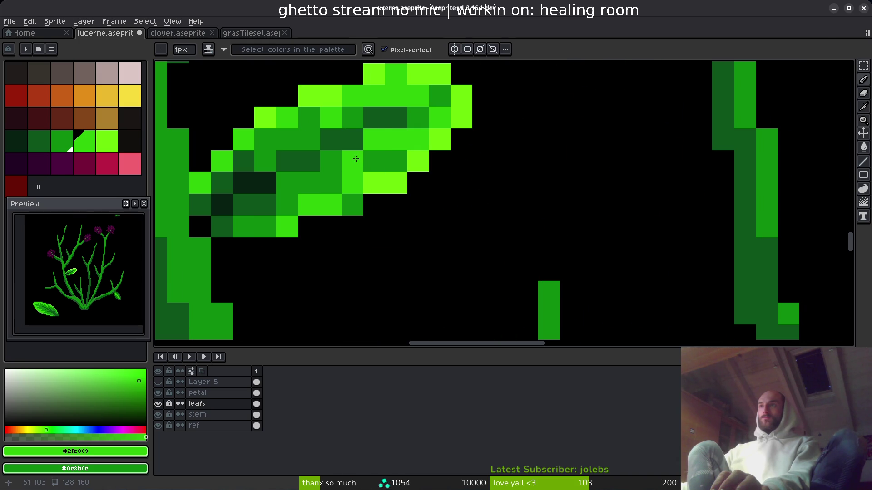
pyautogui.click(352, 161)
pyautogui.click(309, 182)
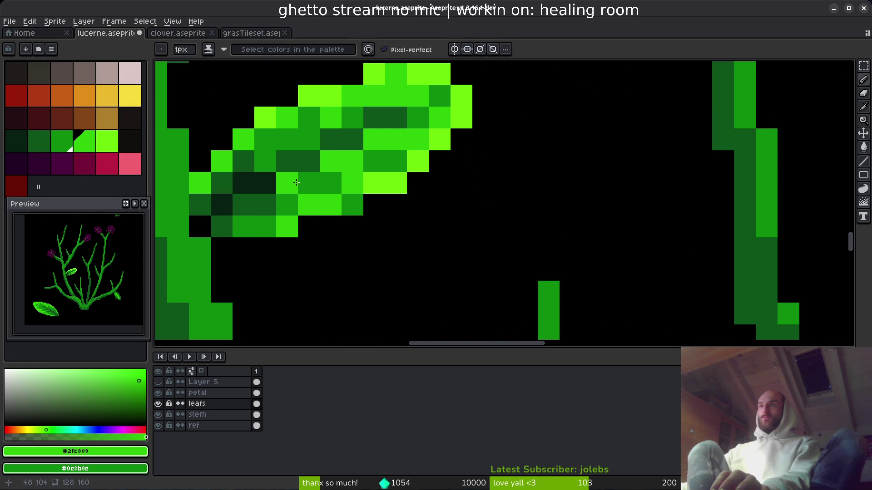
pyautogui.click(287, 208)
pyautogui.scroll(-2, 400, 232)
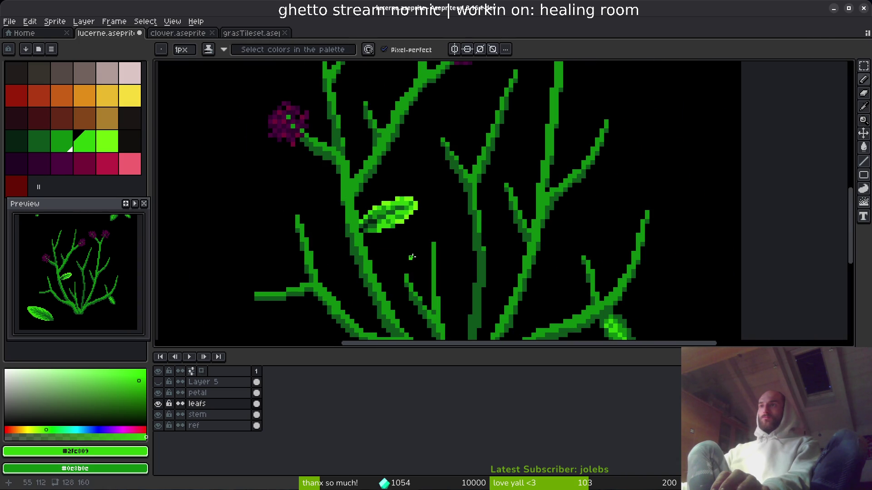
pyautogui.scroll(-2, 401, 241)
pyautogui.scroll(6, 277, 195)
# Darken one leaf cell with #0c8b0c and save lucerne.aseprite.
pyautogui.keyDown('alt'); pyautogui.click(277, 195); pyautogui.keyUp('alt')
pyautogui.click(230, 179)
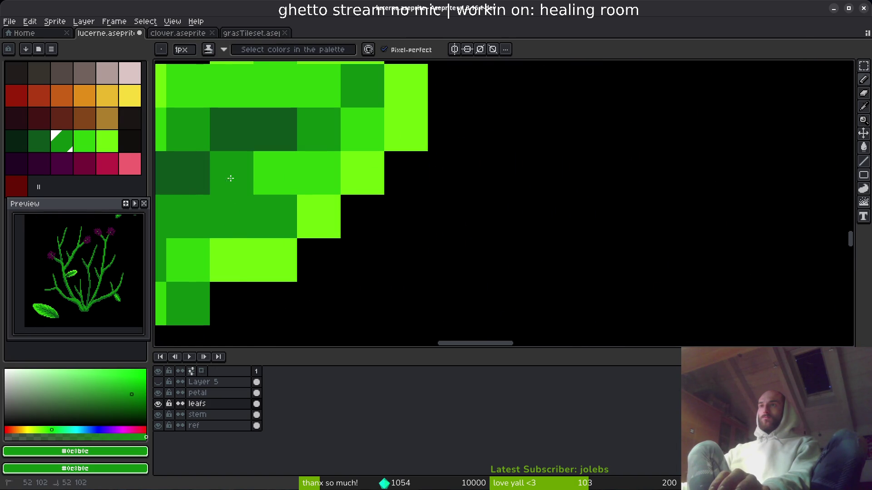
pyautogui.scroll(-4, 230, 179)
pyautogui.scroll(-1, 434, 252)
pyautogui.hotkey('ctrl', 's')
pyautogui.scroll(1, 412, 203)
pyautogui.scroll(-4, 412, 203)
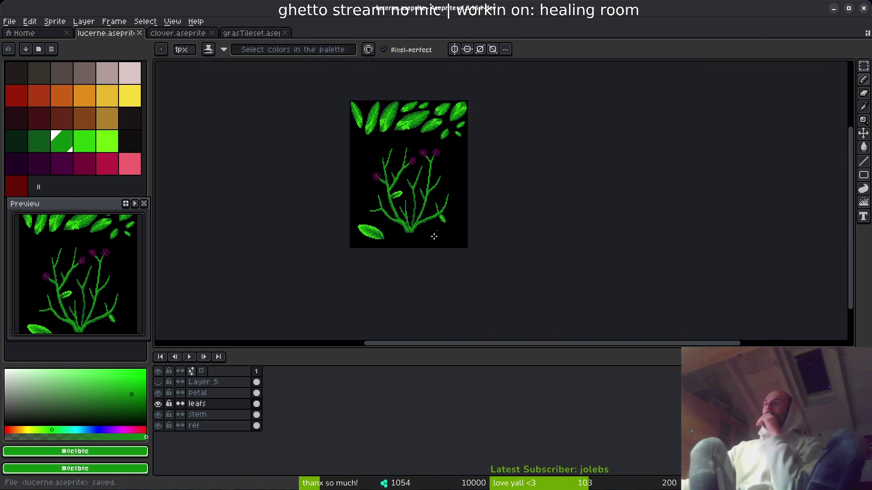
# Delete the small leaf on the right branch.
pyautogui.scroll(4, 447, 227)
pyautogui.moveTo(447, 227); pyautogui.dragTo(481, 279)
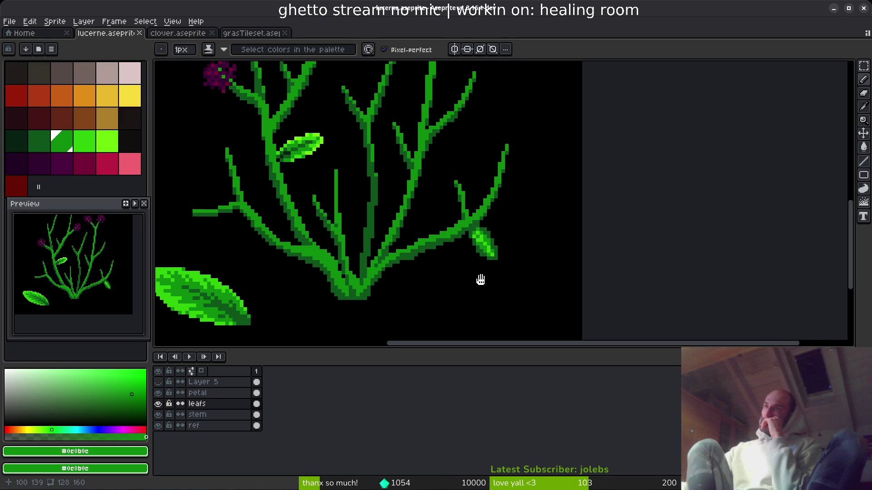
pyautogui.press('m')
pyautogui.moveTo(416, 179); pyautogui.dragTo(578, 307)
pyautogui.press('Delete')
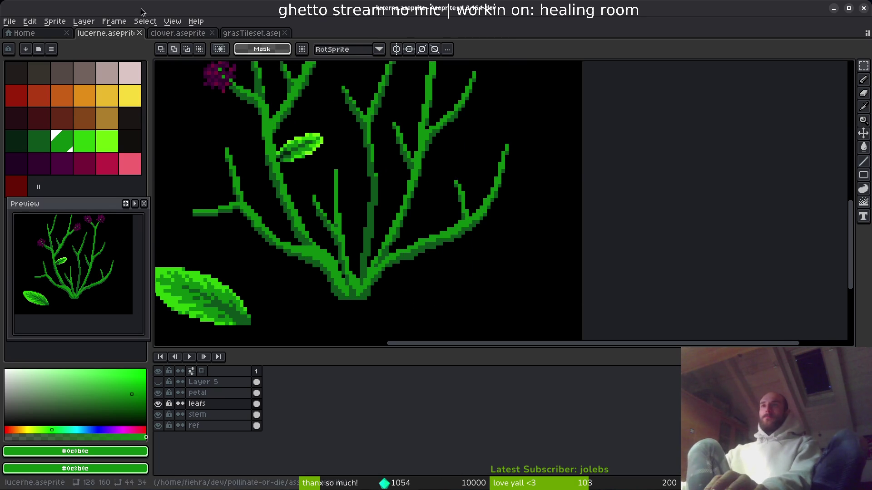
# Shrink the large bottom-left leaf from 54x33 to 32x21.
pyautogui.moveTo(233, 191); pyautogui.dragTo(429, 319)
pyautogui.moveTo(298, 262)
pyautogui.mouseDown()
pyautogui.moveTo(286, 255)
pyautogui.moveTo(302, 265)
pyautogui.mouseUp()
pyautogui.scroll(1, 297, 254)
pyautogui.moveTo(204, 159)
pyautogui.mouseDown()
pyautogui.moveTo(306, 210)
pyautogui.moveTo(349, 252)
pyautogui.mouseUp()
pyautogui.press('Return')
# Move the shrunken leaf up and left onto the stems.
pyautogui.scroll(-2, 475, 267)
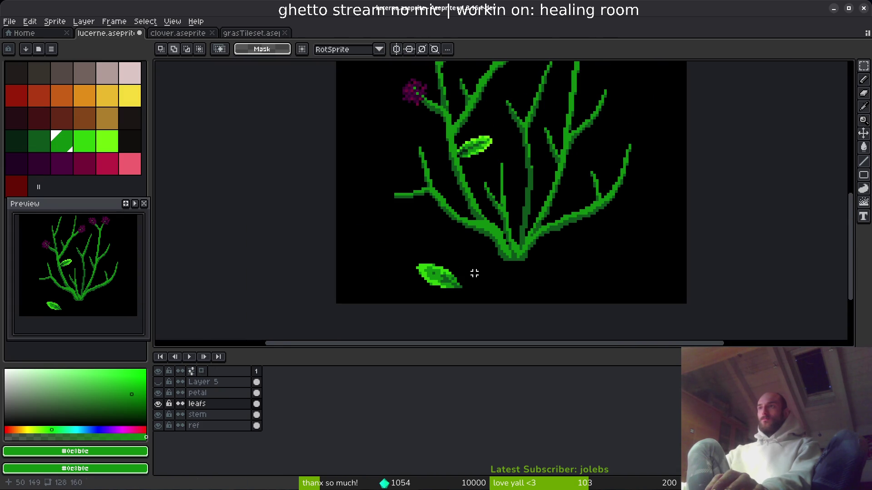
pyautogui.scroll(3, 448, 253)
pyautogui.scroll(2, 459, 253)
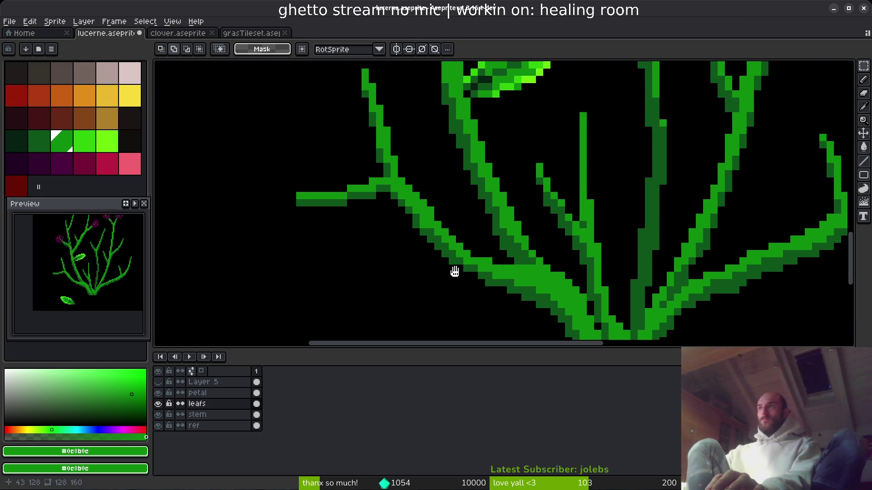
pyautogui.scroll(-2, 445, 210)
pyautogui.scroll(2, 387, 220)
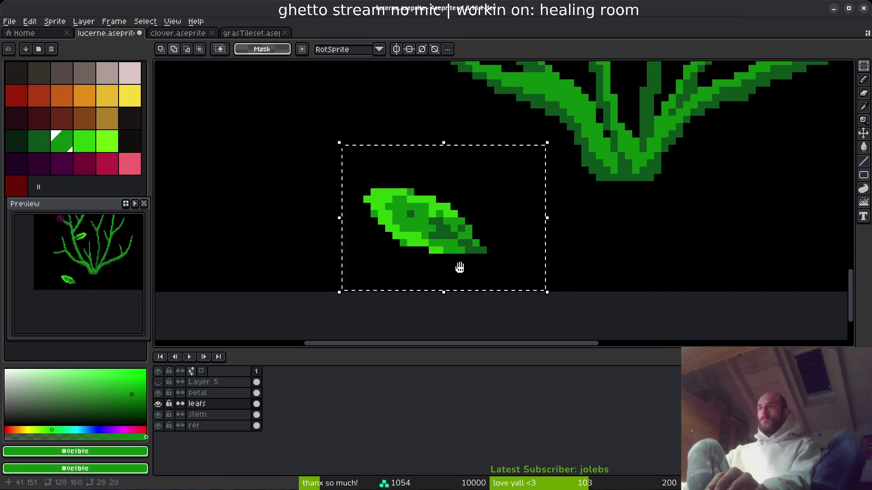
pyautogui.moveTo(414, 300); pyautogui.dragTo(337, 236)
pyautogui.scroll(-3, 386, 259)
pyautogui.moveTo(408, 136); pyautogui.dragTo(389, 88)
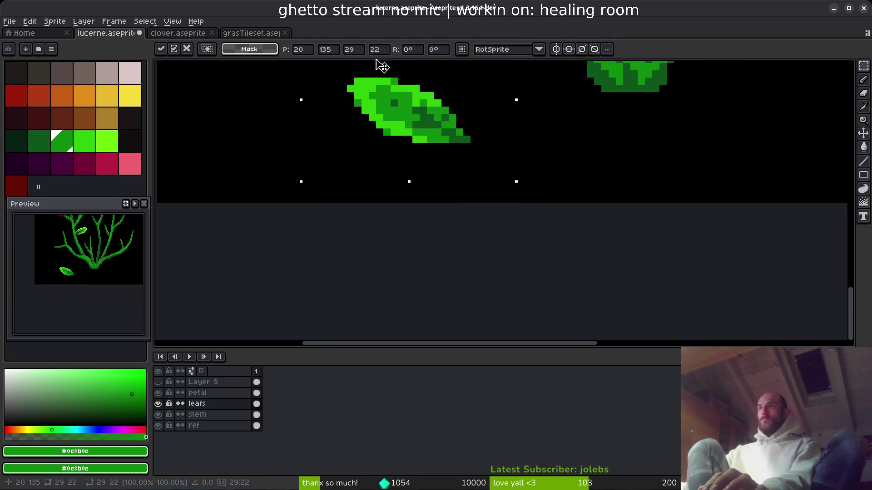
pyautogui.scroll(3, 408, 172)
pyautogui.moveTo(428, 257)
pyautogui.mouseDown()
pyautogui.moveTo(317, 164)
pyautogui.moveTo(302, 164)
pyautogui.mouseUp()
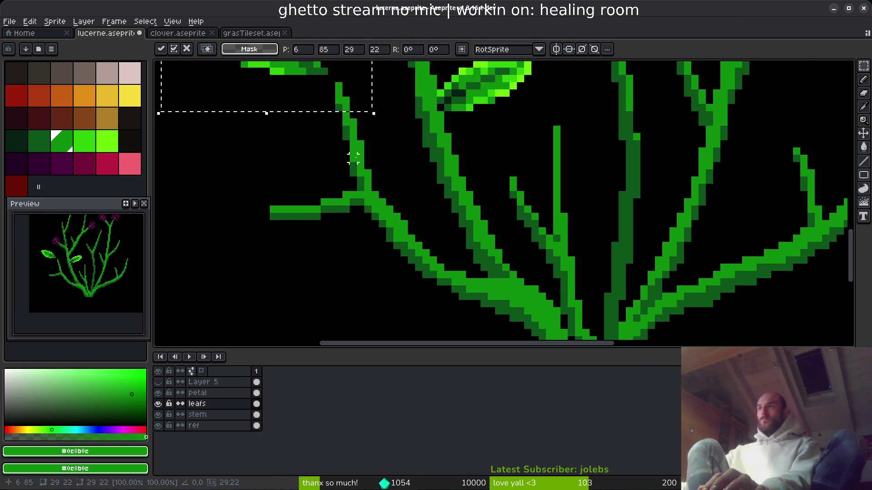
pyautogui.scroll(3, 405, 259)
pyautogui.press('e')
# Trim the leaf's lower edges and add bright green #2fc809 pixels at its top and right.
pyautogui.moveTo(476, 272); pyautogui.dragTo(463, 271)
pyautogui.hscroll(-2, 395, 288)
pyautogui.press('b')
pyautogui.keyDown('alt'); pyautogui.click(273, 187); pyautogui.keyUp('alt')
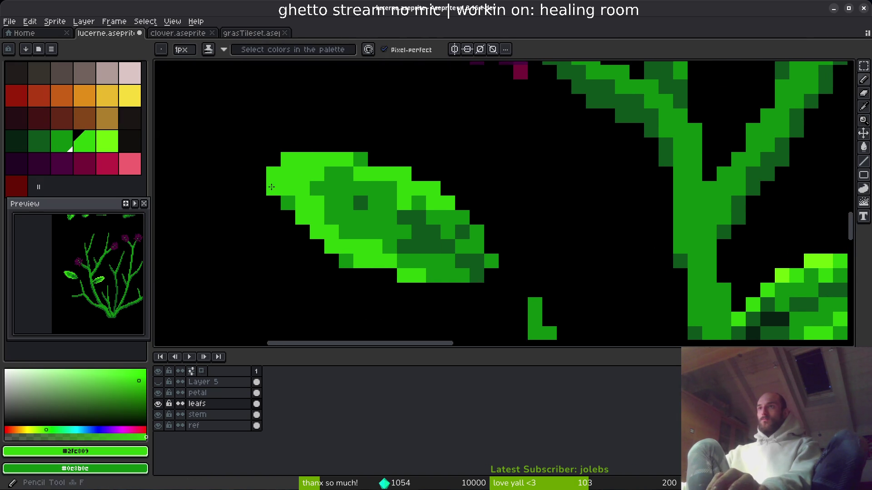
pyautogui.press('e')
pyautogui.click(316, 246)
pyautogui.click(346, 261)
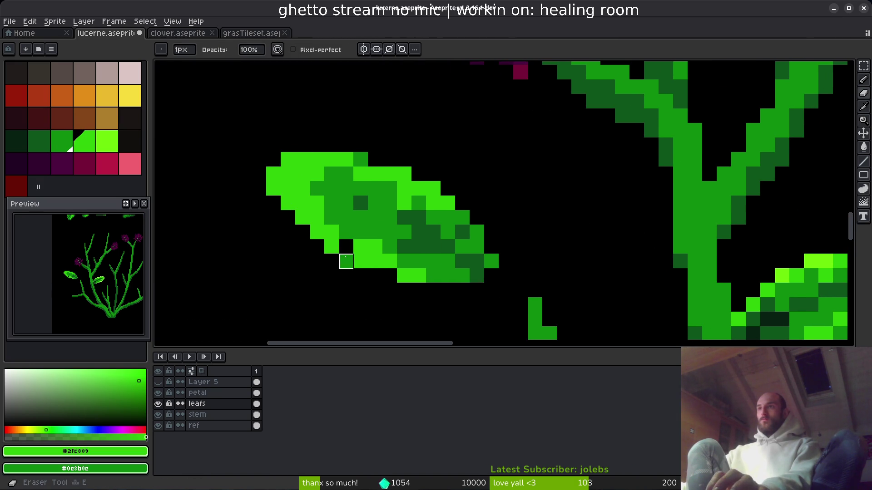
pyautogui.press('b')
pyautogui.click(375, 159)
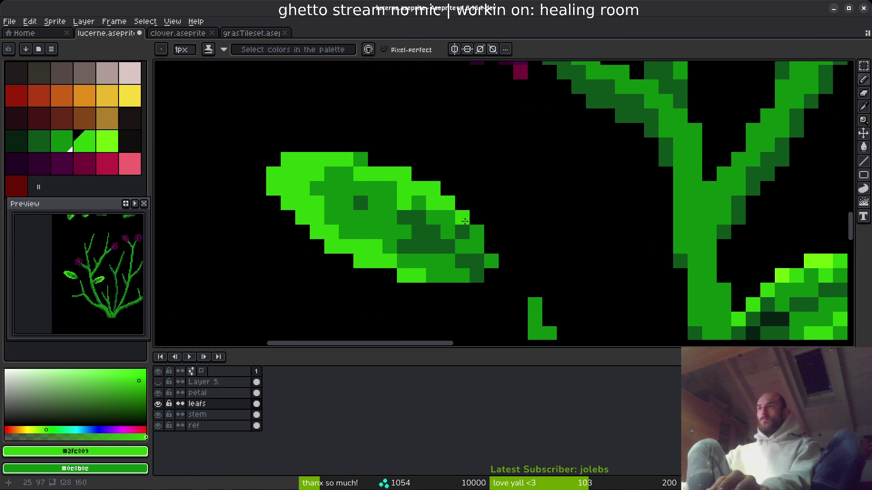
pyautogui.click(477, 232)
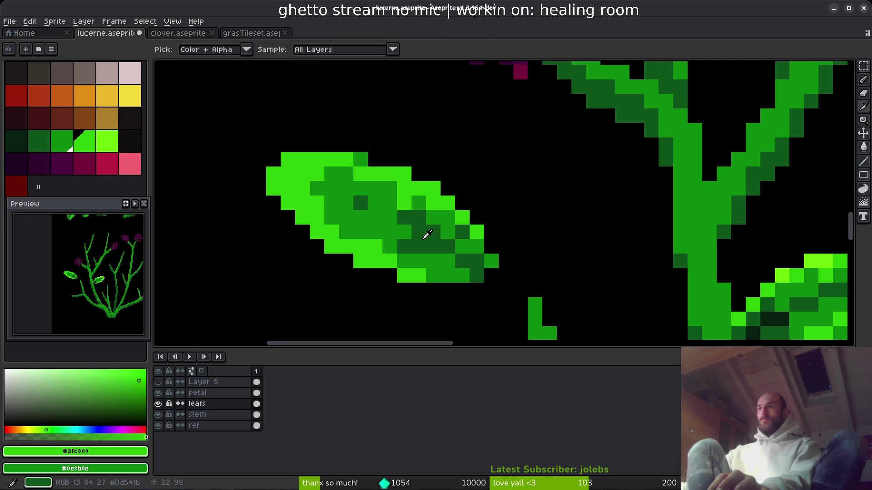
pyautogui.hscroll(2, 420, 228)
pyautogui.scroll(-1, 420, 229)
# Paint dark shading pixels on the leaf in #0d541b and #072112.
pyautogui.keyDown('alt'); pyautogui.click(362, 212); pyautogui.keyUp('alt')
pyautogui.click(349, 193)
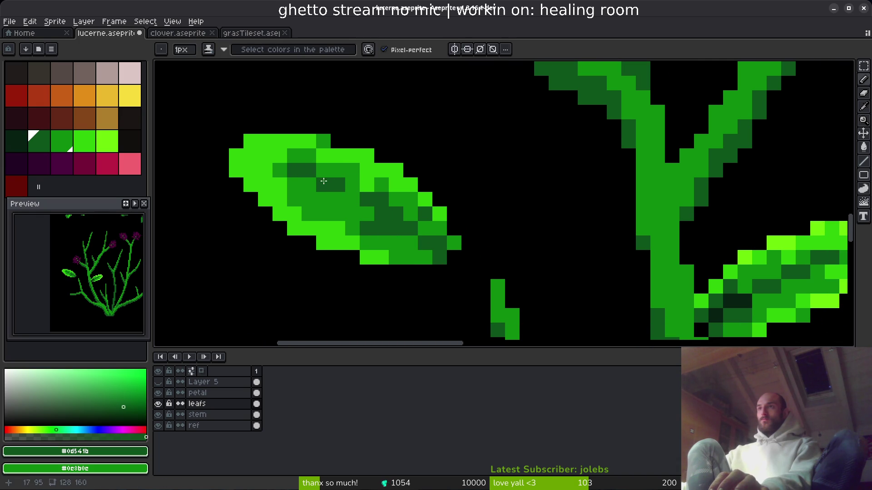
pyautogui.scroll(-2, 467, 223)
pyautogui.scroll(3, 467, 224)
pyautogui.keyDown('alt'); pyautogui.click(467, 278); pyautogui.keyUp('alt')
pyautogui.hscroll(-5, 389, 205)
pyautogui.click(393, 205)
pyautogui.hscroll(-5, 390, 205)
pyautogui.scroll(2, 390, 204)
pyautogui.click(375, 165)
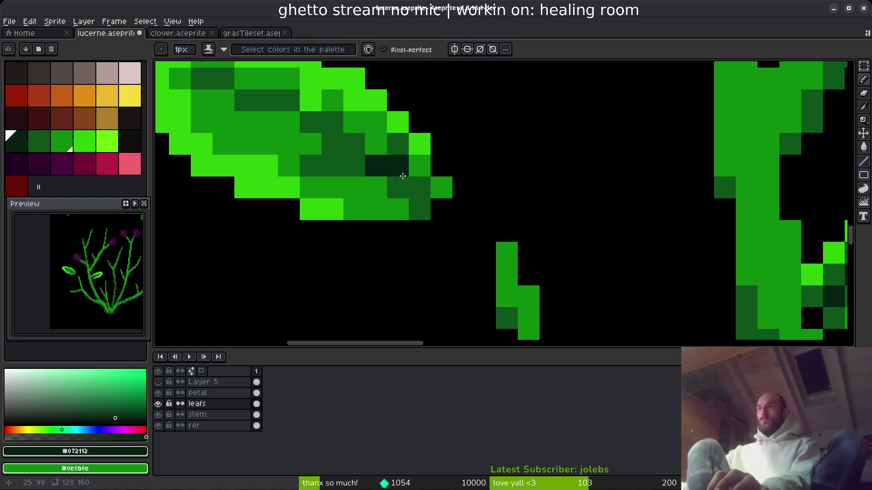
pyautogui.hotkey('ctrl', 'z')
pyautogui.click(395, 169)
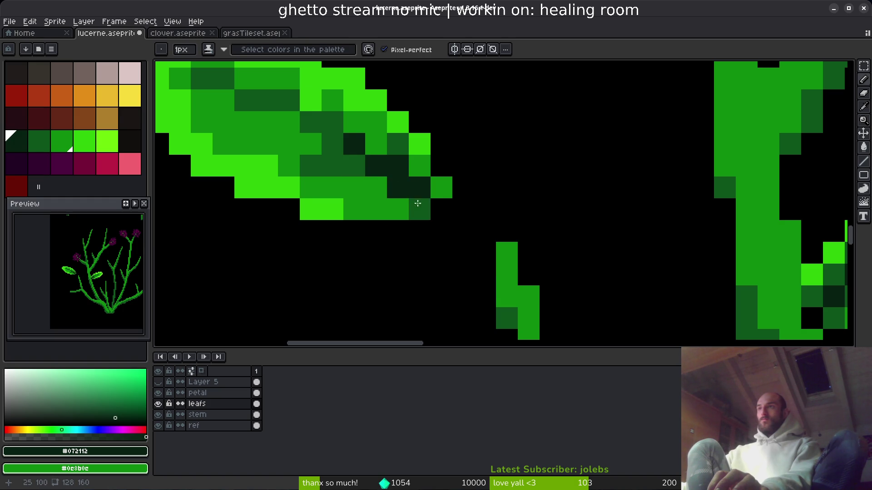
# Repaint the near-black tip pixels dark green and erase stray pixels at the leaf tip.
pyautogui.keyDown('alt'); pyautogui.click(398, 150); pyautogui.keyUp('alt')
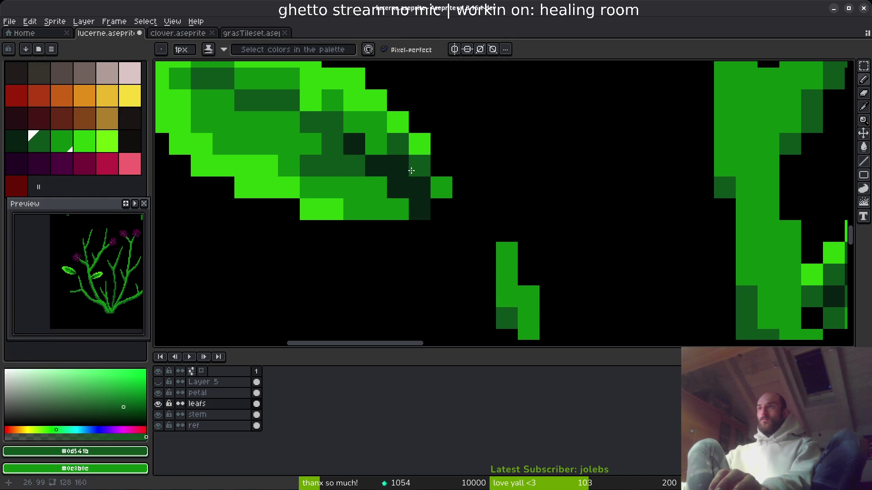
pyautogui.moveTo(420, 187); pyautogui.dragTo(404, 167)
pyautogui.scroll(-3, 474, 217)
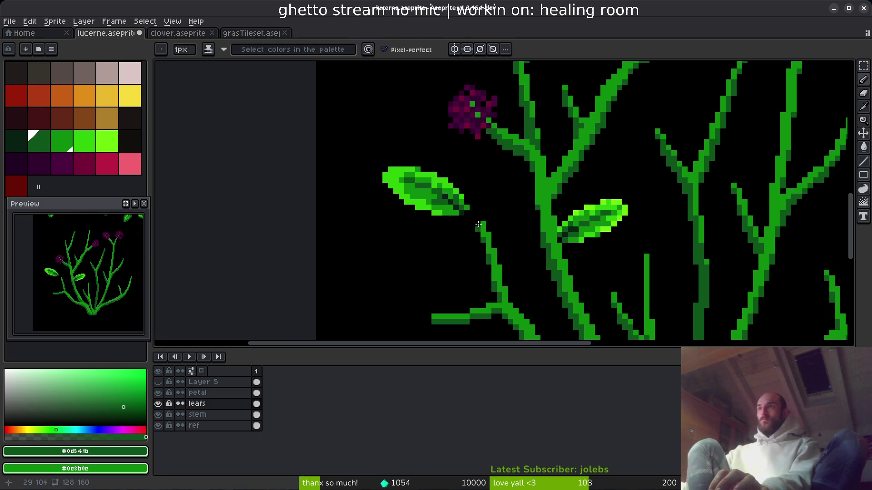
pyautogui.scroll(3, 487, 236)
pyautogui.press('e')
pyautogui.moveTo(435, 132); pyautogui.dragTo(486, 269)
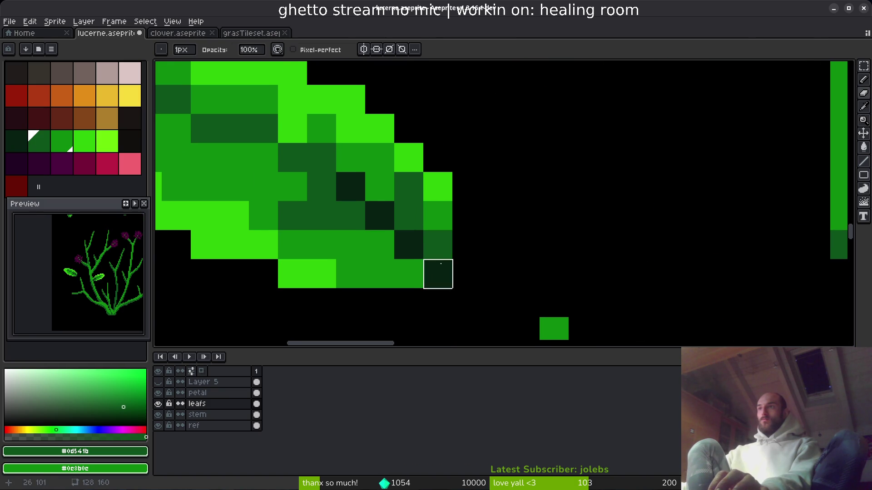
pyautogui.click(444, 265)
pyautogui.scroll(-2, 522, 240)
pyautogui.scroll(2, 495, 252)
pyautogui.click(460, 185)
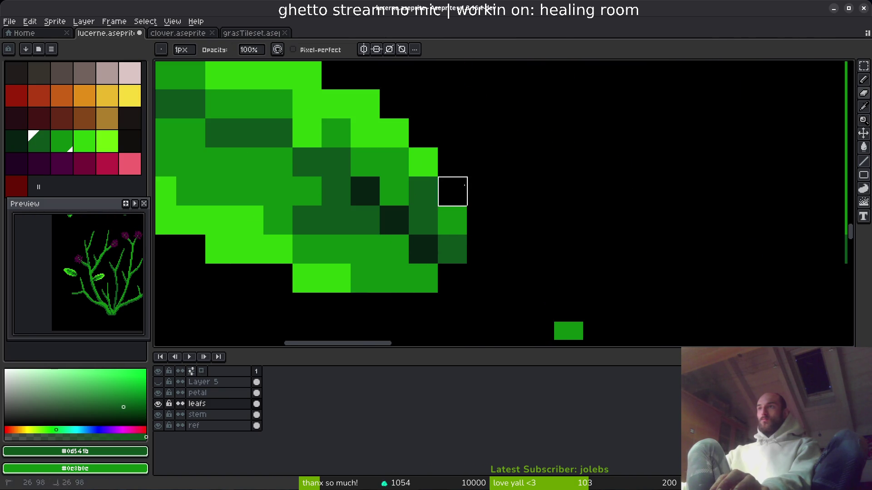
pyautogui.scroll(-2, 459, 185)
pyautogui.scroll(2, 522, 234)
# Rework a leaf-tip pixel, trying near-black before settling on mid green.
pyautogui.keyDown('alt'); pyautogui.click(409, 102); pyautogui.keyUp('alt')
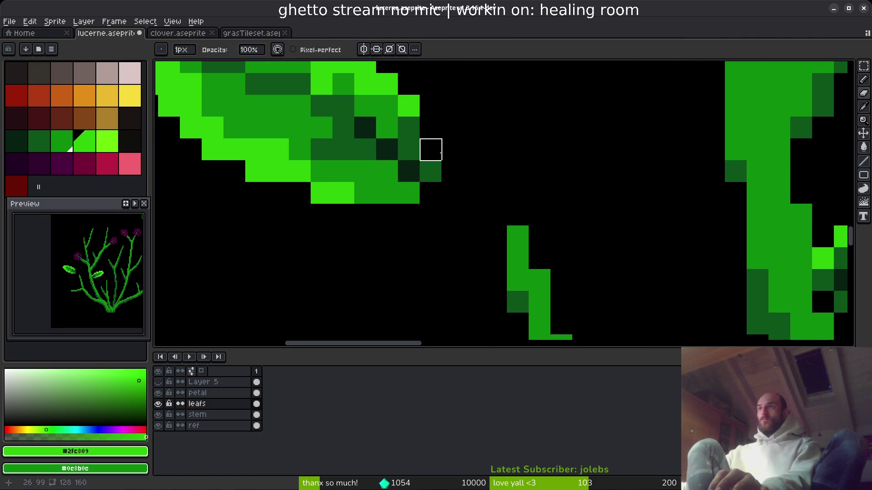
pyautogui.scroll(-2, 431, 150)
pyautogui.scroll(2, 446, 199)
pyautogui.press('i')
pyautogui.scroll(-2, 467, 227)
pyautogui.scroll(2, 470, 178)
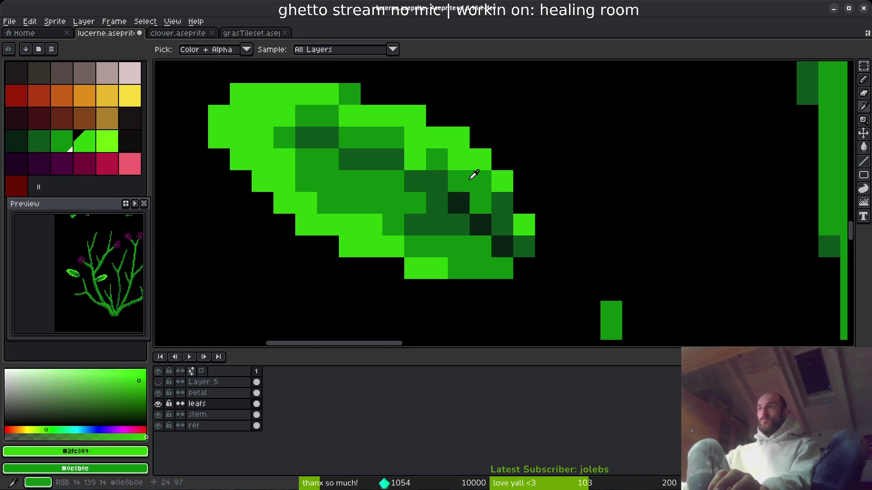
pyautogui.keyDown('alt'); pyautogui.click(473, 175); pyautogui.keyUp('alt')
pyautogui.keyDown('alt'); pyautogui.click(469, 214); pyautogui.keyUp('alt')
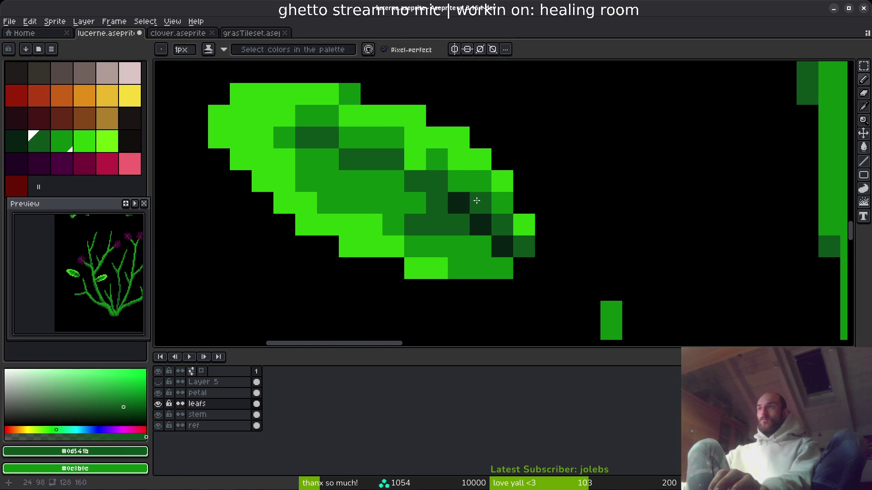
pyautogui.keyDown('alt'); pyautogui.click(462, 199); pyautogui.keyUp('alt')
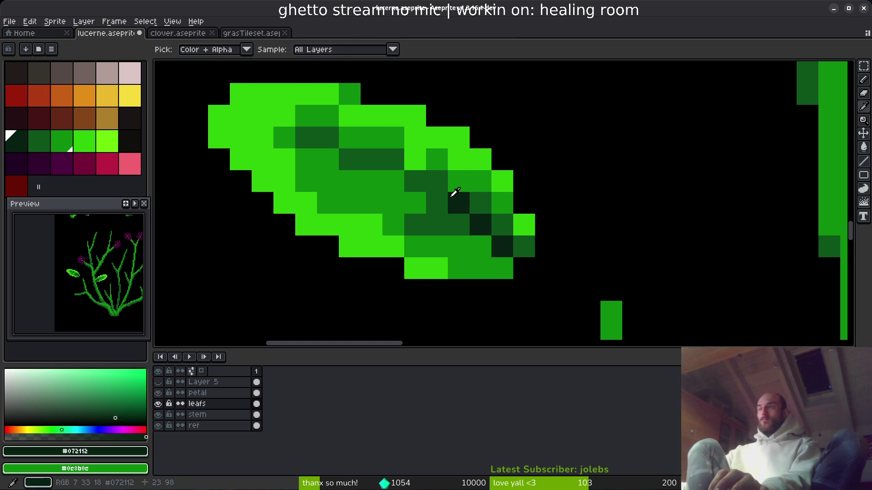
pyautogui.click(437, 203)
pyautogui.keyDown('alt'); pyautogui.click(456, 190); pyautogui.keyUp('alt')
pyautogui.click(443, 208)
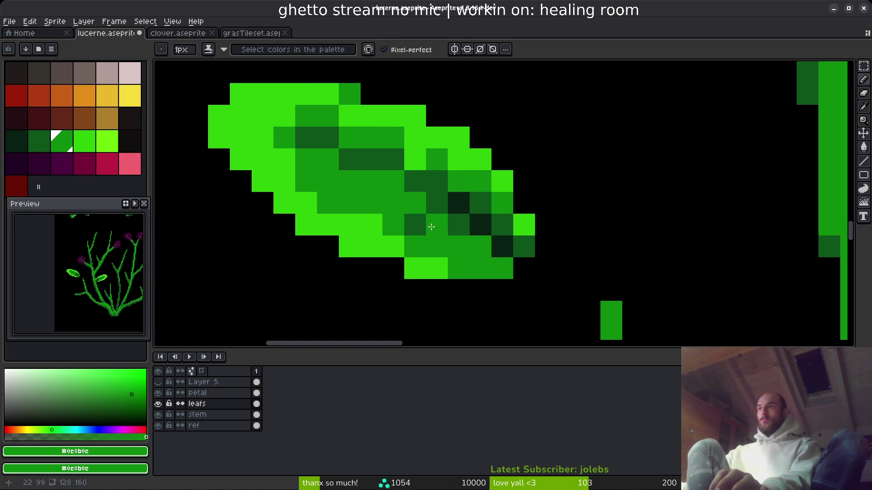
# Add a bright green edge pixel and a dark-green stalk pixel below the leaf tip.
pyautogui.scroll(-5, 494, 269)
pyautogui.scroll(5, 494, 273)
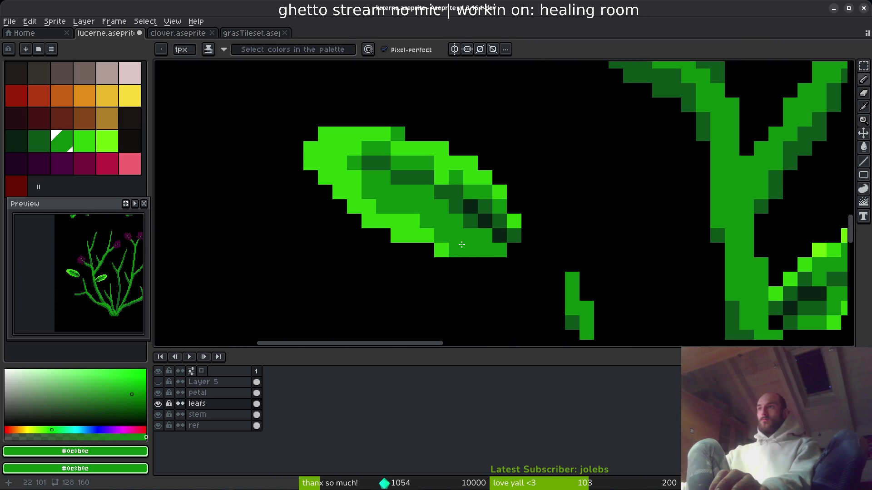
pyautogui.keyDown('alt'); pyautogui.click(442, 250); pyautogui.keyUp('alt')
pyautogui.click(456, 250)
pyautogui.scroll(-5, 459, 250)
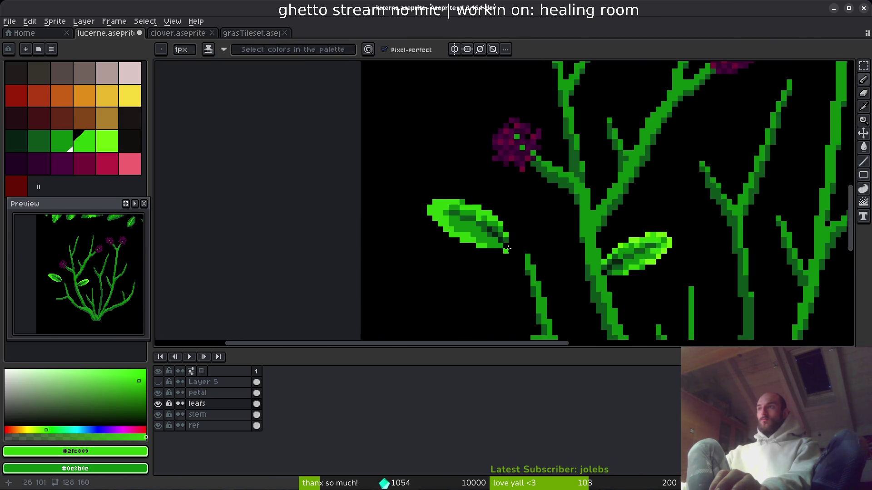
pyautogui.scroll(5, 471, 234)
pyautogui.rightClick(487, 234)
pyautogui.keyDown('alt'); pyautogui.click(481, 227); pyautogui.keyUp('alt')
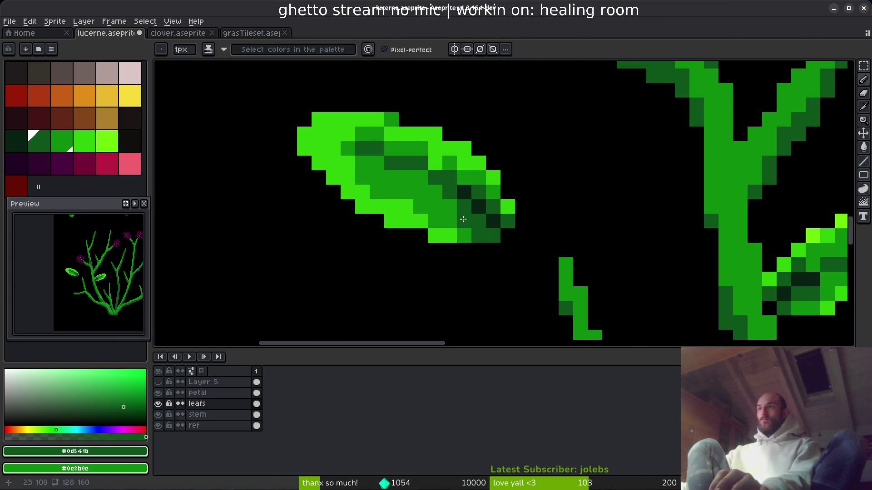
pyautogui.scroll(-4, 462, 218)
pyautogui.hotkey('ctrl', 'z')
pyautogui.click(569, 263)
pyautogui.scroll(3, 568, 263)
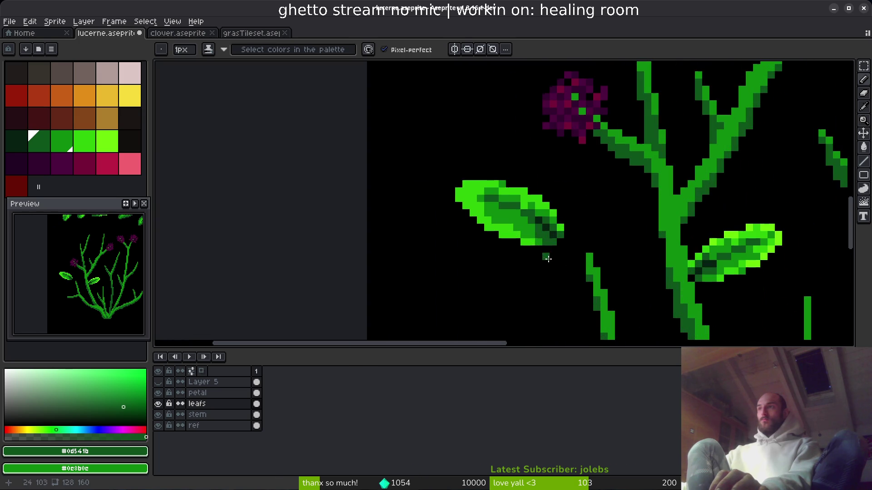
pyautogui.scroll(-1, 568, 262)
# Save lucerne.aseprite.
pyautogui.hotkey('ctrl', 'z')
pyautogui.hotkey('ctrl', 's')
pyautogui.scroll(5, 568, 254)
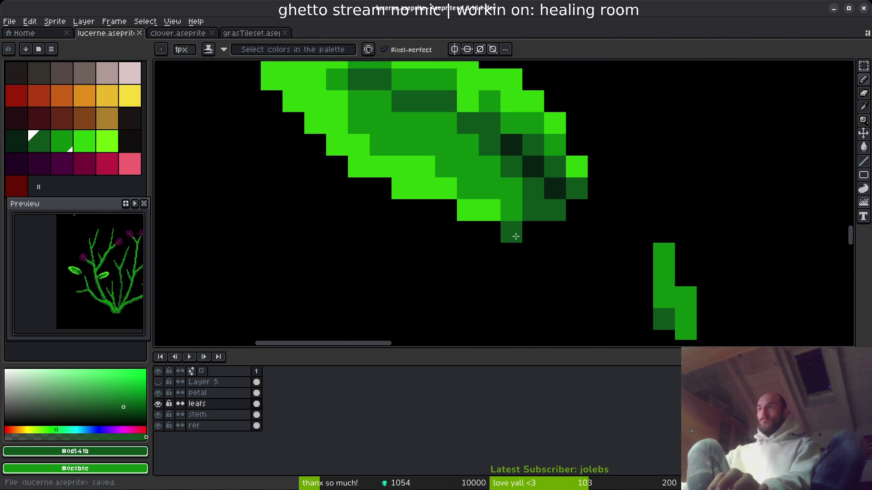
# Remove the stray dark pixel below the leaf and paint a leaf pixel medium green.
pyautogui.keyDown('alt'); pyautogui.click(486, 203); pyautogui.keyUp('alt')
pyautogui.keyDown('alt'); pyautogui.click(511, 210); pyautogui.keyUp('alt')
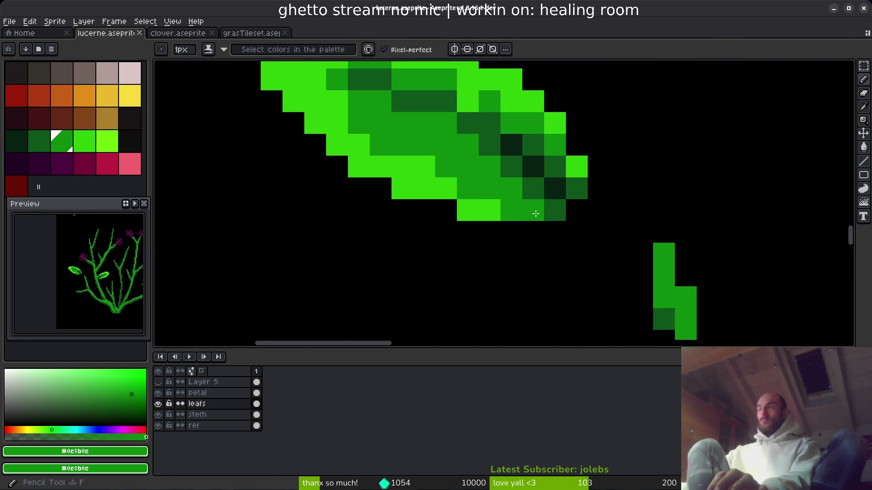
pyautogui.scroll(-1, 543, 219)
pyautogui.scroll(-2, 543, 219)
pyautogui.scroll(3, 560, 239)
pyautogui.scroll(-1, 522, 204)
pyautogui.click(498, 185)
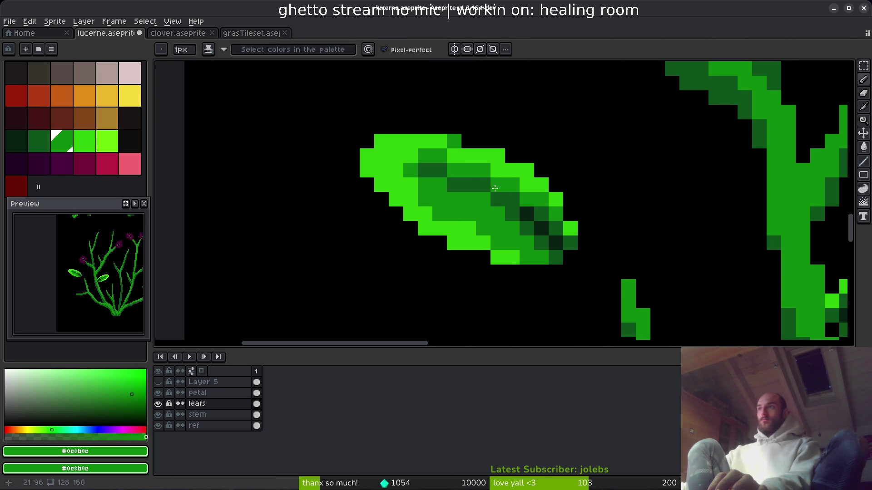
pyautogui.scroll(-1, 512, 222)
pyautogui.scroll(2, 497, 192)
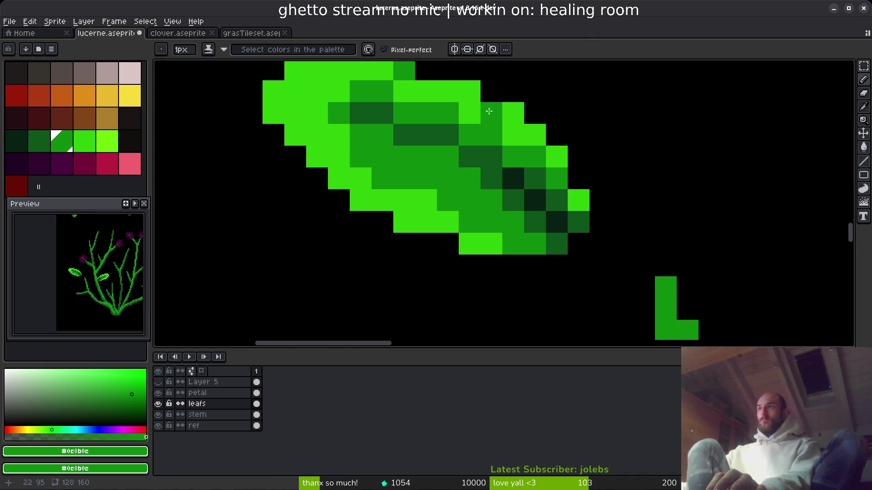
# Add #0e8b0e mid-green shading near the leaf's left end.
pyautogui.moveTo(467, 114); pyautogui.dragTo(477, 194)
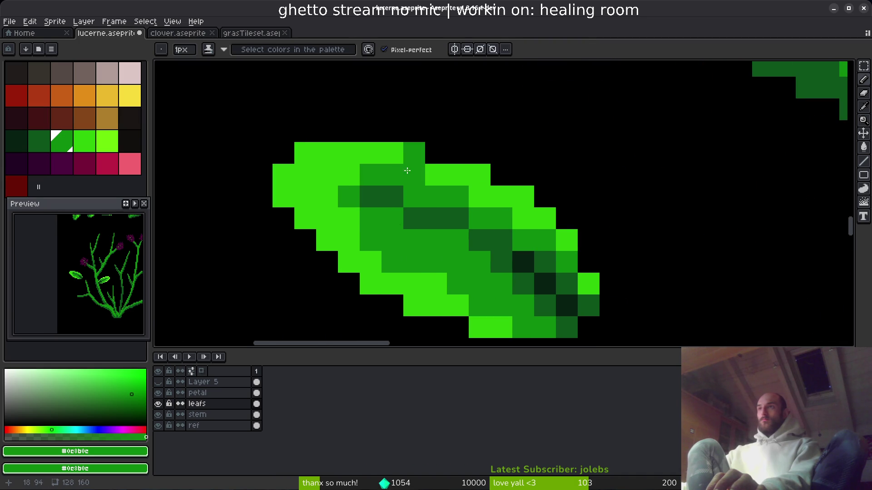
pyautogui.keyDown('alt'); pyautogui.click(415, 212); pyautogui.keyUp('alt')
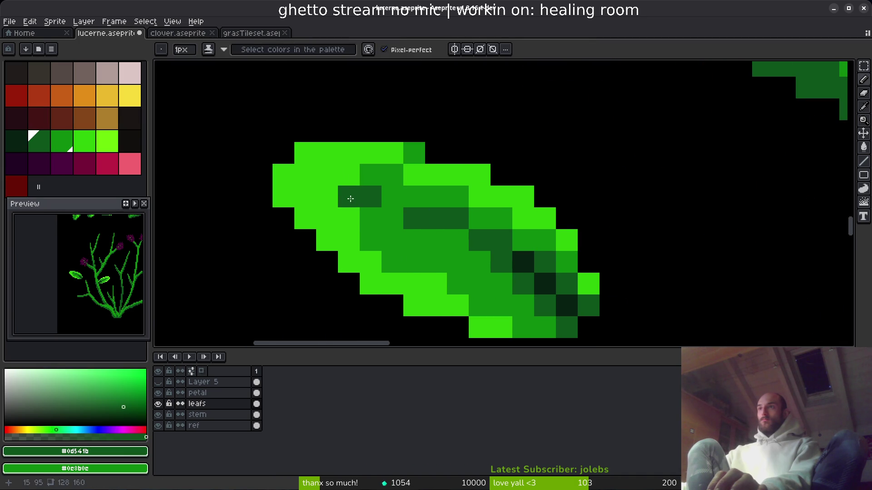
pyautogui.click(327, 183)
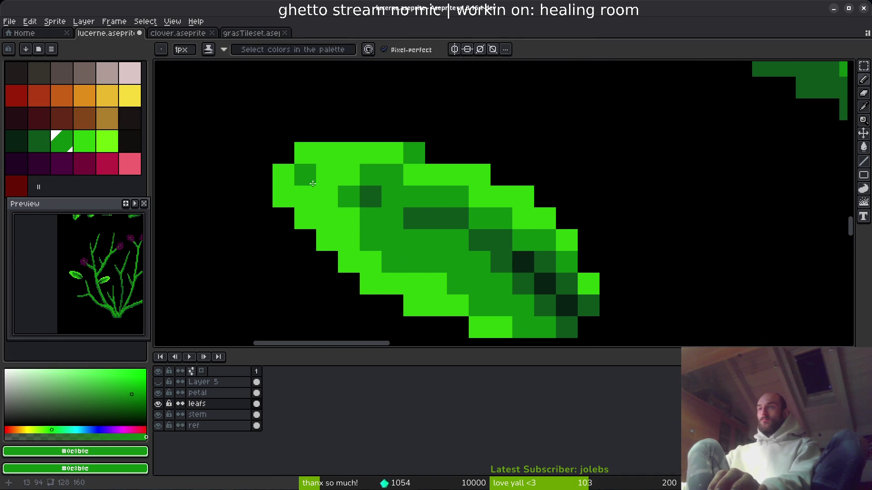
pyautogui.moveTo(305, 187); pyautogui.dragTo(305, 176)
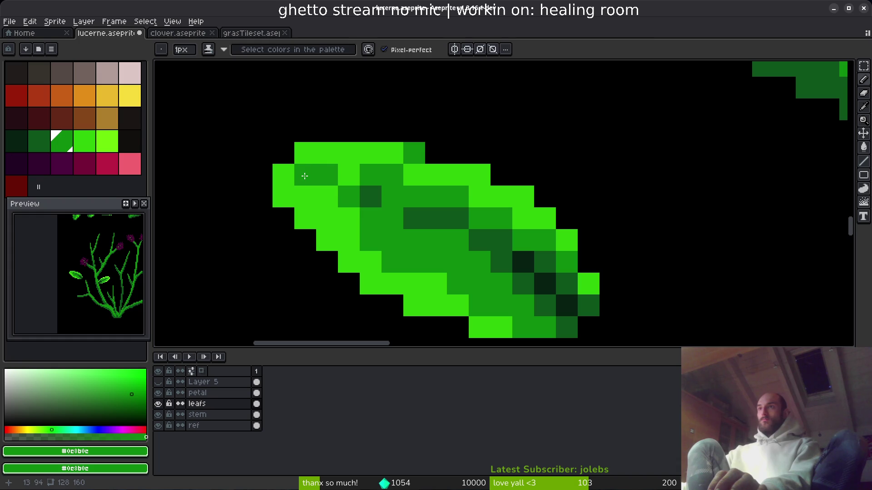
pyautogui.scroll(-2, 411, 218)
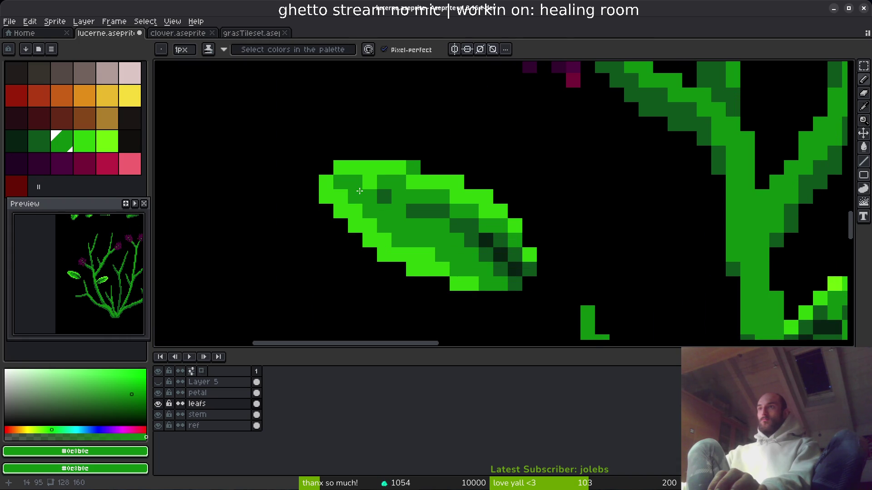
pyautogui.scroll(-3, 440, 227)
pyautogui.scroll(3, 441, 227)
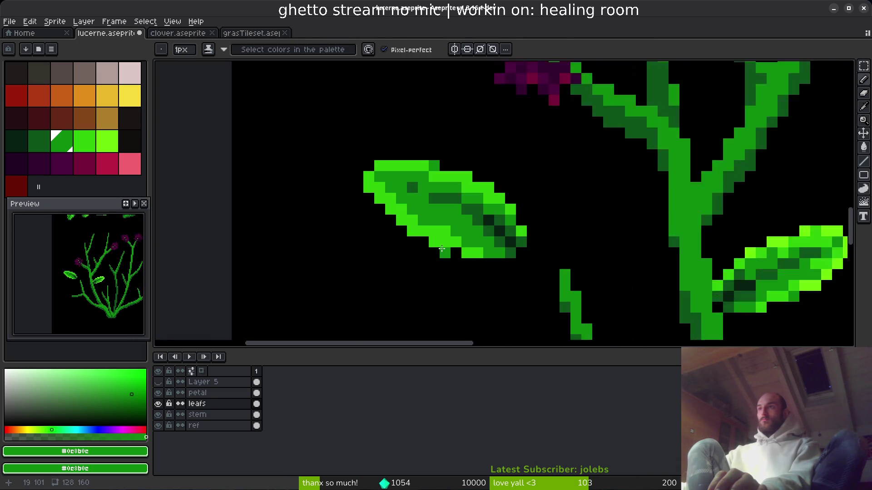
# Add a bright green pixel and #6cff0a highlights along the leaf's upper edge.
pyautogui.keyDown('alt'); pyautogui.click(408, 209); pyautogui.keyUp('alt')
pyautogui.click(458, 227)
pyautogui.scroll(-3, 521, 255)
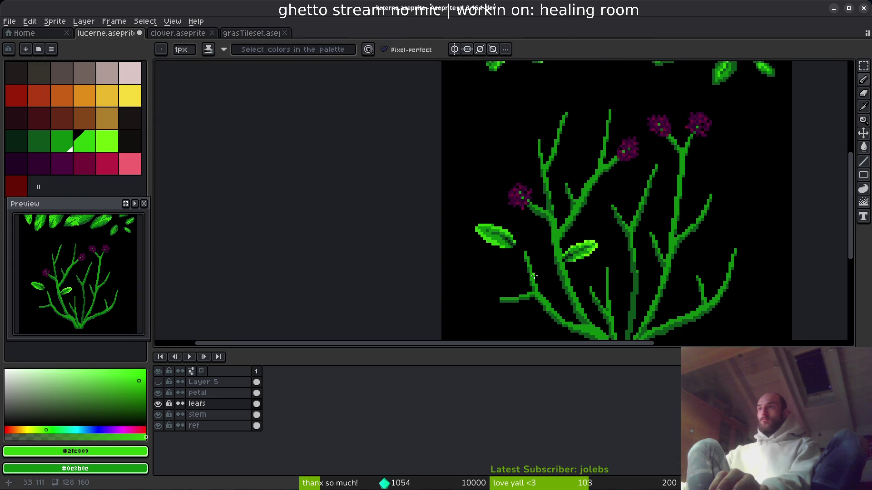
pyautogui.scroll(3, 534, 276)
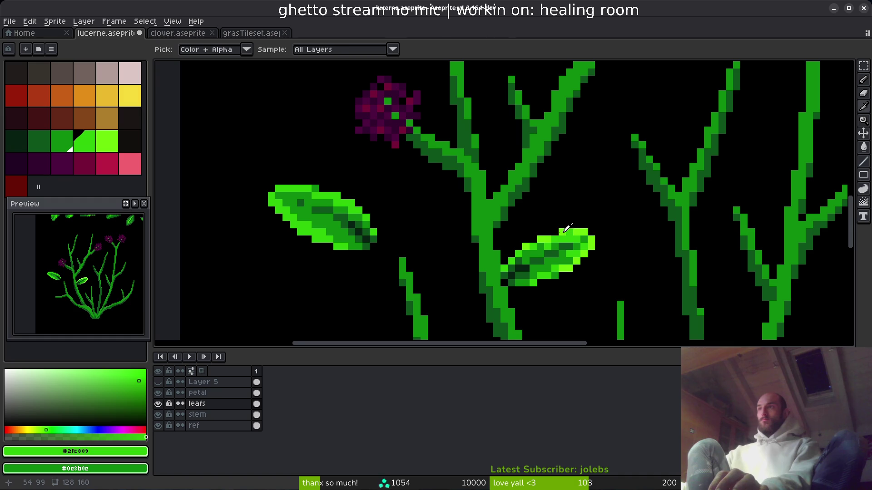
pyautogui.keyDown('alt'); pyautogui.click(567, 229); pyautogui.keyUp('alt')
pyautogui.scroll(3, 309, 193)
pyautogui.moveTo(307, 191); pyautogui.dragTo(429, 200)
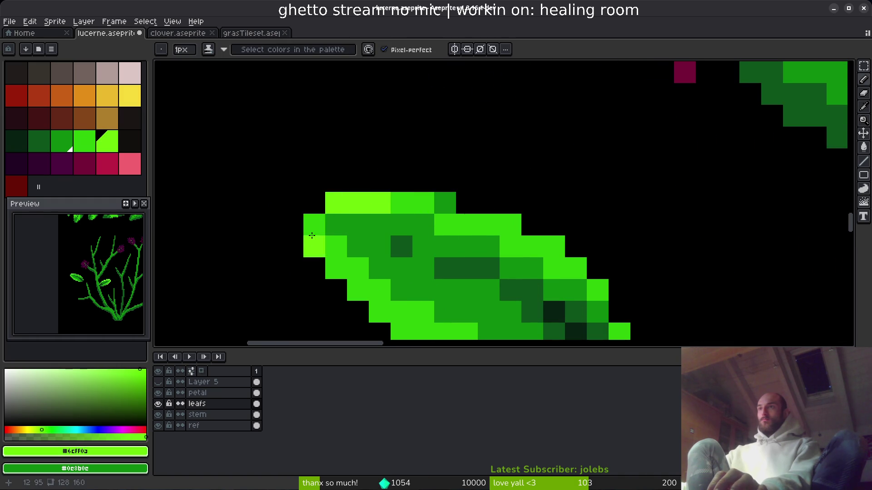
pyautogui.click(336, 268)
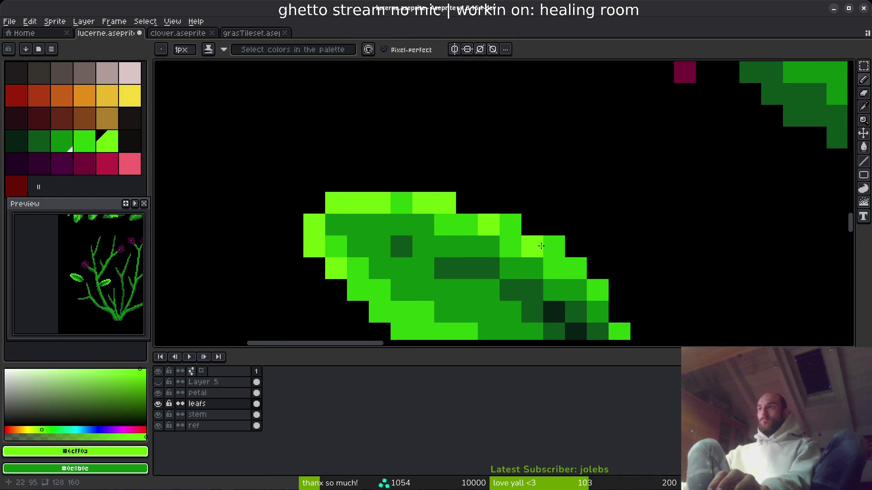
pyautogui.hotkey('ctrl', 'z')
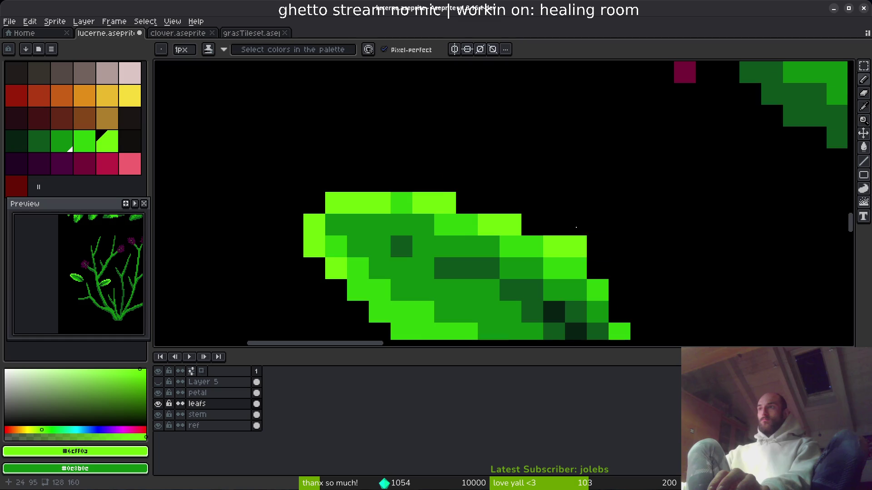
pyautogui.scroll(-3, 594, 249)
pyautogui.scroll(-4, 536, 227)
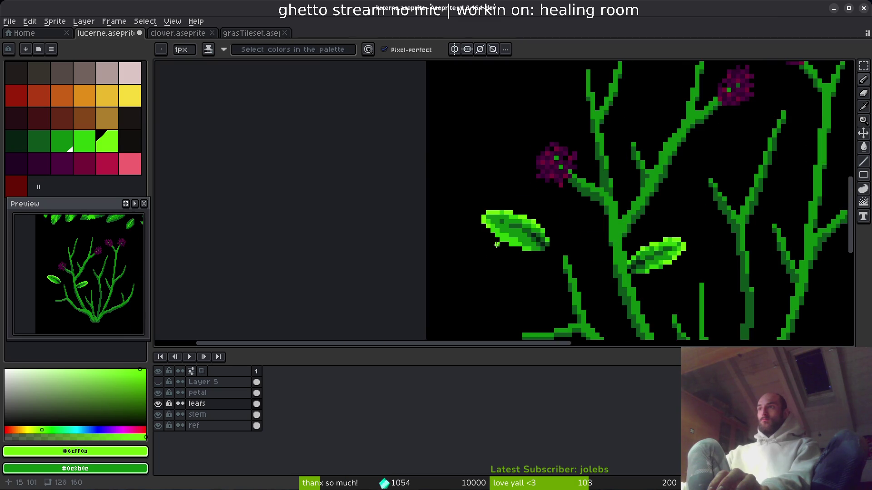
pyautogui.scroll(3, 498, 249)
# Add a light-green edge pixel, then shift the left leaf 2 px right and drop it.
pyautogui.click(511, 207)
pyautogui.scroll(-5, 687, 267)
pyautogui.press('m')
pyautogui.moveTo(374, 154); pyautogui.dragTo(459, 221)
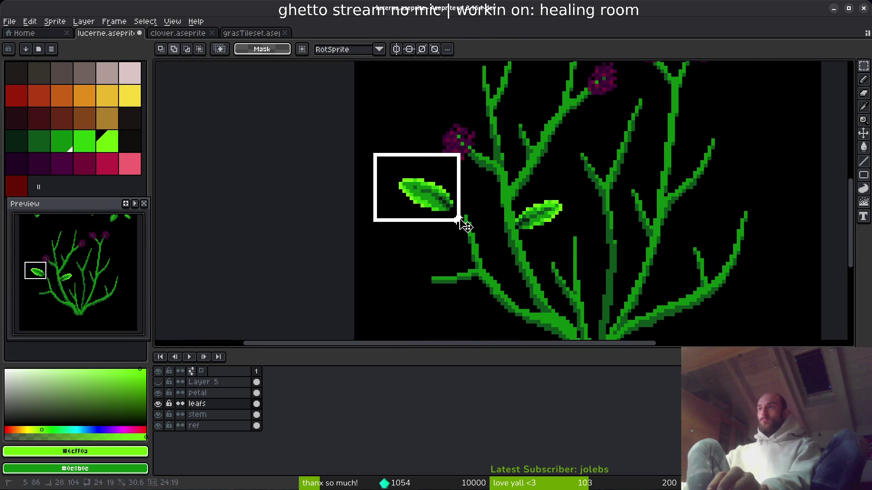
pyautogui.scroll(2, 457, 220)
pyautogui.moveTo(445, 191)
pyautogui.mouseDown()
pyautogui.moveTo(580, 223)
pyautogui.moveTo(535, 187)
pyautogui.moveTo(545, 184)
pyautogui.mouseUp()
pyautogui.scroll(-2, 608, 250)
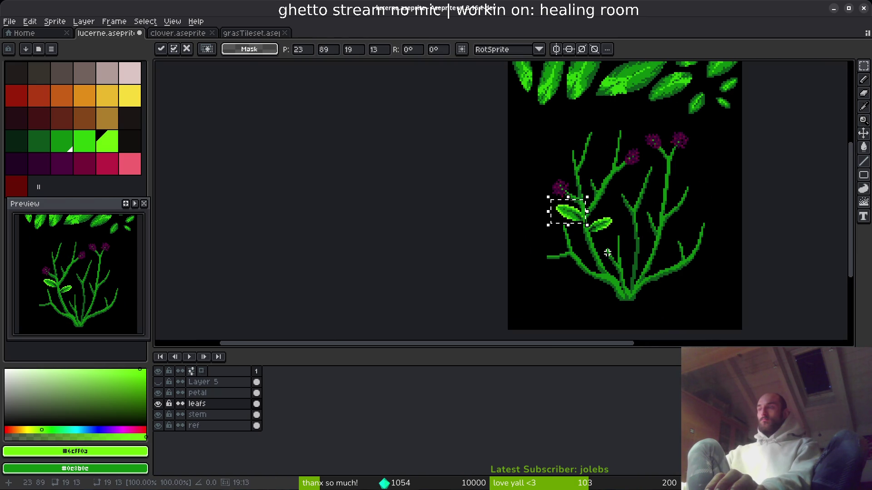
pyautogui.click(608, 253)
# Delete the spare leaf sheet at the top of the canvas.
pyautogui.moveTo(608, 252)
pyautogui.mouseDown()
pyautogui.moveTo(495, 240)
pyautogui.moveTo(473, 228)
pyautogui.moveTo(417, 268)
pyautogui.moveTo(417, 322)
pyautogui.mouseUp()
pyautogui.moveTo(267, 81)
pyautogui.mouseDown()
pyautogui.moveTo(600, 205)
pyautogui.moveTo(564, 196)
pyautogui.mouseUp()
pyautogui.press('Delete')
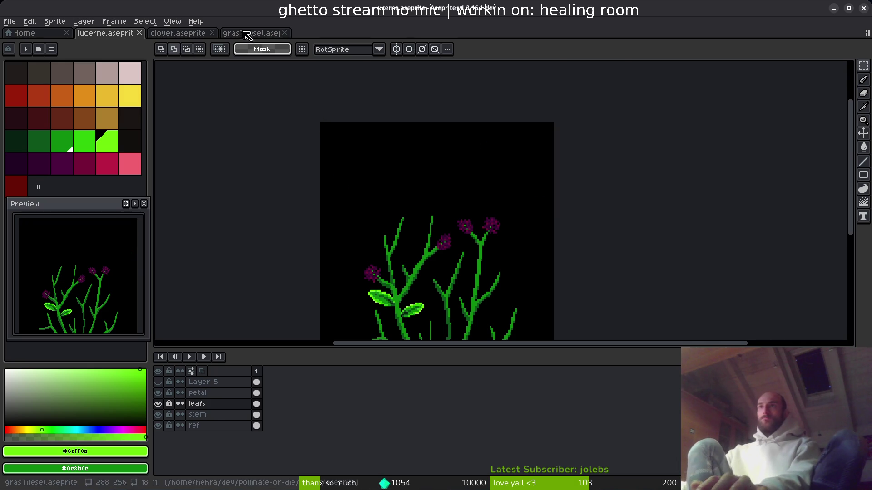
# Copy a leaf from the grasTileset and paste it into the lucerne sprite.
pyautogui.click(246, 35)
pyautogui.scroll(-2, 449, 213)
pyautogui.scroll(1, 449, 213)
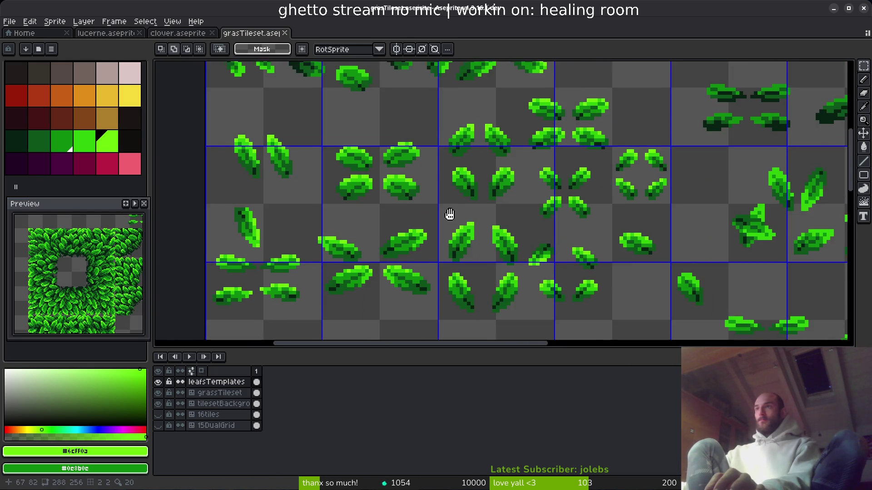
pyautogui.scroll(2, 449, 213)
pyautogui.scroll(3, 425, 198)
pyautogui.moveTo(426, 199); pyautogui.dragTo(399, 233)
pyautogui.moveTo(453, 144); pyautogui.dragTo(595, 242)
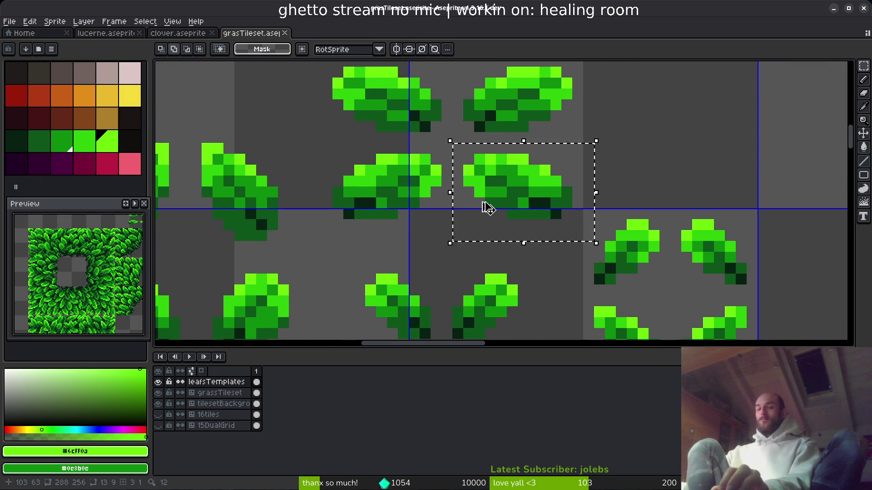
pyautogui.hotkey('ctrl', 'c')
pyautogui.hotkey('ctrl', 'Tab')
pyautogui.hotkey('ctrl', 'v')
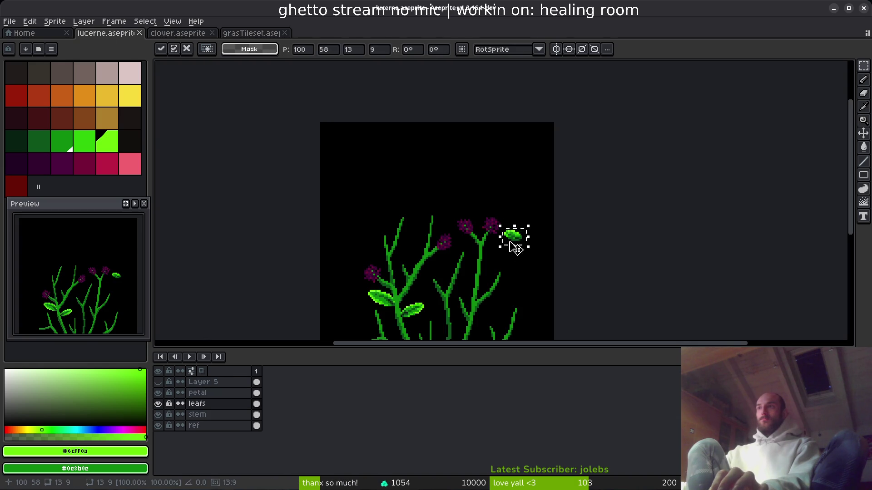
# Copy a second tileset leaf into lucerne and move it above the plant.
pyautogui.click(232, 35)
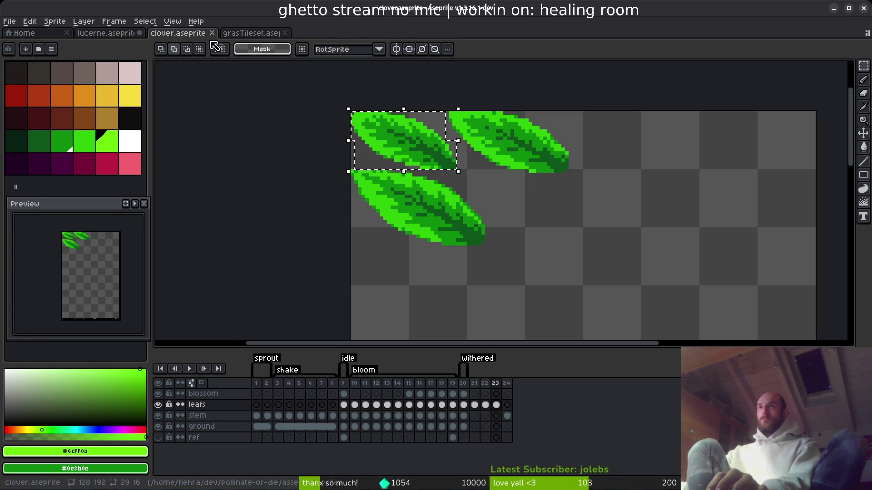
pyautogui.scroll(-2, 457, 146)
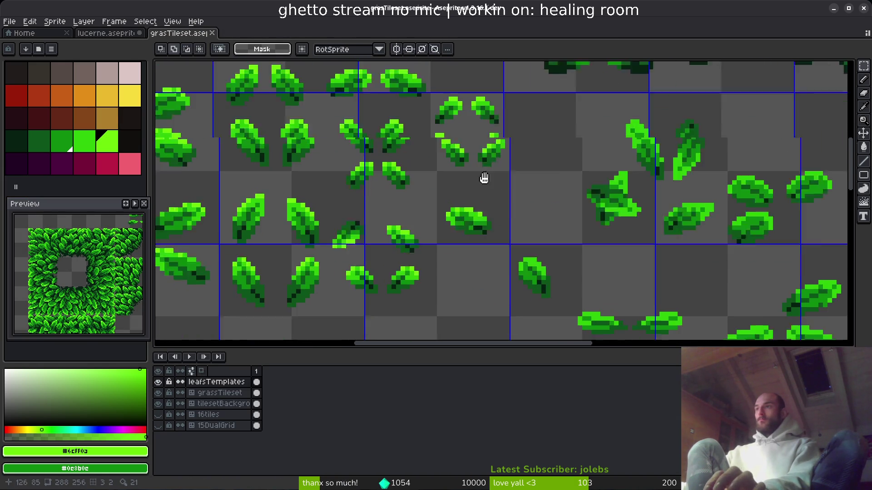
pyautogui.hscroll(-4, 454, 232)
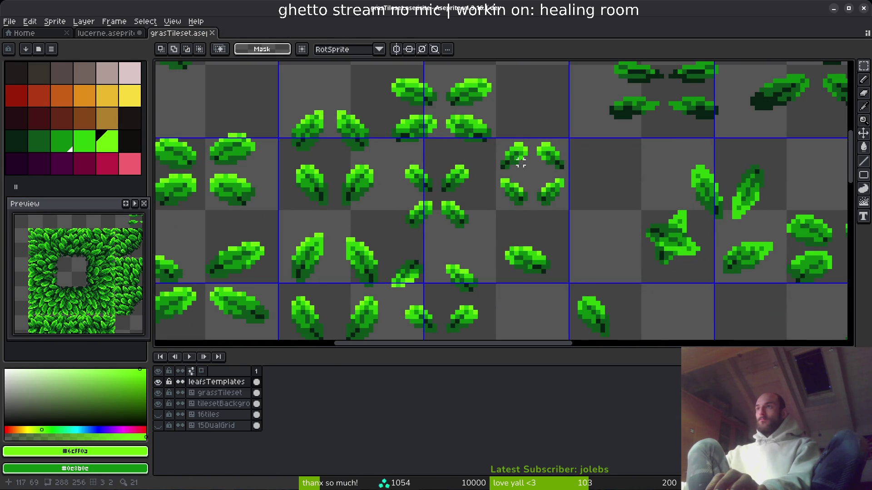
pyautogui.scroll(2, 475, 190)
pyautogui.scroll(1, 577, 168)
pyautogui.moveTo(516, 107); pyautogui.dragTo(646, 219)
pyautogui.hotkey('ctrl', 'c')
pyautogui.click(113, 33)
pyautogui.hotkey('ctrl', 'v')
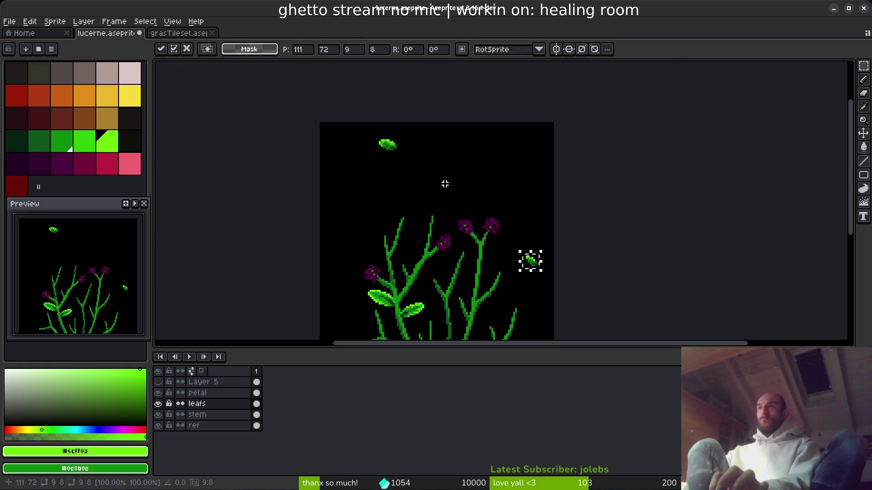
pyautogui.moveTo(533, 263); pyautogui.dragTo(432, 148)
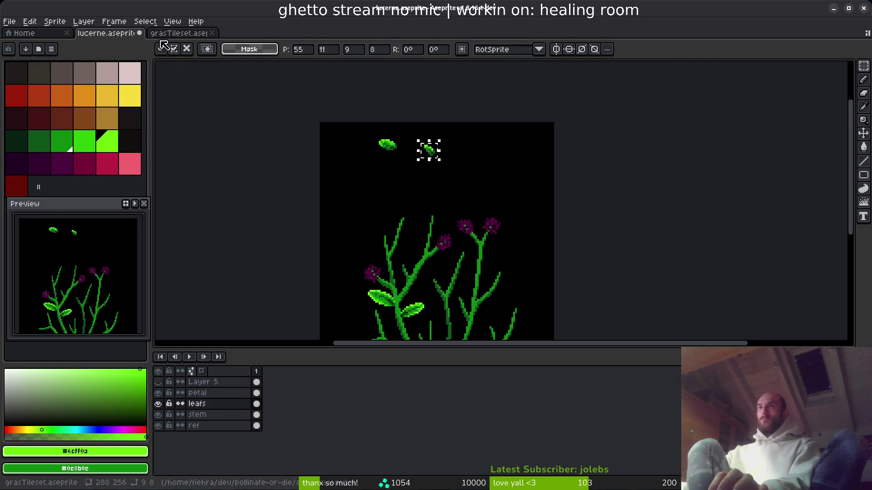
pyautogui.click(179, 33)
# Copy a third leaf and place it in the black space above the plant.
pyautogui.hscroll(-3, 474, 180)
pyautogui.moveTo(406, 145); pyautogui.dragTo(455, 189)
pyautogui.hotkey('ctrl', 'c')
pyautogui.hotkey('ctrl', 'shift', 'Tab')
pyautogui.hotkey('ctrl', 'v')
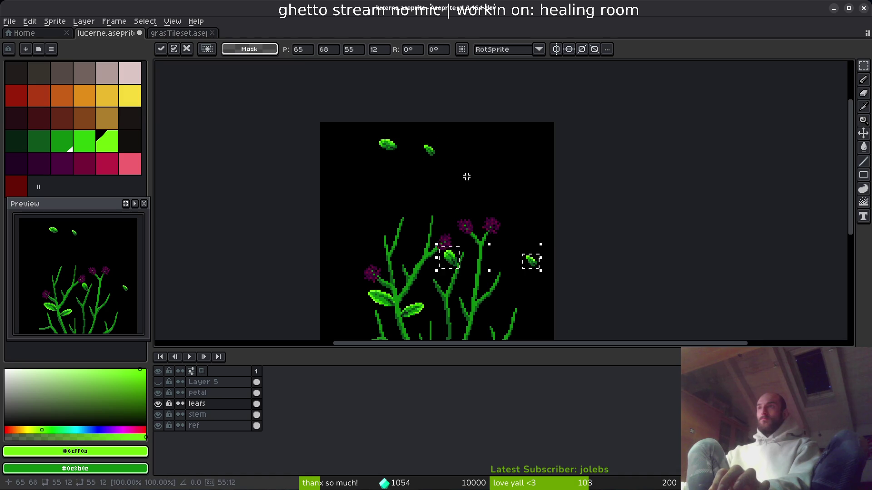
pyautogui.moveTo(535, 266); pyautogui.dragTo(474, 183)
pyautogui.press('Return')
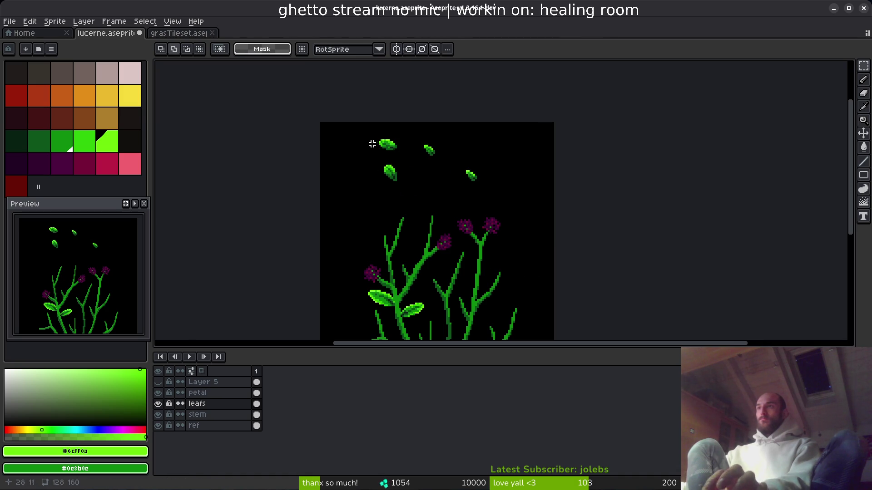
# Paste another leaf among the others above the plant, then sample its mid green.
pyautogui.click(178, 33)
pyautogui.hotkey('ctrl', 'd')
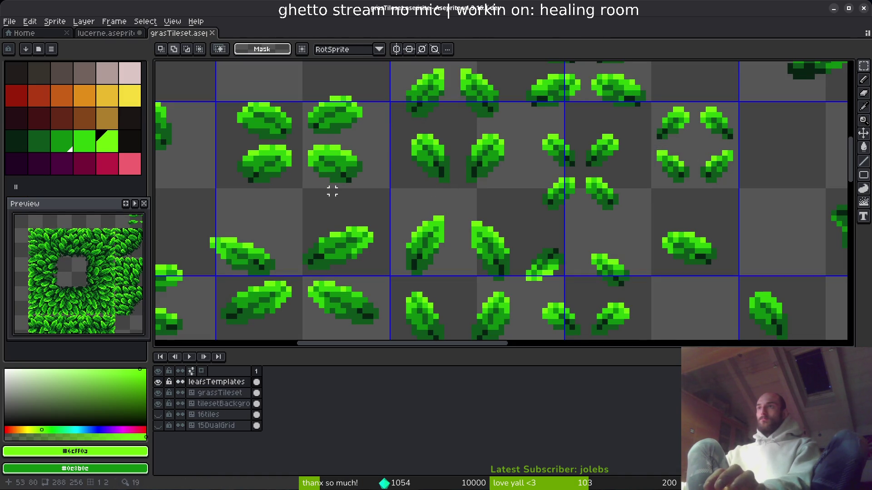
pyautogui.scroll(1, 476, 177)
pyautogui.moveTo(380, 101); pyautogui.dragTo(457, 185)
pyautogui.click(109, 33)
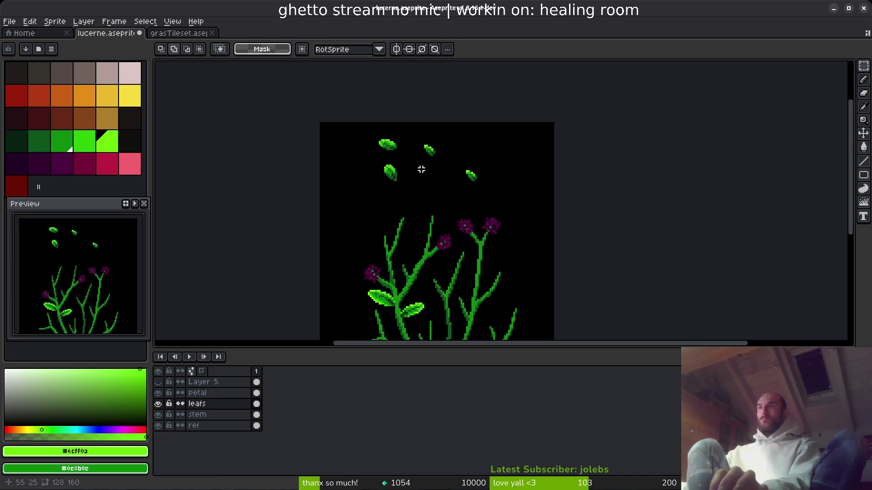
pyautogui.hotkey('ctrl', 'v')
pyautogui.scroll(3, 452, 233)
pyautogui.moveTo(421, 213); pyautogui.dragTo(377, 177)
pyautogui.scroll(1, 387, 207)
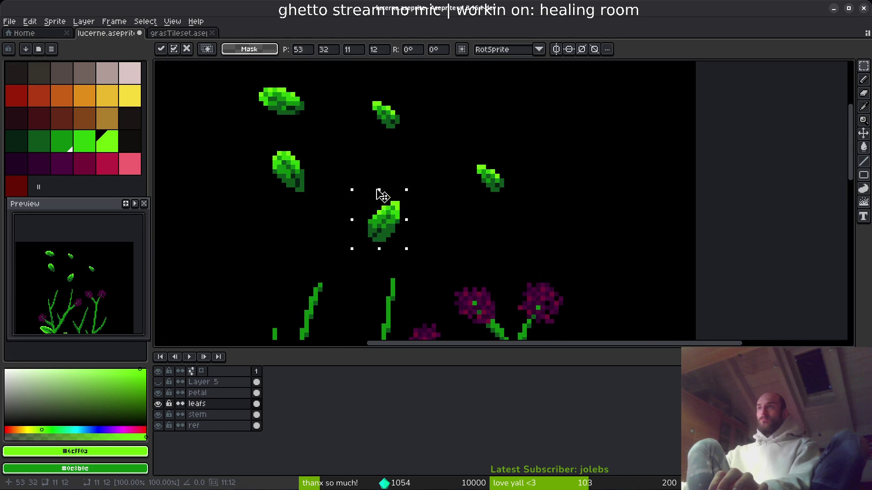
pyautogui.press('Return')
pyautogui.scroll(3, 424, 203)
pyautogui.hscroll(-2, 425, 203)
pyautogui.press('i')
pyautogui.click(459, 187)
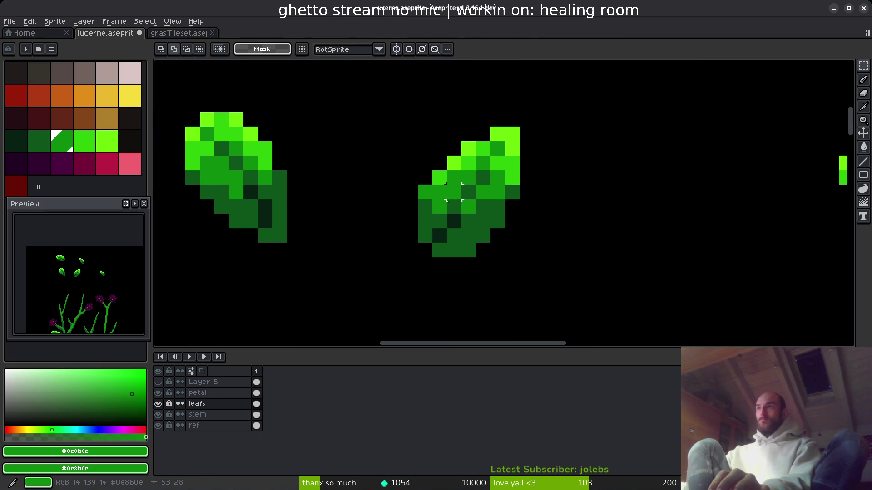
# With the pencil, repaint pixels along the leaf in mid green #0c8b0c.
pyautogui.press('b')
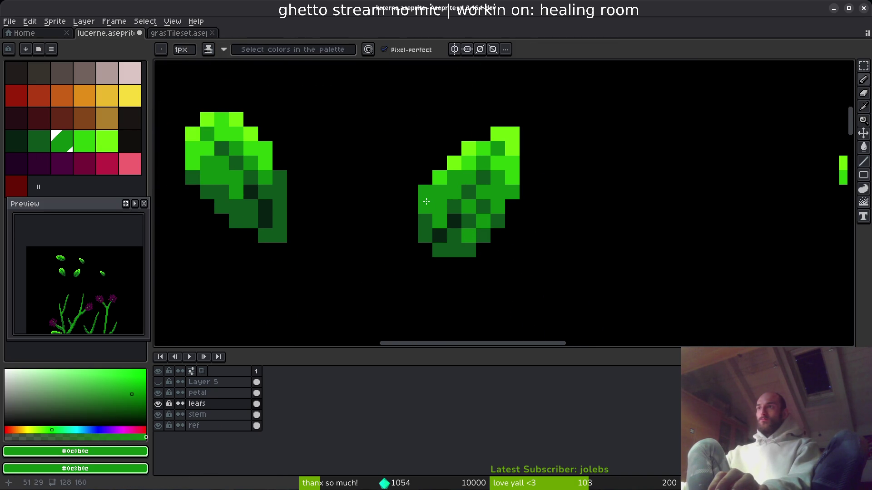
pyautogui.keyDown('alt'); pyautogui.click(443, 173); pyautogui.keyUp('alt')
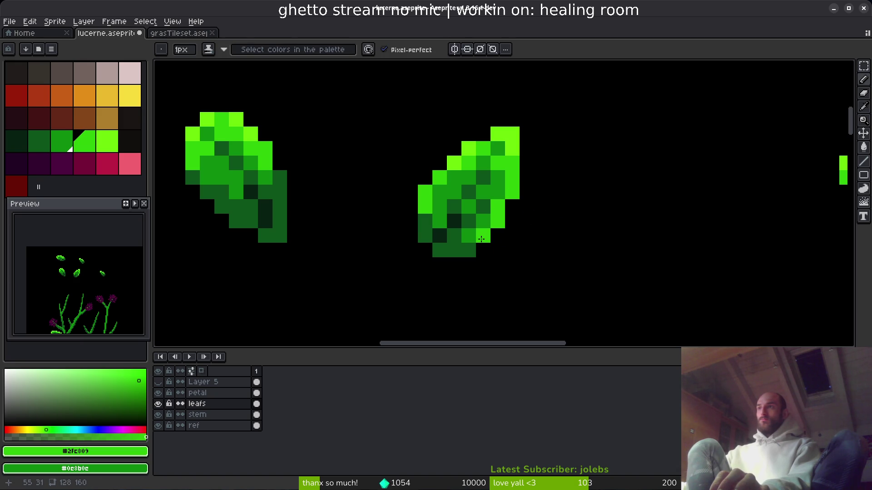
pyautogui.keyDown('alt'); pyautogui.click(499, 181); pyautogui.keyUp('alt')
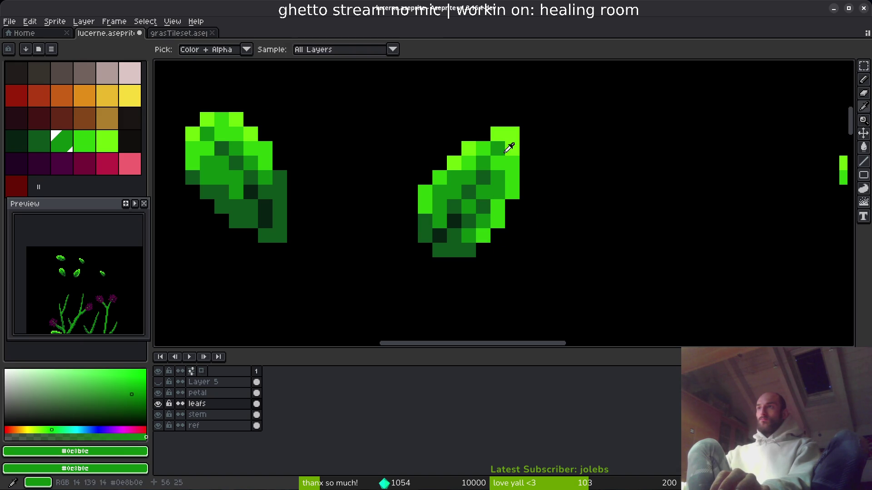
pyautogui.keyDown('alt'); pyautogui.click(515, 142); pyautogui.keyUp('alt')
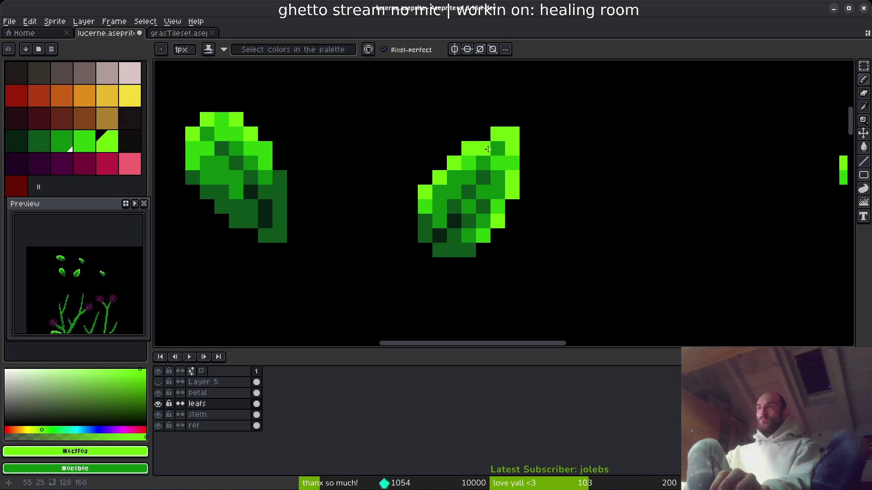
pyautogui.scroll(-4, 531, 202)
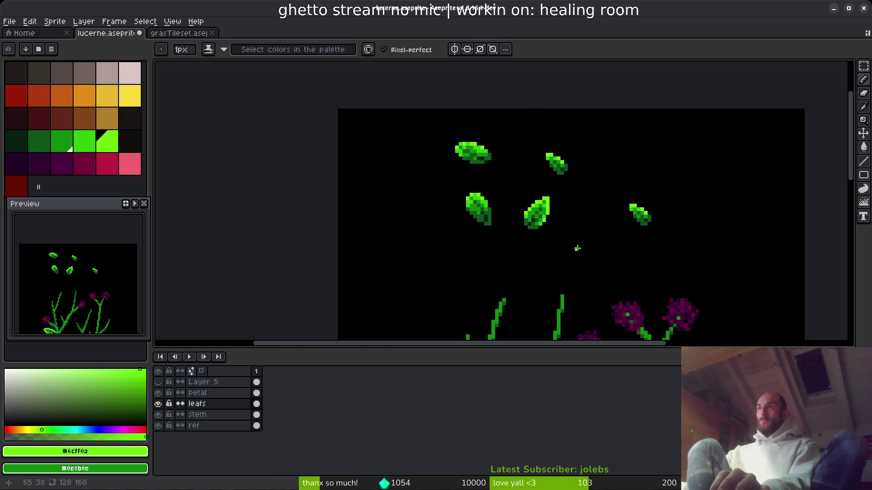
pyautogui.scroll(6, 552, 235)
pyautogui.scroll(-1, 544, 286)
pyautogui.keyDown('alt'); pyautogui.click(497, 169); pyautogui.keyUp('alt')
pyautogui.moveTo(500, 178); pyautogui.dragTo(460, 221)
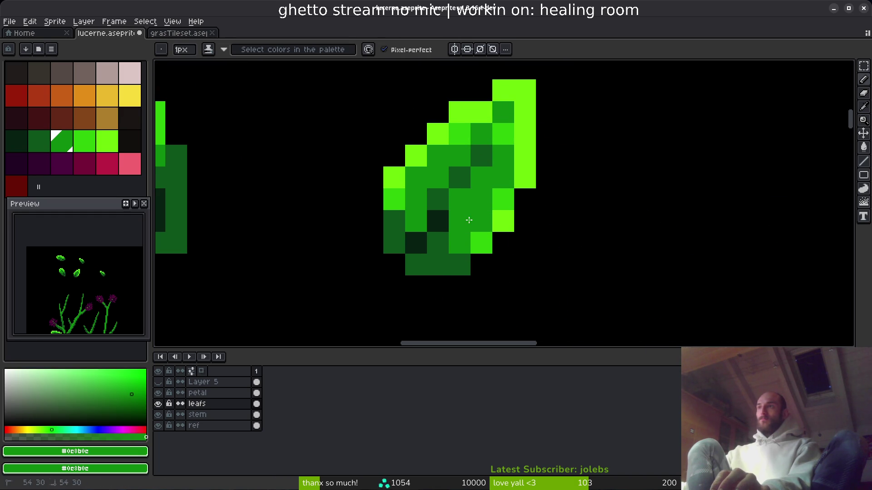
pyautogui.click(480, 238)
pyautogui.hotkey('ctrl', 'z')
pyautogui.click(467, 255)
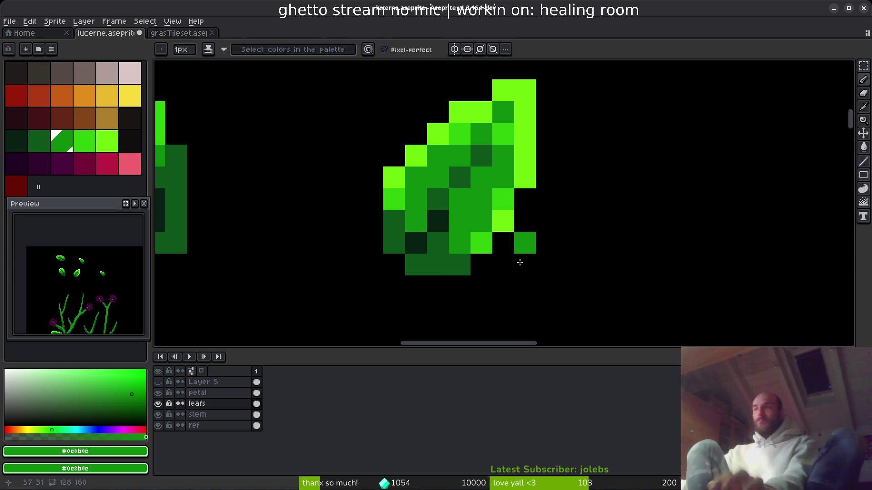
# Touch up the leaf's edges in bright green and darken a pixel with #0d541b.
pyautogui.keyDown('alt'); pyautogui.click(477, 238); pyautogui.keyUp('alt')
pyautogui.click(459, 263)
pyautogui.keyDown('alt'); pyautogui.click(460, 264); pyautogui.keyUp('alt')
pyautogui.scroll(-3, 504, 295)
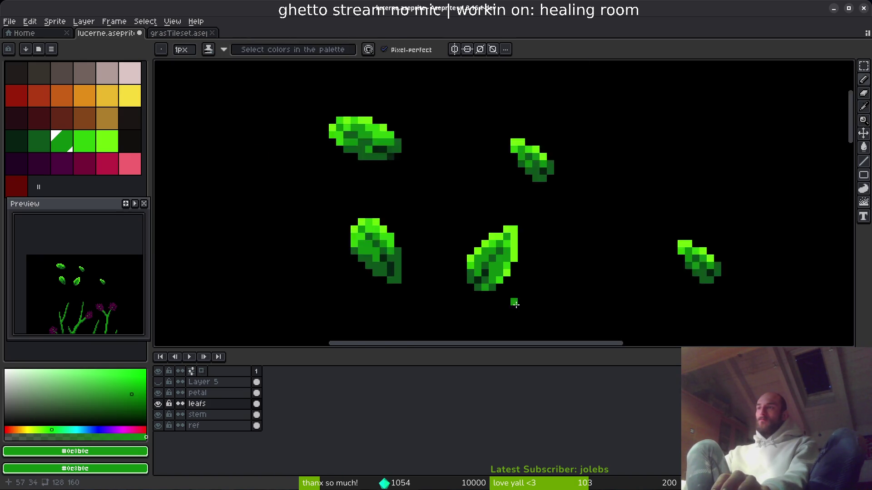
pyautogui.scroll(3, 525, 307)
pyautogui.click(502, 294)
pyautogui.moveTo(502, 294)
pyautogui.mouseDown()
pyautogui.moveTo(517, 290)
pyautogui.moveTo(523, 311)
pyautogui.mouseUp()
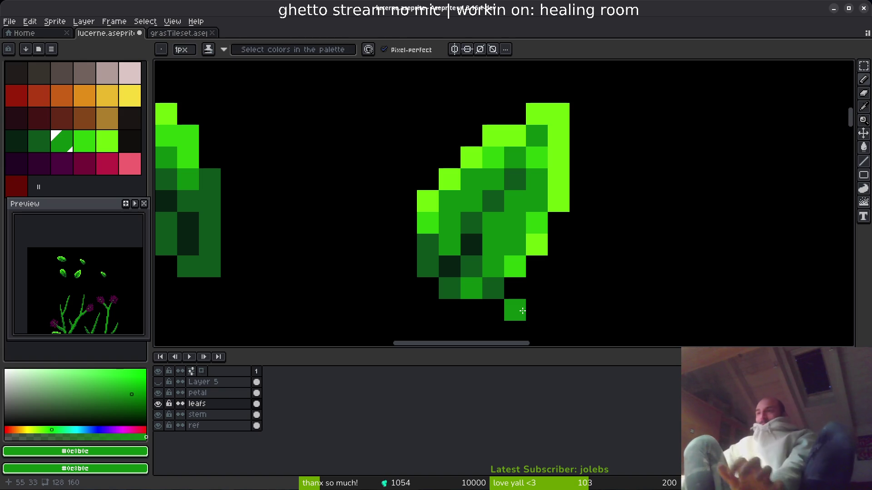
pyautogui.hotkey('ctrl', 'z')
pyautogui.keyDown('alt'); pyautogui.click(472, 265); pyautogui.keyUp('alt')
pyautogui.click(484, 259)
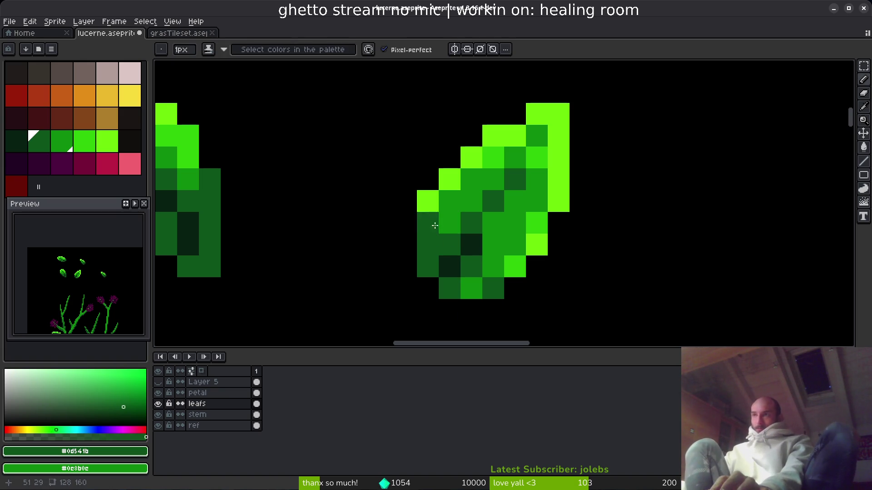
pyautogui.keyDown('alt'); pyautogui.click(448, 218); pyautogui.keyUp('alt')
# Brighten leaf edge pixels with the brightest green #6cff0a.
pyautogui.scroll(-5, 565, 281)
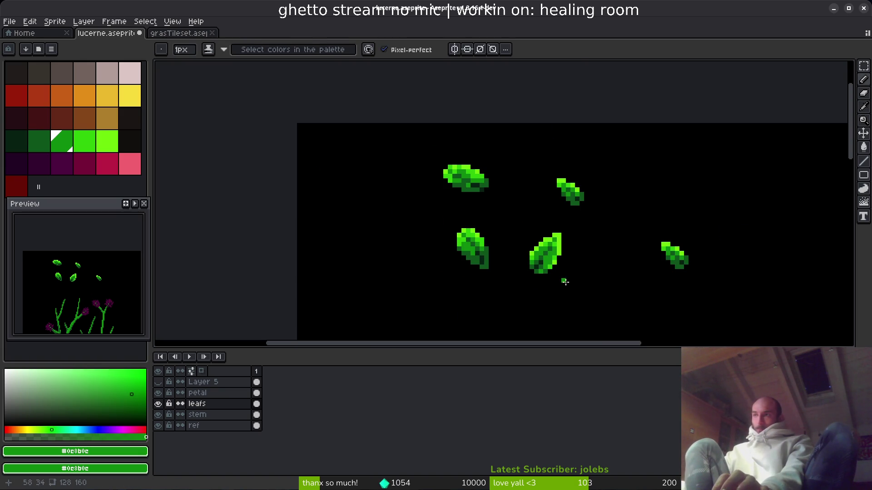
pyautogui.scroll(5, 564, 291)
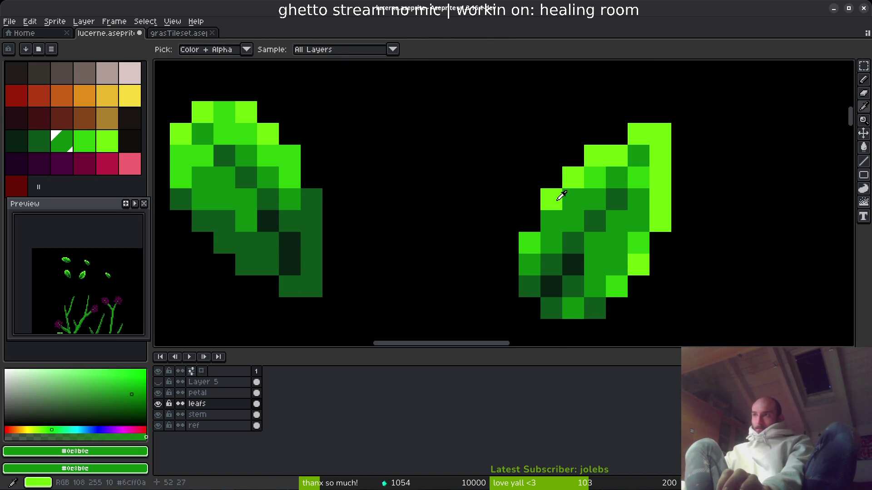
pyautogui.keyDown('alt'); pyautogui.click(532, 241); pyautogui.keyUp('alt')
pyautogui.click(548, 229)
pyautogui.keyDown('alt'); pyautogui.click(599, 177); pyautogui.keyUp('alt')
pyautogui.click(617, 243)
pyautogui.scroll(-3, 649, 295)
pyautogui.moveTo(649, 297); pyautogui.dragTo(521, 268)
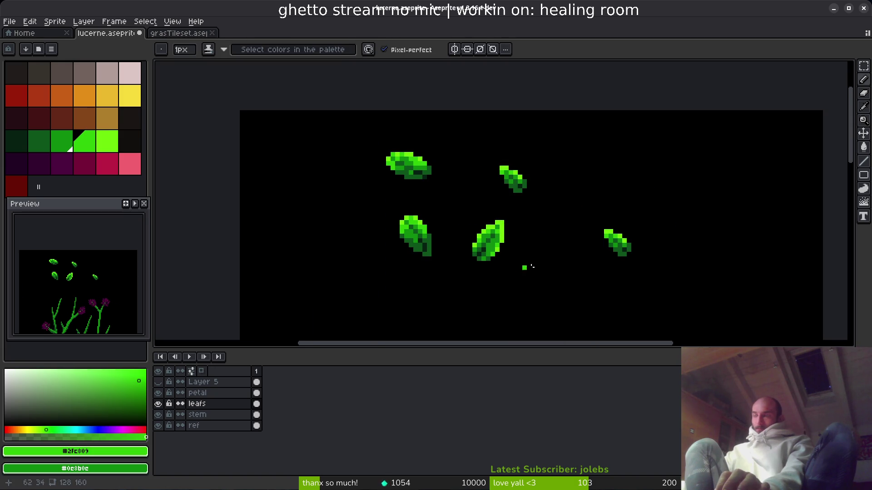
pyautogui.scroll(4, 504, 263)
pyautogui.keyDown('alt'); pyautogui.click(428, 191); pyautogui.keyUp('alt')
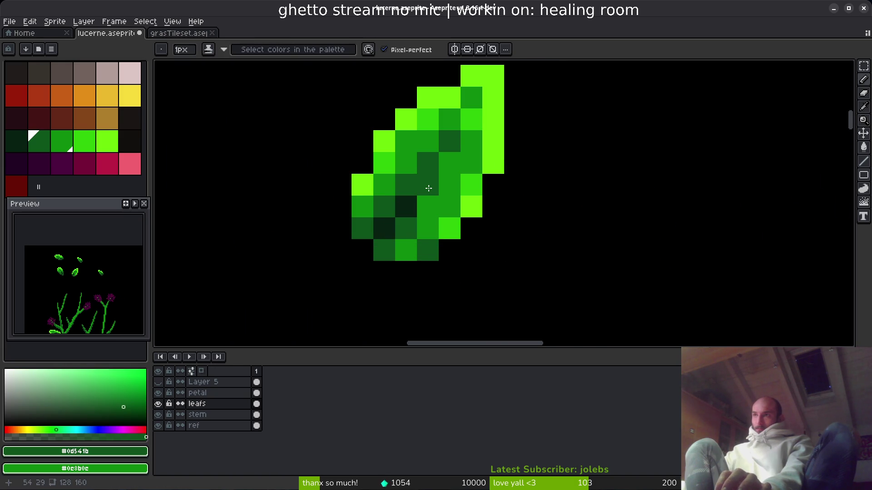
pyautogui.scroll(-5, 529, 209)
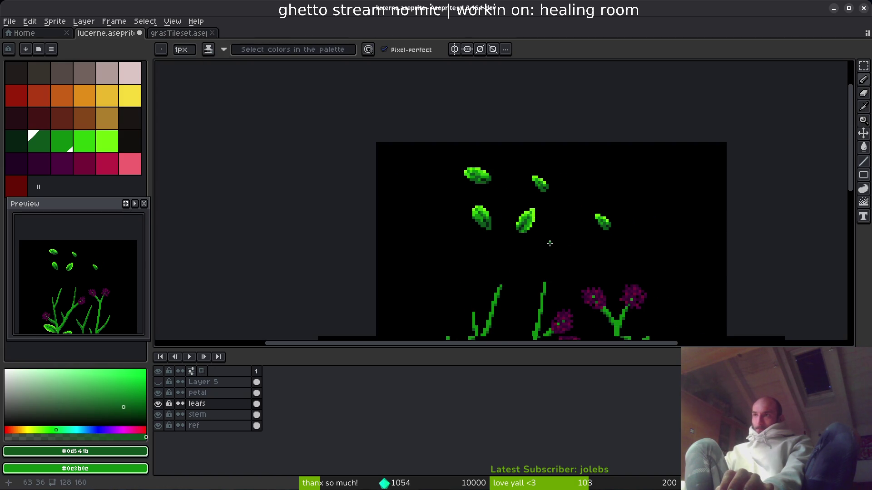
pyautogui.scroll(5, 550, 244)
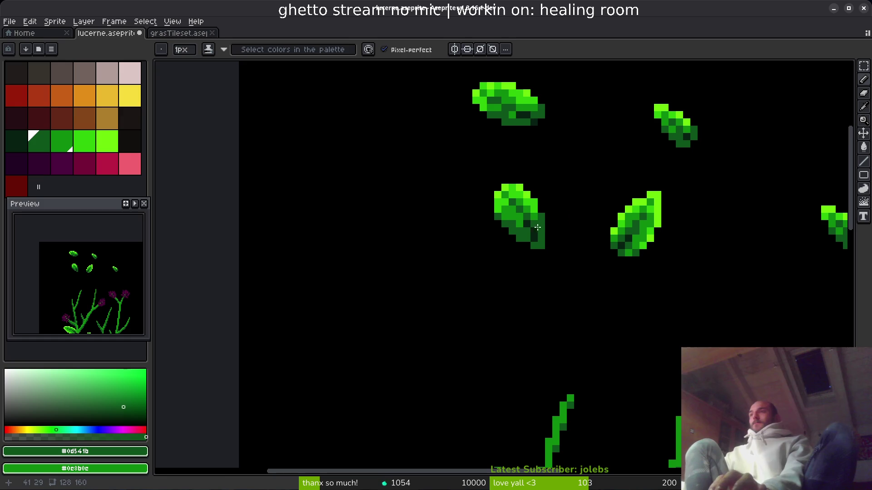
# Save lucerne.aseprite and pan across the leaves.
pyautogui.press('Tab')
pyautogui.hotkey('ctrl', 's')
pyautogui.moveTo(584, 253); pyautogui.dragTo(541, 218)
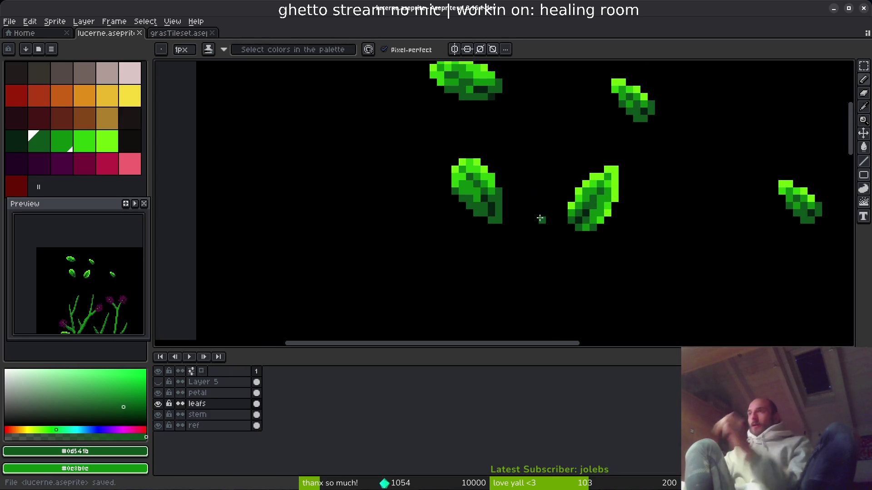
# Paint a lower-left leaf edge pixel bright green and several pixels mid-green #0c8b0c.
pyautogui.scroll(6, 501, 214)
pyautogui.keyDown('alt'); pyautogui.click(538, 181); pyautogui.keyUp('alt')
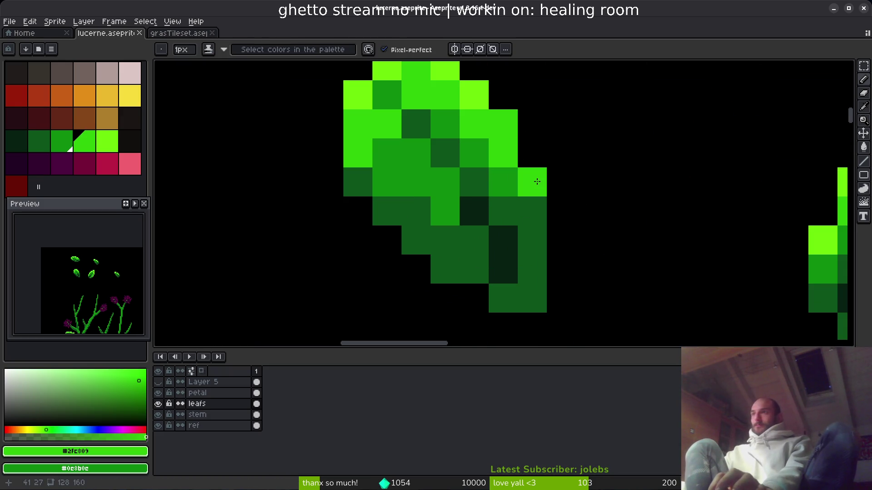
pyautogui.keyDown('alt'); pyautogui.click(509, 186); pyautogui.keyUp('alt')
pyautogui.click(521, 214)
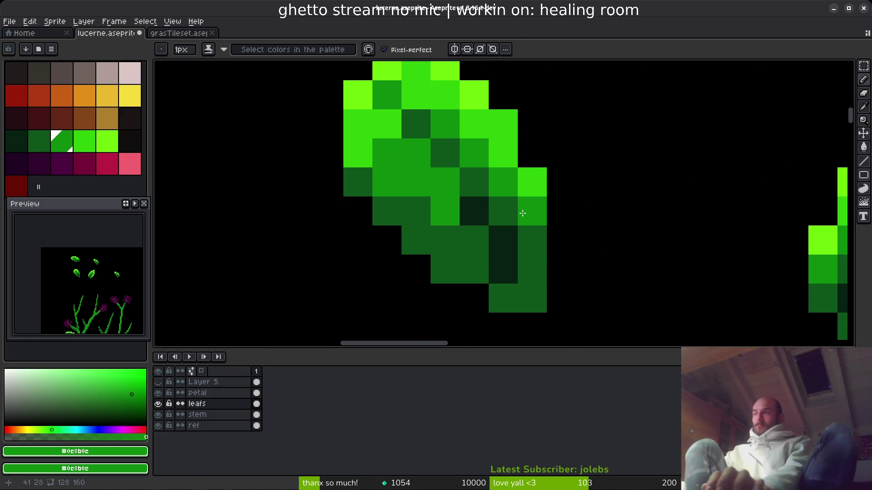
pyautogui.click(527, 237)
pyautogui.click(441, 237)
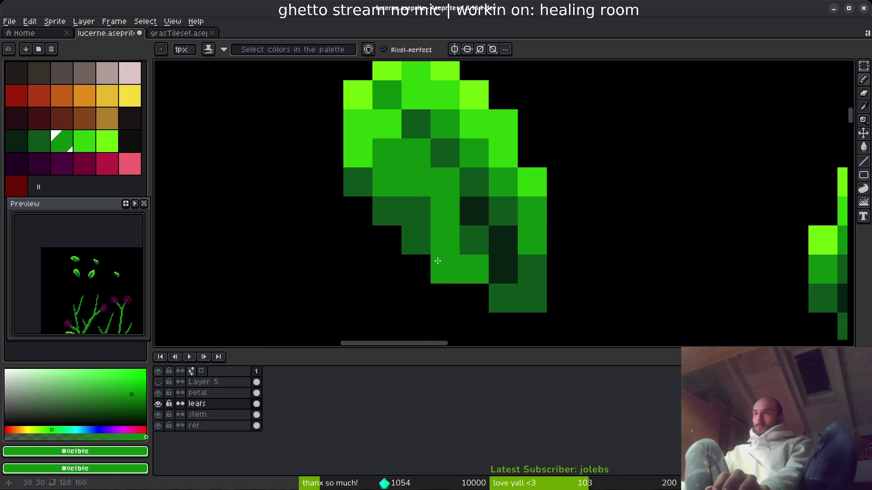
pyautogui.click(416, 207)
pyautogui.moveTo(393, 205); pyautogui.dragTo(445, 269)
# Add a diagonal bright green run and lime #6cff0a highlights to the leaf.
pyautogui.keyDown('alt'); pyautogui.click(369, 148); pyautogui.keyUp('alt')
pyautogui.moveTo(358, 182); pyautogui.dragTo(419, 241)
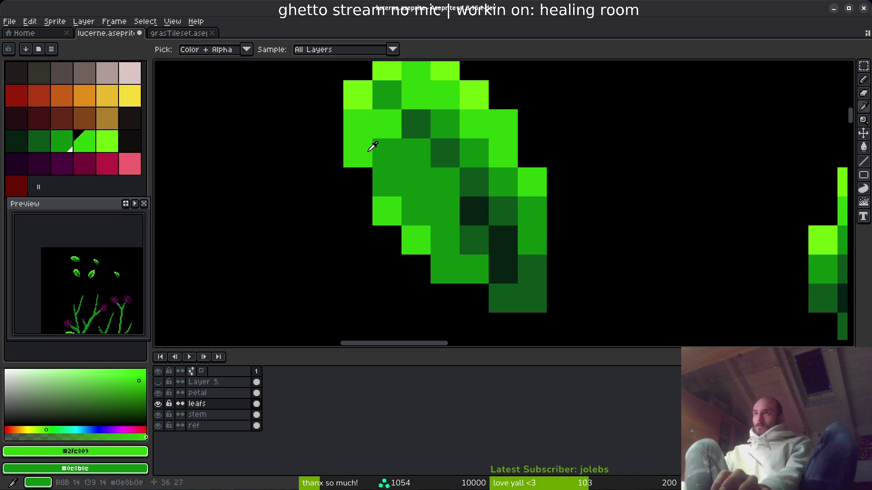
pyautogui.scroll(-5, 481, 233)
pyautogui.scroll(5, 477, 231)
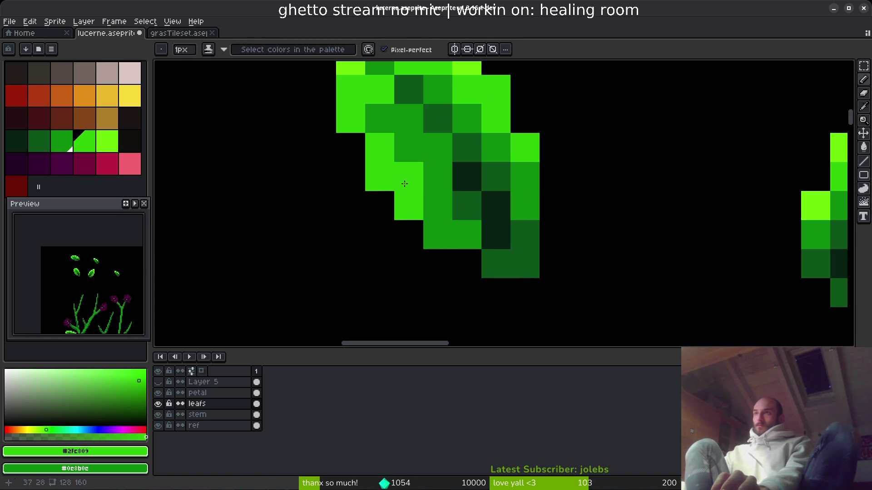
pyautogui.scroll(2, 529, 228)
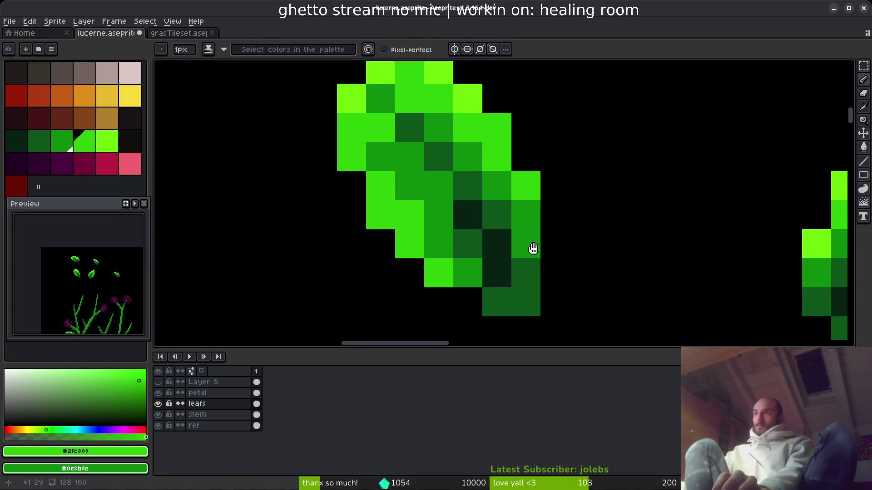
pyautogui.keyDown('alt'); pyautogui.click(509, 142); pyautogui.keyUp('alt')
pyautogui.click(509, 144)
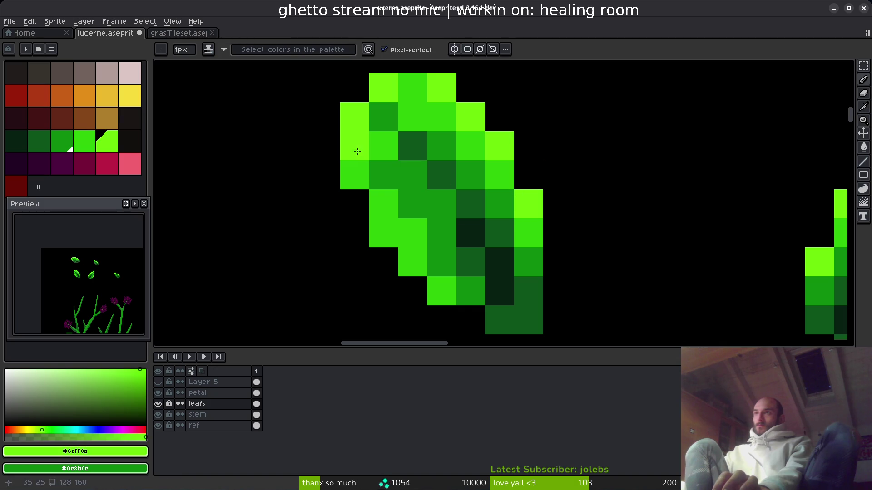
pyautogui.click(386, 230)
pyautogui.click(411, 258)
# Sample bright green #2fc809 and lime #6cff0a from the leaves while inspecting them.
pyautogui.scroll(-6, 458, 278)
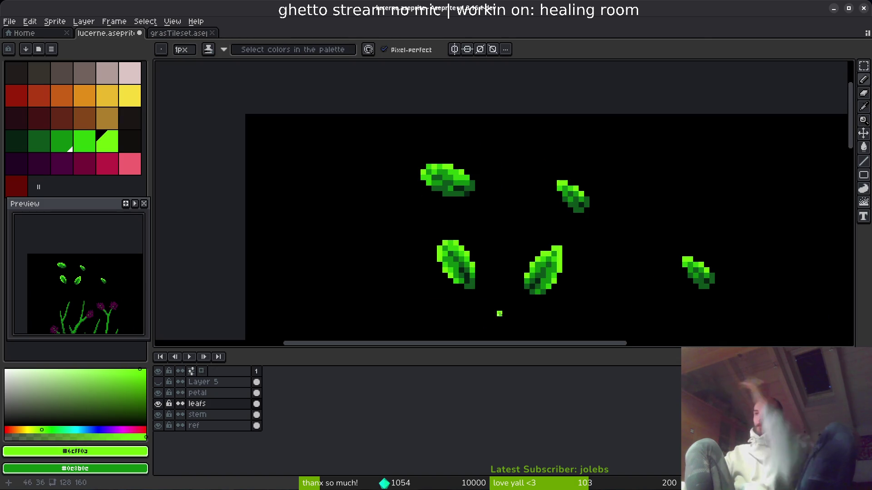
pyautogui.scroll(8, 452, 253)
pyautogui.keyDown('alt'); pyautogui.click(438, 150); pyautogui.keyUp('alt')
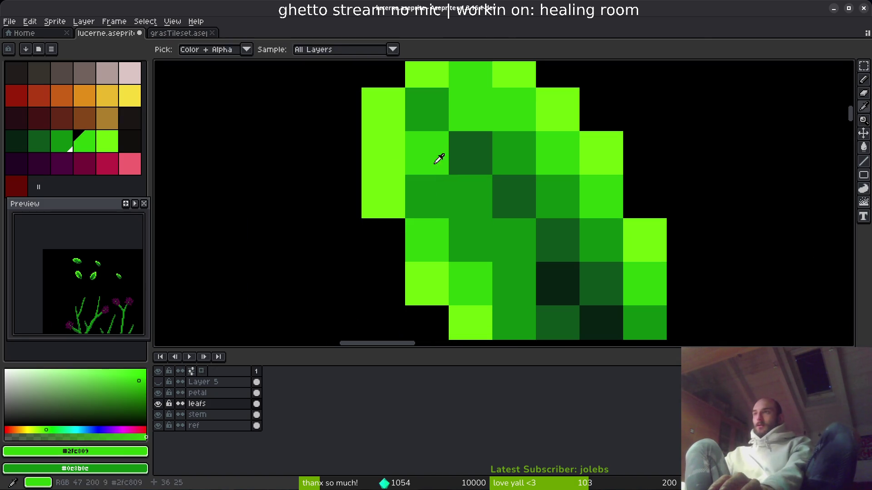
pyautogui.moveTo(514, 231); pyautogui.dragTo(493, 227)
pyautogui.scroll(-4, 484, 195)
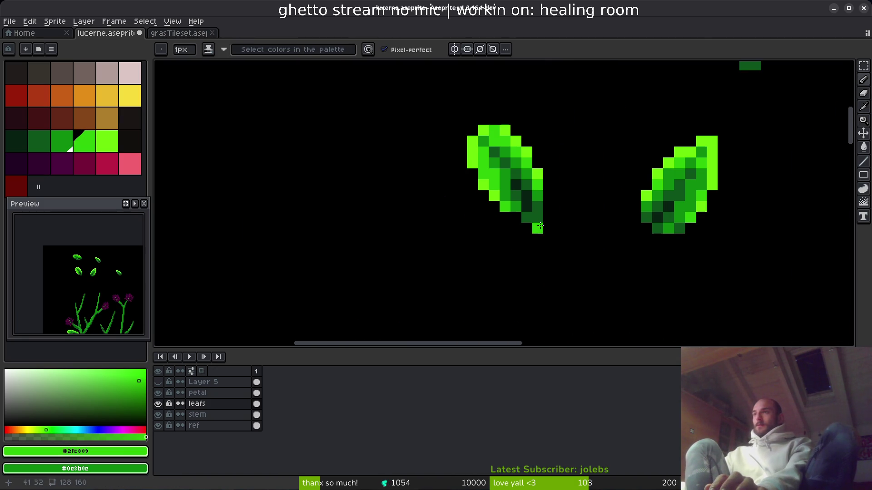
pyautogui.scroll(3, 532, 241)
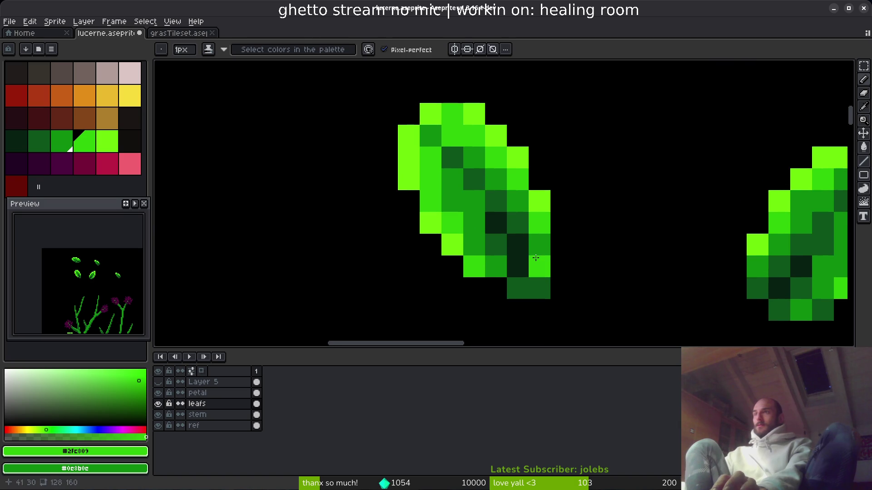
pyautogui.scroll(-5, 566, 254)
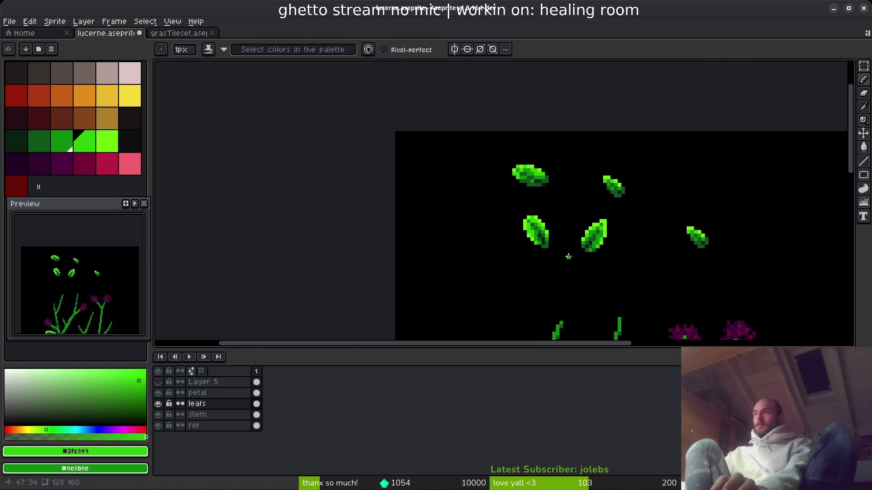
pyautogui.scroll(4, 559, 243)
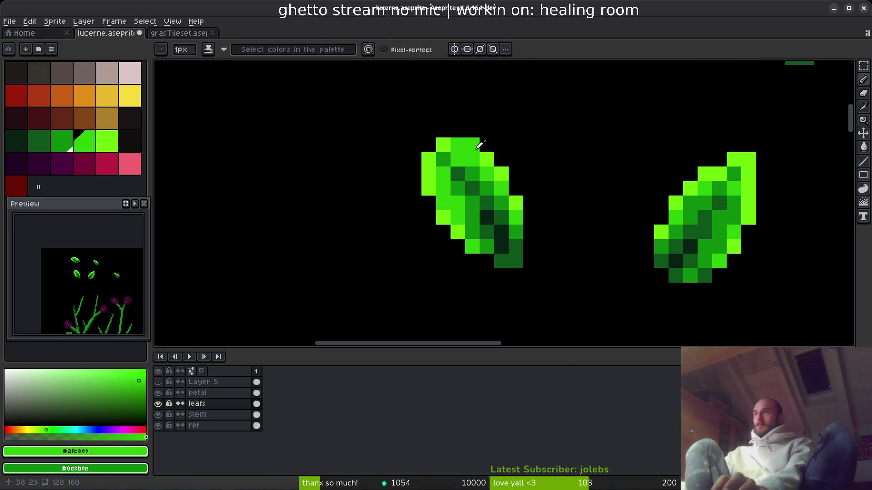
pyautogui.keyDown('alt'); pyautogui.click(456, 144); pyautogui.keyUp('alt')
pyautogui.scroll(-4, 558, 200)
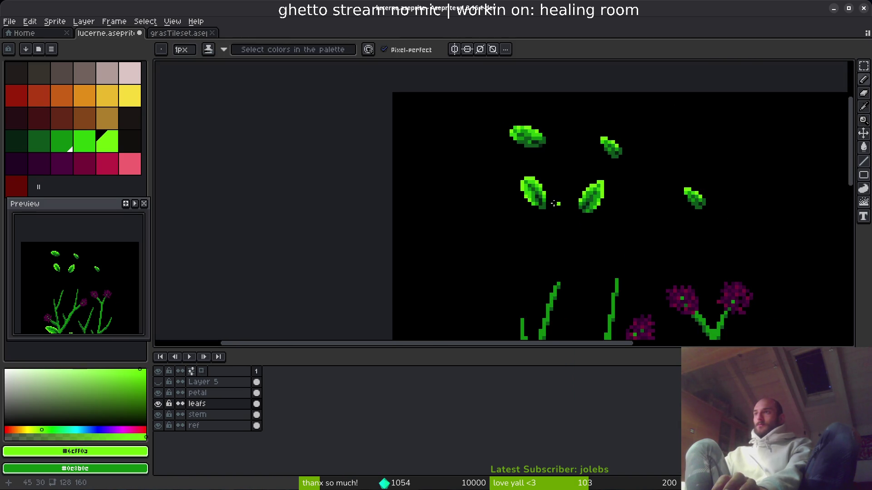
pyautogui.scroll(3, 558, 205)
pyautogui.scroll(2, 503, 222)
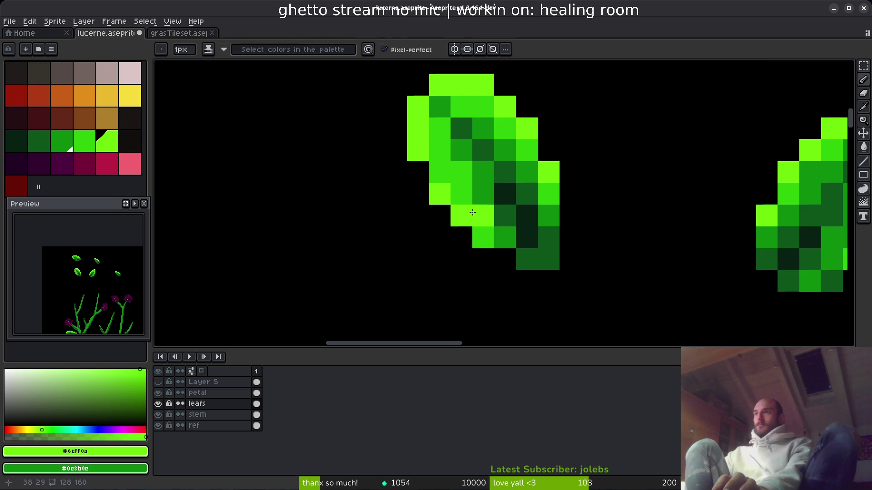
# Sample #2fc809 and #0c8b0c from the leaf again, then save lucerne.aseprite.
pyautogui.keyDown('alt'); pyautogui.click(478, 216); pyautogui.keyUp('alt')
pyautogui.scroll(1, 564, 230)
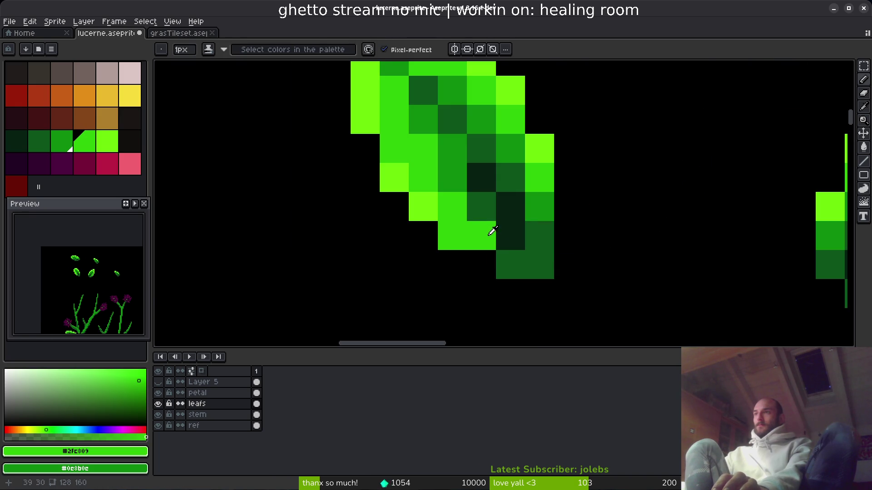
pyautogui.keyDown('alt'); pyautogui.click(449, 234); pyautogui.keyUp('alt')
pyautogui.keyDown('alt'); pyautogui.click(452, 207); pyautogui.keyUp('alt')
pyautogui.scroll(-3, 611, 273)
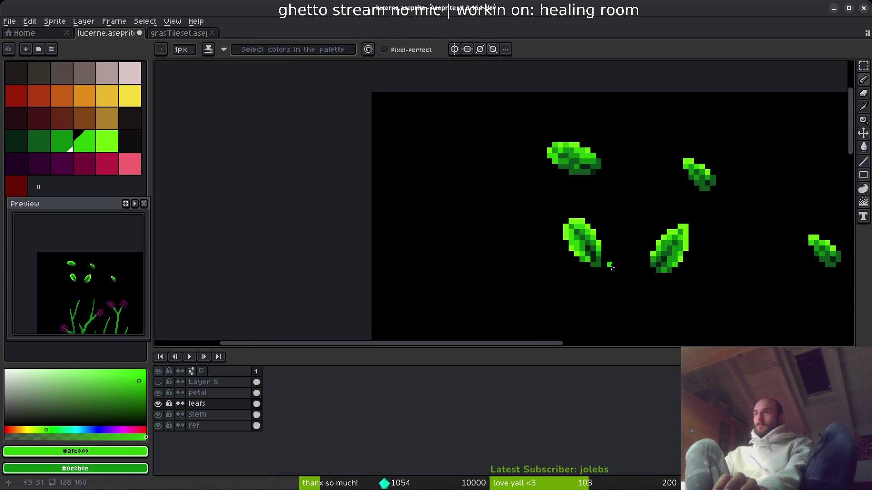
pyautogui.scroll(5, 613, 274)
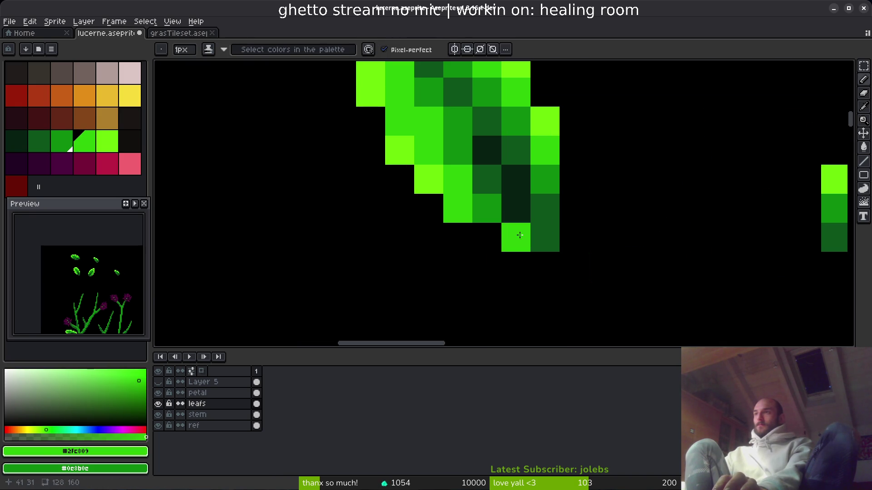
pyautogui.keyDown('alt'); pyautogui.click(471, 179); pyautogui.keyUp('alt')
pyautogui.scroll(-5, 570, 222)
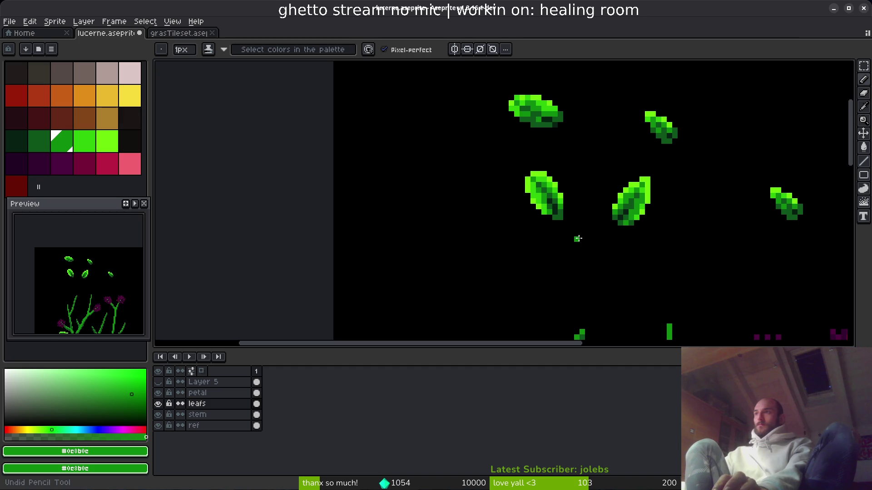
pyautogui.hotkey('ctrl', 's')
pyautogui.scroll(5, 578, 238)
pyautogui.scroll(-4, 575, 218)
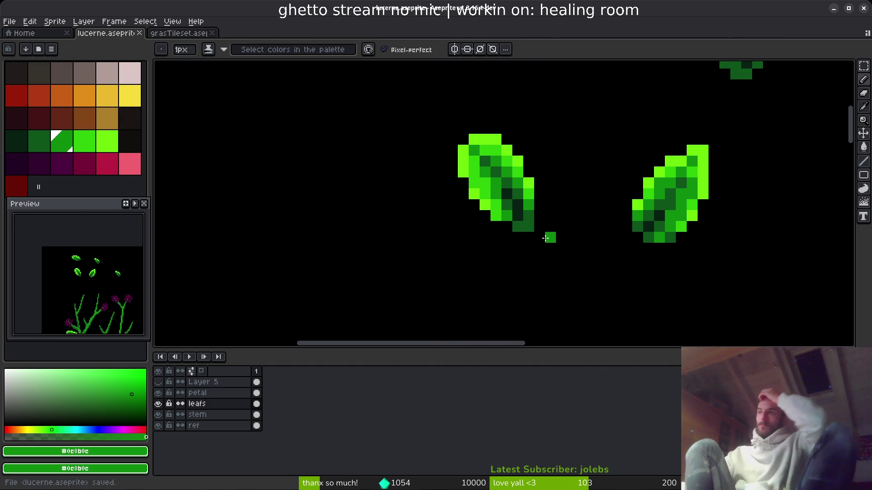
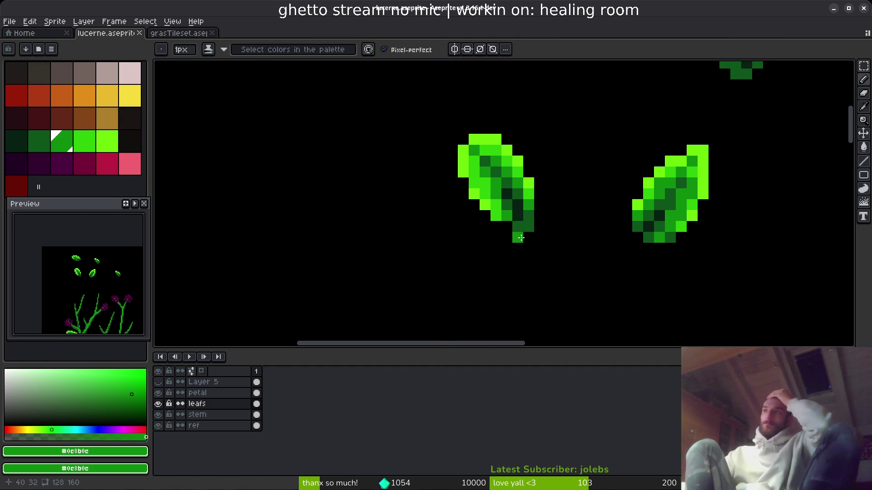
# Select the right-hand spare leaf and try shifting it left, then undo the move.
pyautogui.scroll(-1, 634, 226)
pyautogui.moveTo(688, 223); pyautogui.dragTo(604, 242)
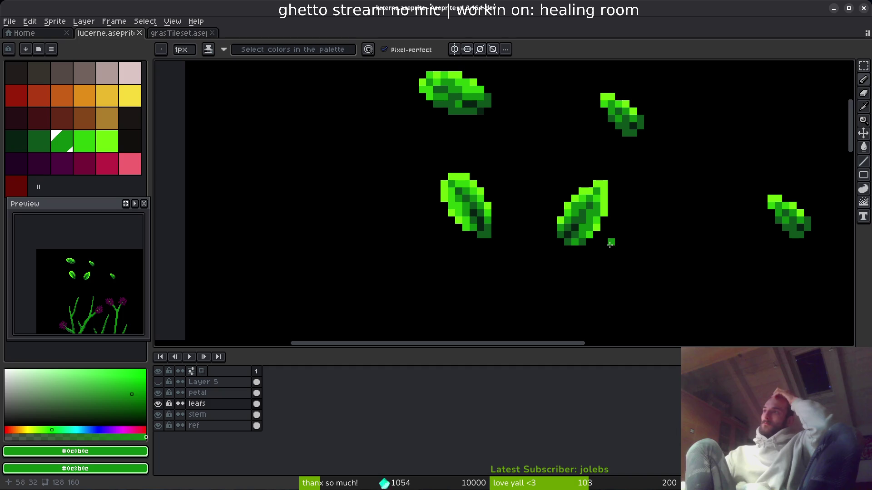
pyautogui.moveTo(534, 177)
pyautogui.mouseDown()
pyautogui.moveTo(449, 229)
pyautogui.moveTo(387, 210)
pyautogui.mouseUp()
pyautogui.scroll(-1, 387, 211)
pyautogui.moveTo(478, 216); pyautogui.dragTo(474, 201)
pyautogui.press('m')
pyautogui.moveTo(522, 167); pyautogui.dragTo(619, 237)
pyautogui.moveTo(579, 204)
pyautogui.mouseDown()
pyautogui.moveTo(451, 195)
pyautogui.moveTo(509, 199)
pyautogui.mouseUp()
pyautogui.press('Delete')
pyautogui.scroll(1, 462, 220)
pyautogui.moveTo(334, 83); pyautogui.dragTo(388, 137)
pyautogui.hotkey('ctrl', 'z')
pyautogui.hotkey('ctrl', 'z')
pyautogui.scroll(1, 383, 175)
# Sample the small leaf's greens and paint two edge pixels lime and two bright green.
pyautogui.keyDown('alt'); pyautogui.click(503, 132); pyautogui.keyUp('alt')
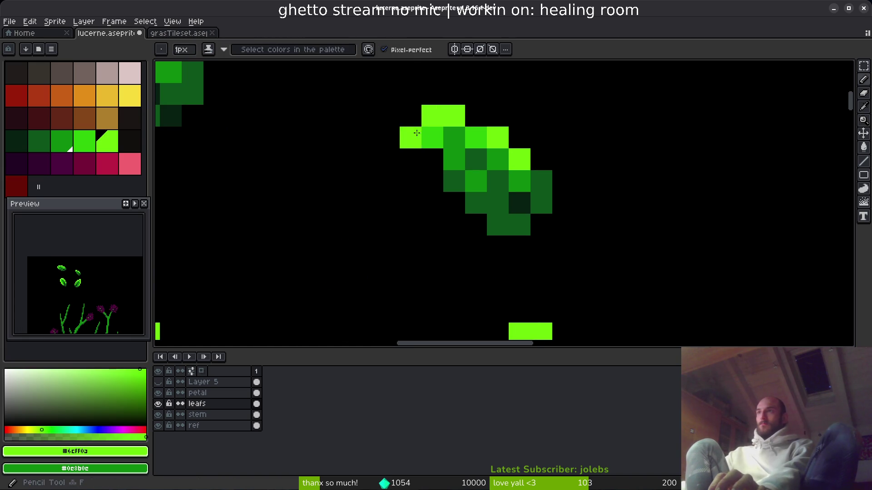
pyautogui.click(431, 138)
pyautogui.click(453, 181)
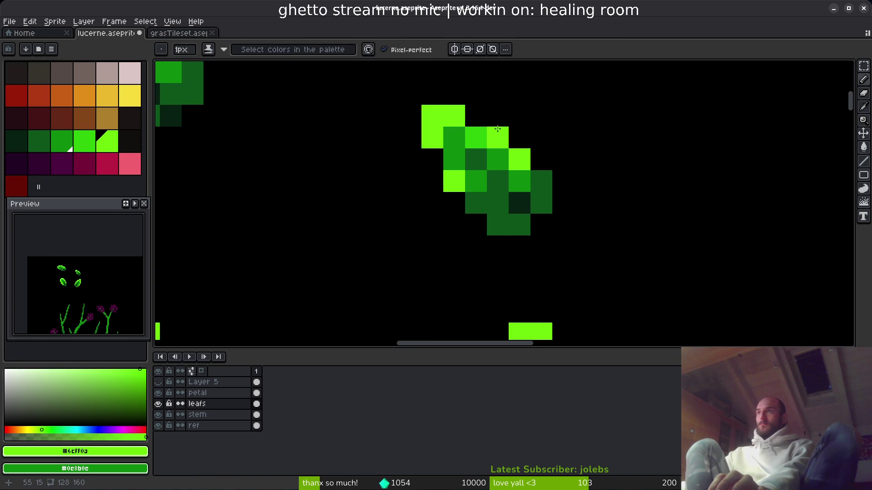
pyautogui.keyDown('alt'); pyautogui.click(454, 142); pyautogui.keyUp('alt')
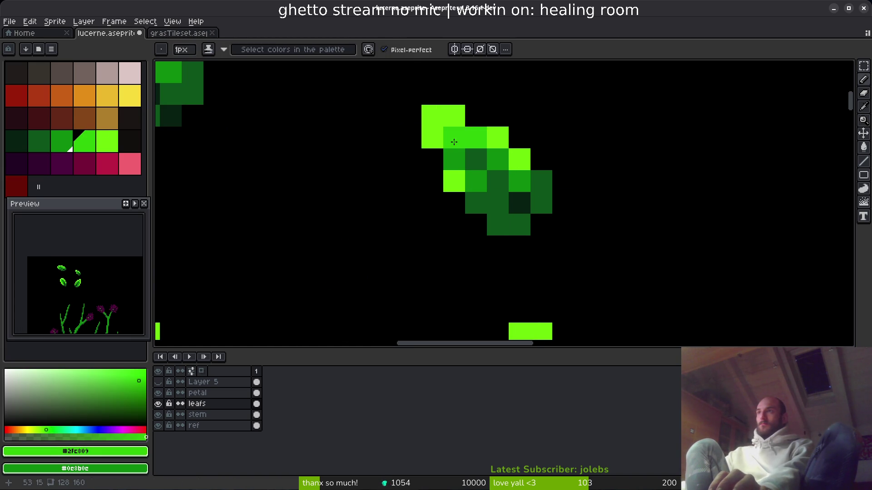
pyautogui.click(492, 166)
pyautogui.click(476, 203)
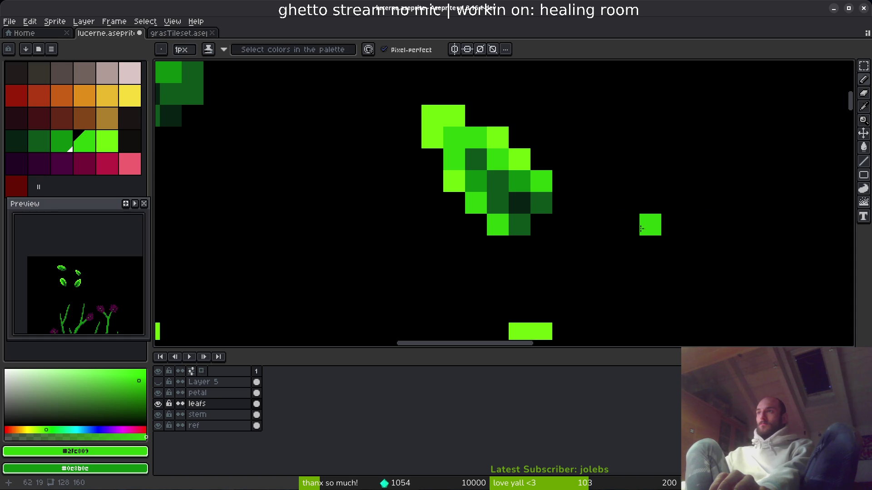
# Resample lime and bright green, then paint one more edge pixel of the small leaf lime.
pyautogui.scroll(-2, 606, 240)
pyautogui.scroll(1, 609, 223)
pyautogui.scroll(1, 609, 221)
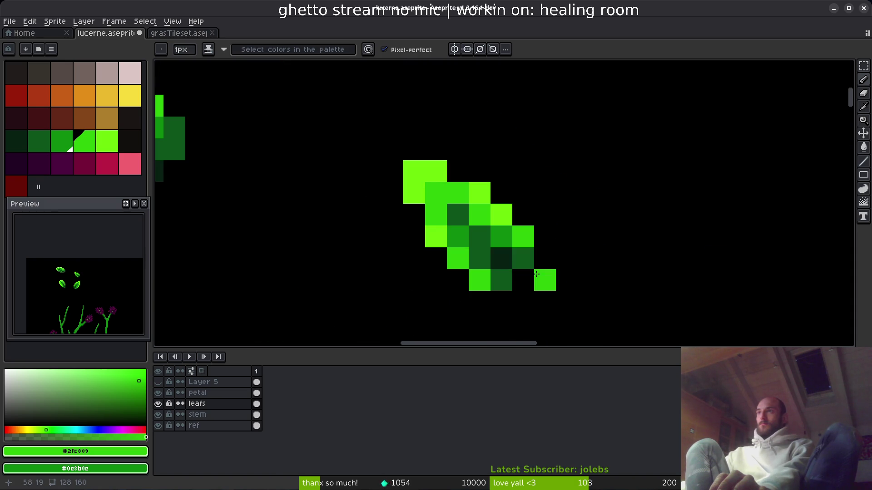
pyautogui.keyDown('alt'); pyautogui.click(437, 229); pyautogui.keyUp('alt')
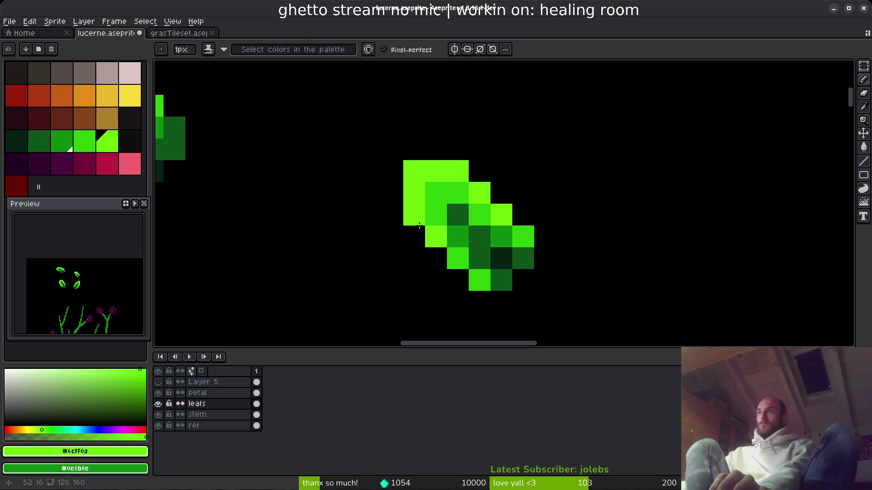
pyautogui.scroll(-5, 570, 293)
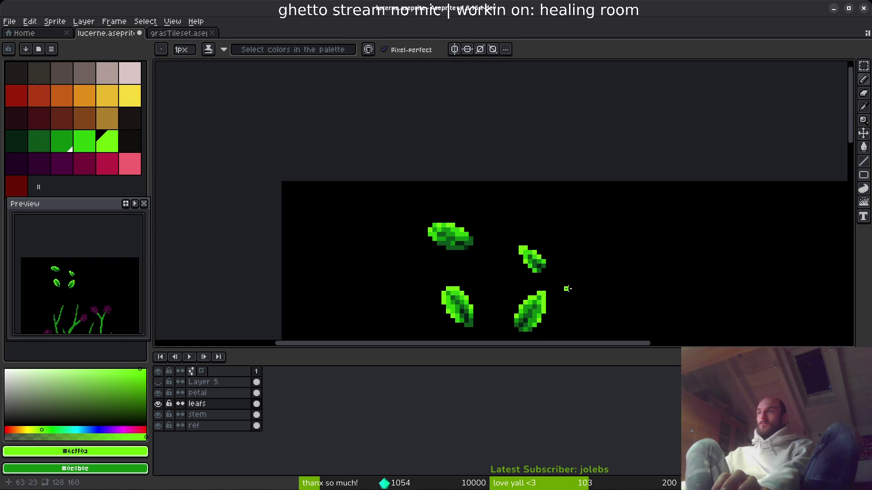
pyautogui.scroll(4, 569, 289)
pyautogui.scroll(-5, 597, 257)
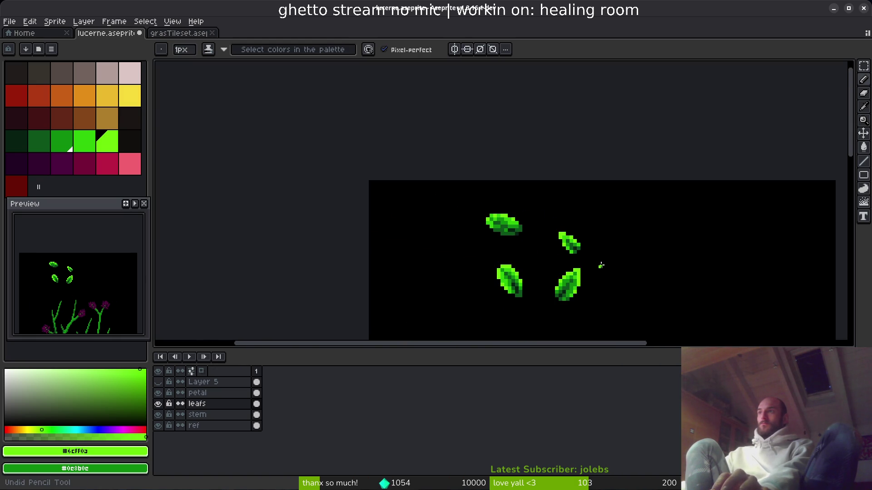
pyautogui.scroll(5, 599, 261)
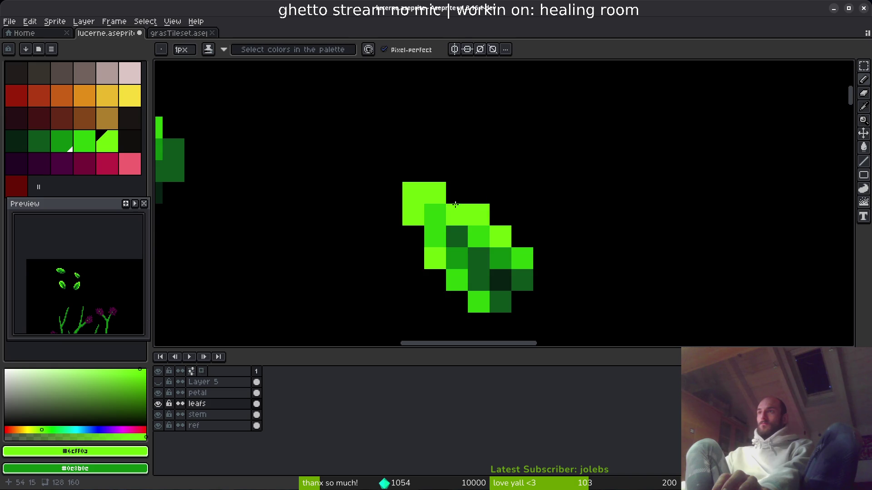
pyautogui.keyDown('alt'); pyautogui.click(444, 208); pyautogui.keyUp('alt')
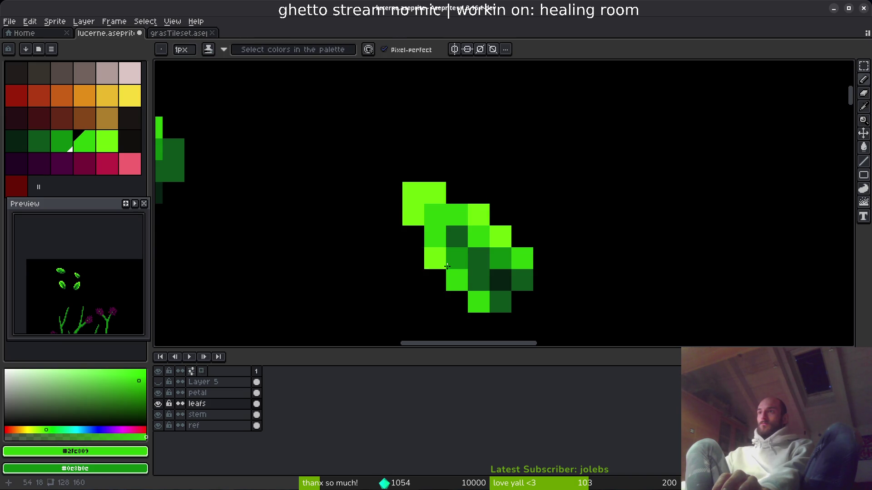
pyautogui.keyDown('alt'); pyautogui.click(415, 196); pyautogui.keyUp('alt')
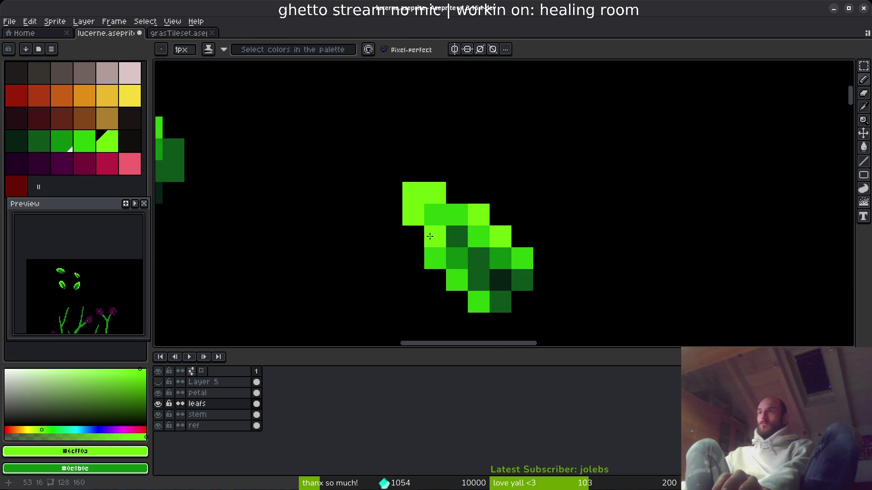
pyautogui.click(433, 250)
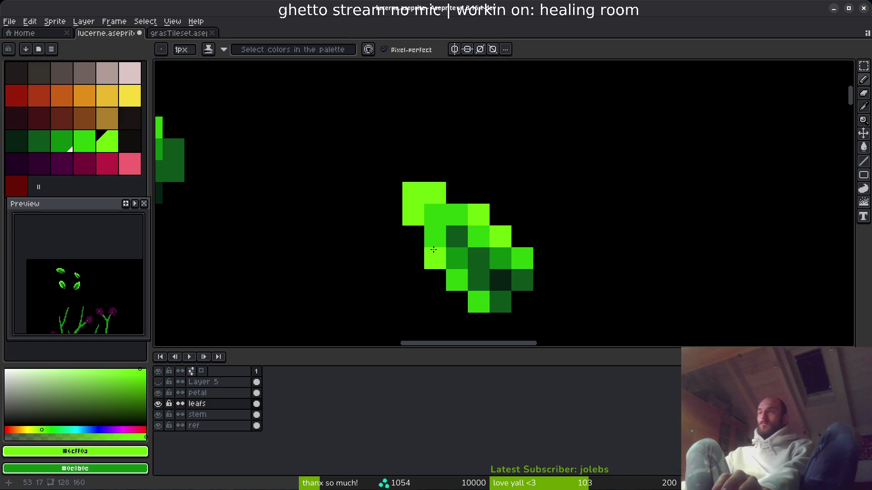
pyautogui.scroll(-5, 552, 250)
pyautogui.scroll(5, 571, 278)
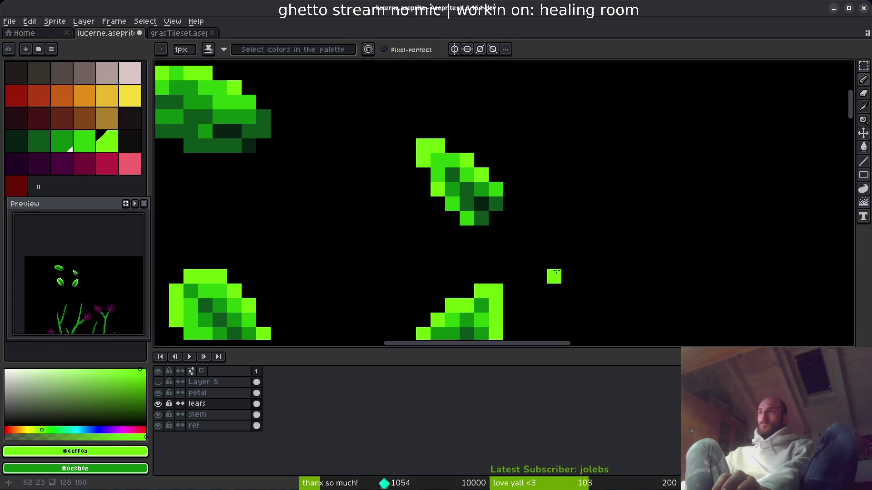
pyautogui.scroll(-5, 578, 267)
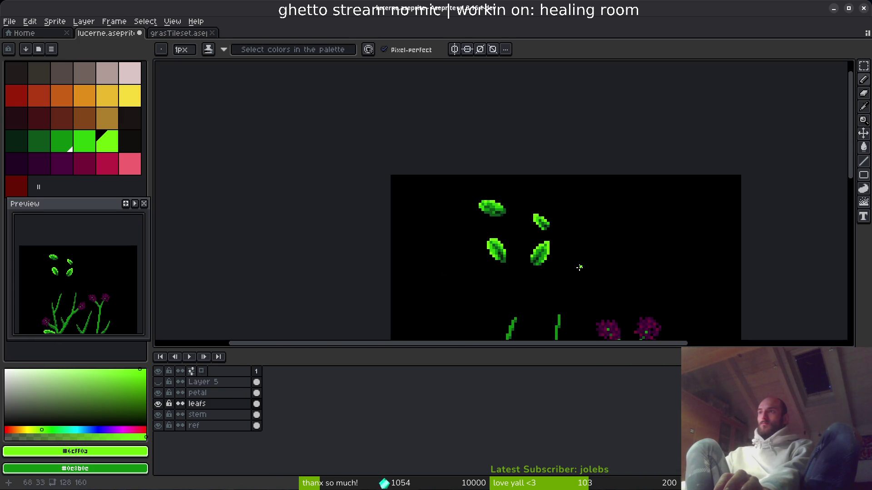
pyautogui.scroll(3, 562, 231)
pyautogui.scroll(-4, 558, 246)
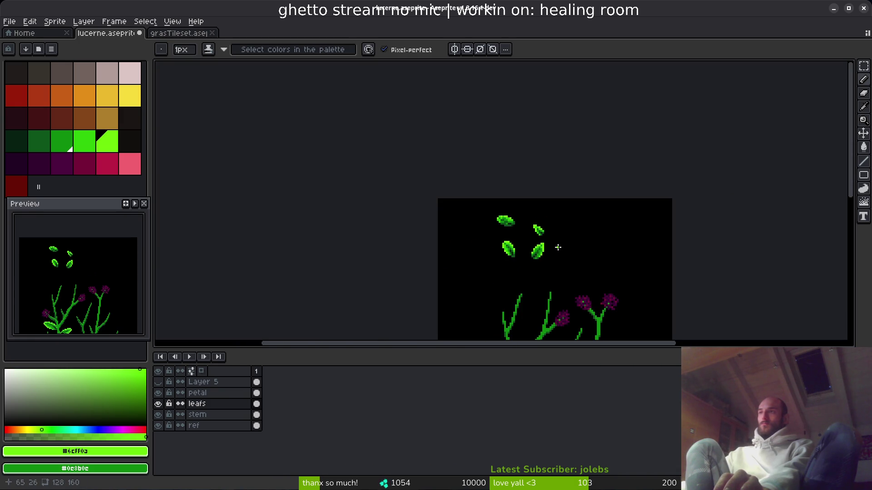
pyautogui.scroll(2, 550, 236)
pyautogui.scroll(2, 526, 268)
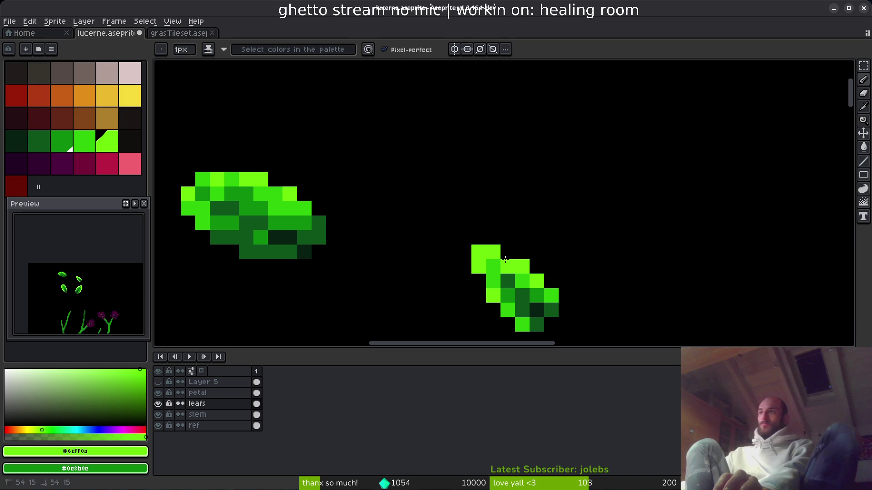
pyautogui.scroll(-3, 505, 260)
pyautogui.scroll(-1, 574, 279)
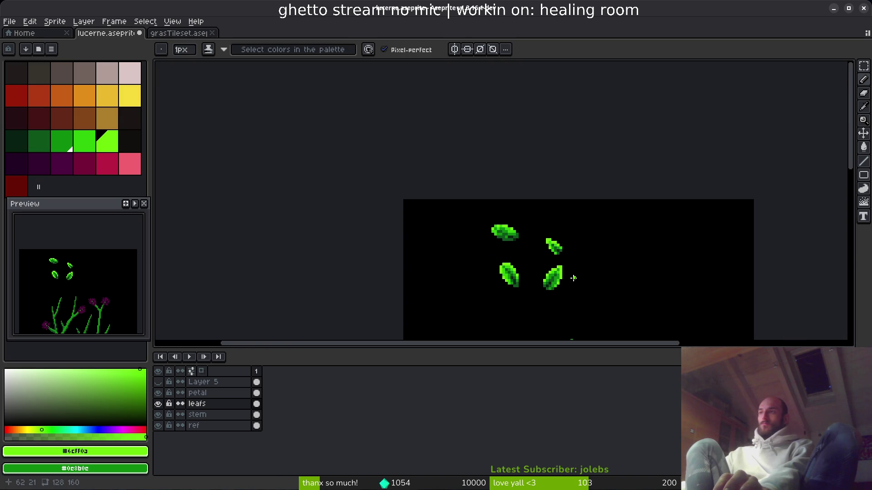
pyautogui.scroll(5, 573, 278)
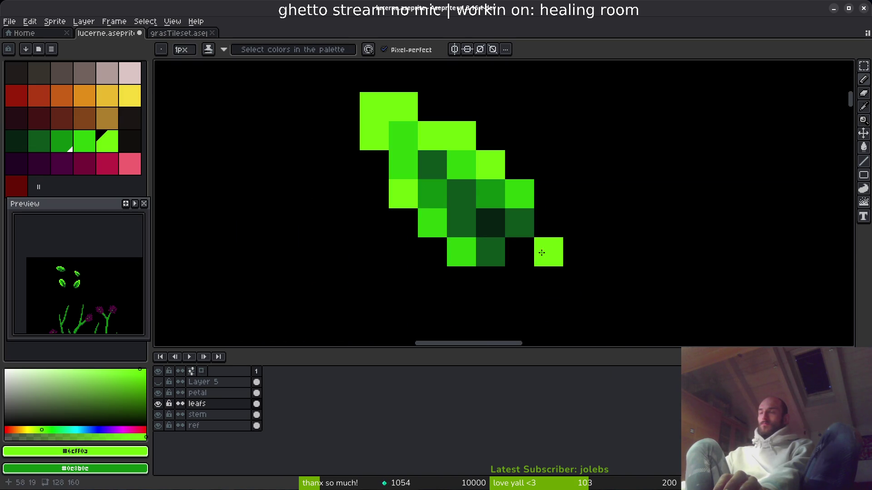
pyautogui.scroll(-3, 543, 253)
# Save the sprite, then paint one big-leaf pixel bright green and two edge pixels lime.
pyautogui.scroll(4, 473, 152)
pyautogui.click(473, 152)
pyautogui.hotkey('ctrl', 's')
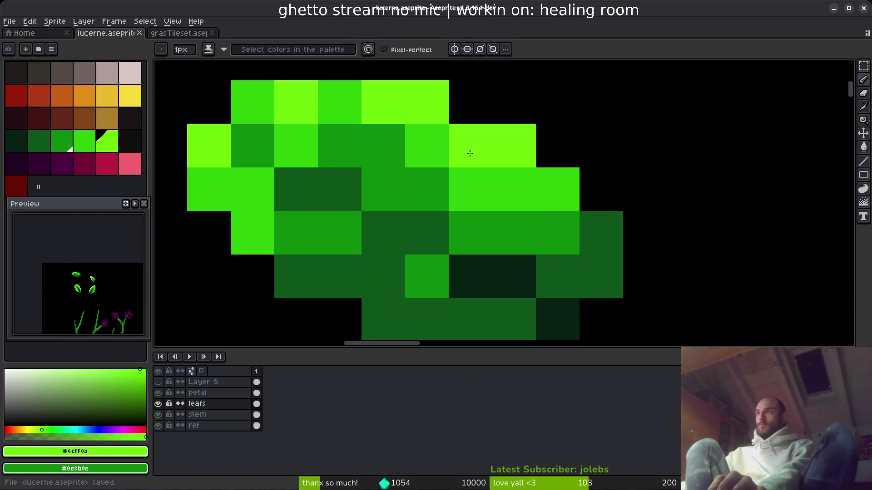
pyautogui.hotkey('ctrl', 'z')
pyautogui.click(272, 101)
pyautogui.click(208, 188)
pyautogui.click(253, 233)
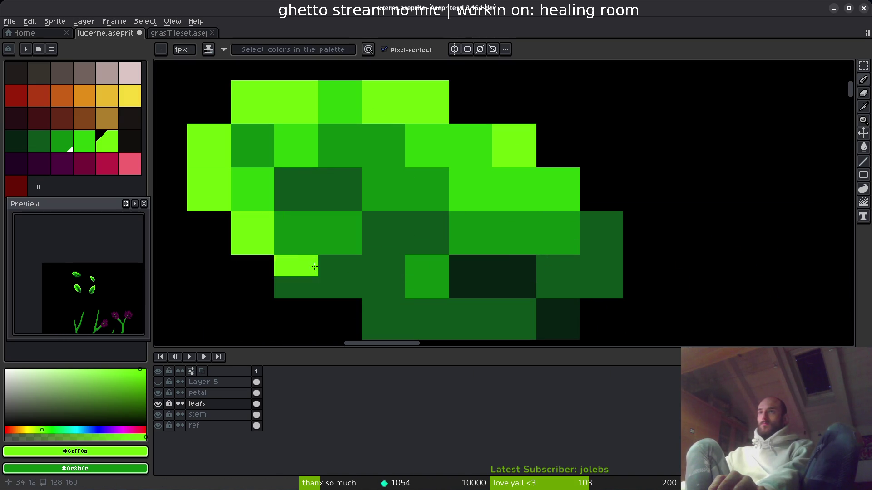
# Sample bright green and brighten several big-leaf pixels, including one on the right edge.
pyautogui.keyDown('alt'); pyautogui.click(271, 196); pyautogui.keyUp('alt')
pyautogui.click(296, 276)
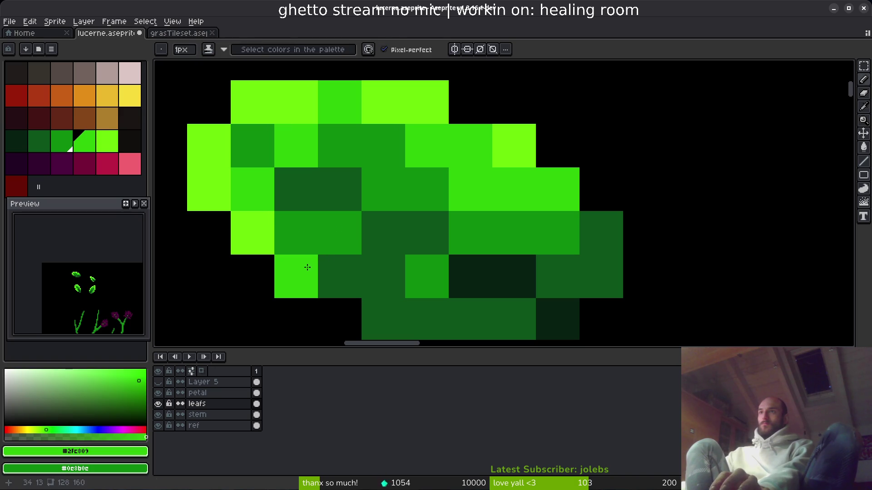
pyautogui.click(384, 319)
pyautogui.click(383, 233)
pyautogui.hotkey('ctrl', 'z')
pyautogui.click(601, 233)
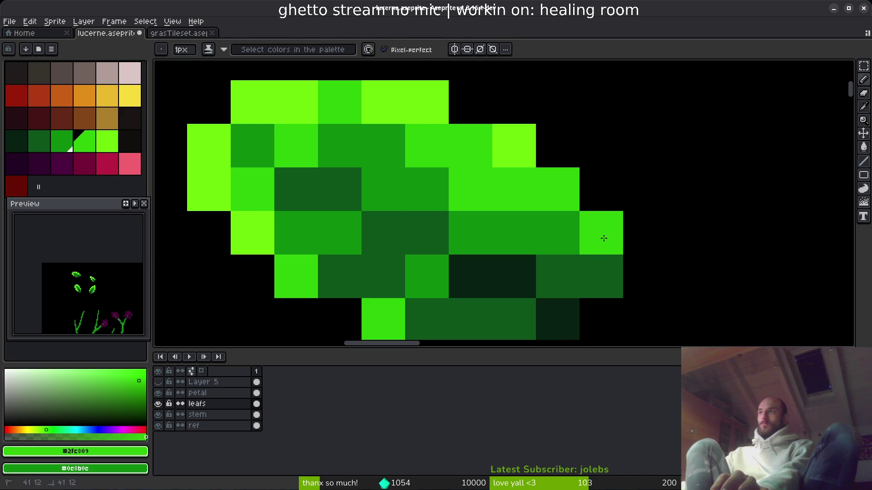
# Paint a big-leaf cell mid green, darken two cells beside the shadow, then lighten one to mid green.
pyautogui.scroll(-2, 601, 233)
pyautogui.keyDown('alt'); pyautogui.click(545, 172); pyautogui.keyUp('alt')
pyautogui.click(572, 223)
pyautogui.scroll(1, 572, 223)
pyautogui.hscroll(-1, 547, 212)
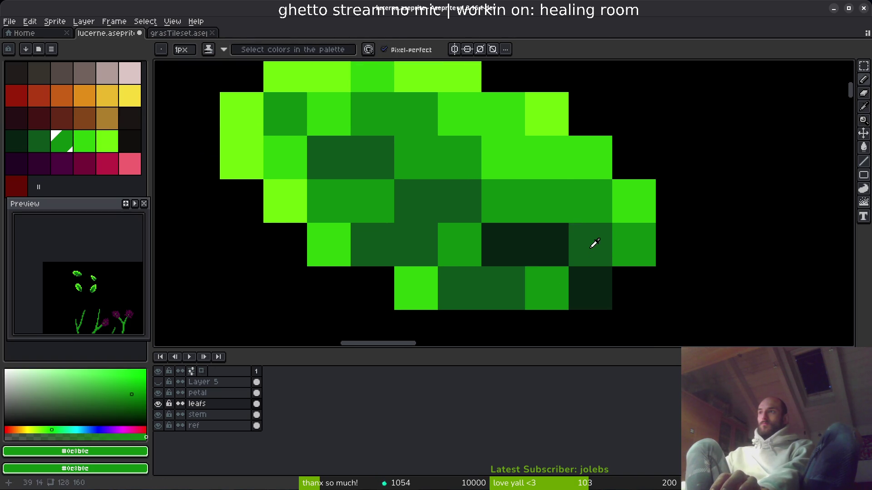
pyautogui.keyDown('alt'); pyautogui.click(593, 245); pyautogui.keyUp('alt')
pyautogui.click(545, 202)
pyautogui.click(499, 207)
pyautogui.keyDown('alt'); pyautogui.click(571, 212); pyautogui.keyUp('alt')
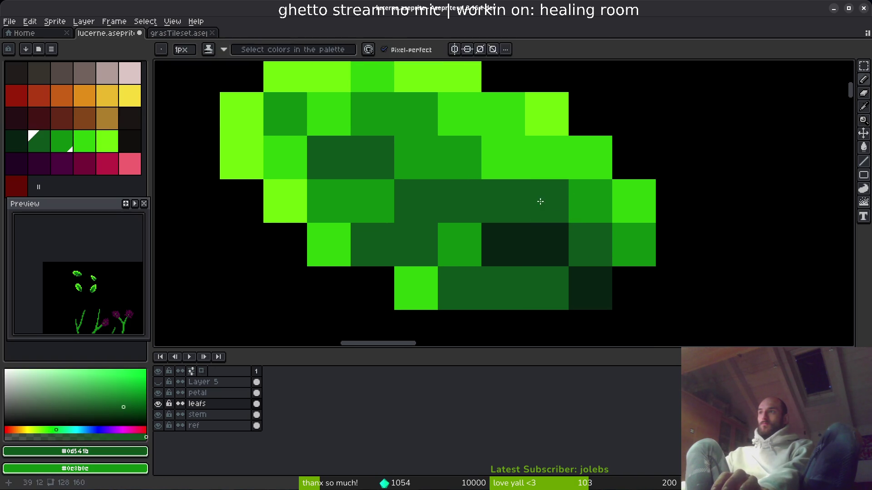
pyautogui.click(551, 201)
pyautogui.click(503, 193)
pyautogui.hotkey('ctrl', 'z')
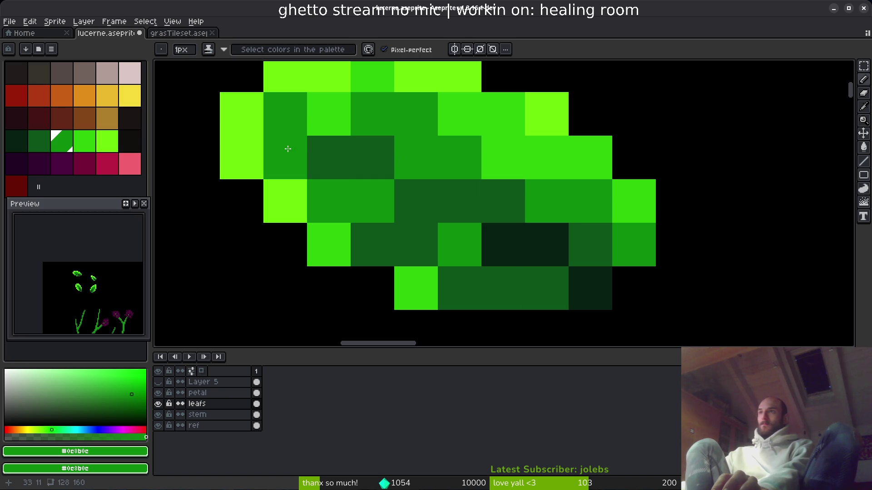
# Paint a big-leaf edge cell lime and repaint the dark lower cells mid green.
pyautogui.scroll(1, 428, 232)
pyautogui.hscroll(-1, 427, 233)
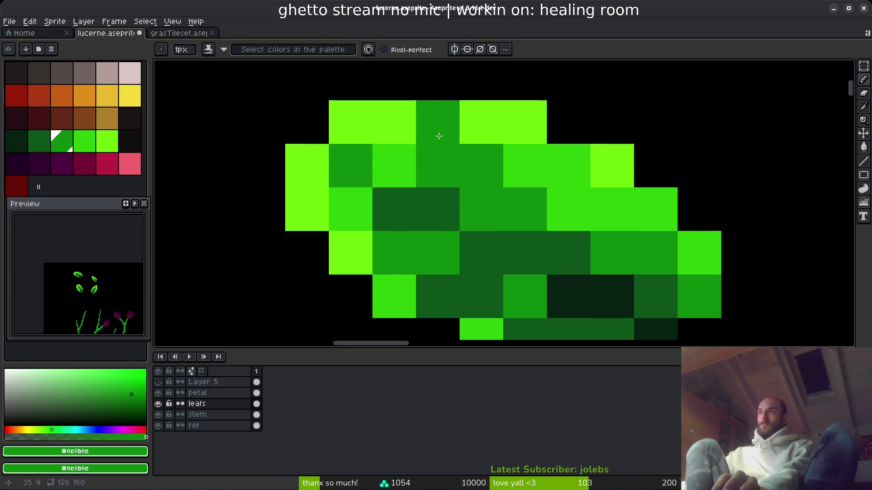
pyautogui.keyDown('alt'); pyautogui.click(516, 132); pyautogui.keyUp('alt')
pyautogui.click(566, 154)
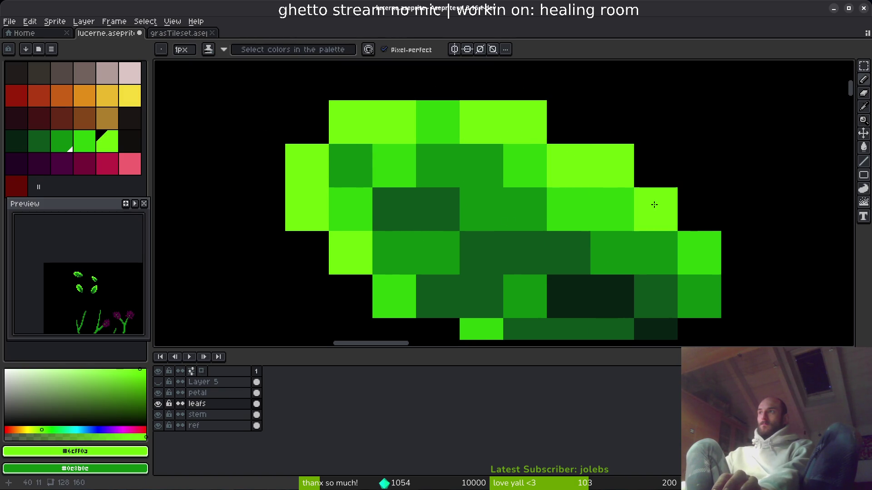
pyautogui.scroll(-3, 654, 205)
pyautogui.scroll(3, 539, 238)
pyautogui.keyDown('alt'); pyautogui.click(494, 201); pyautogui.keyUp('alt')
pyautogui.moveTo(424, 203)
pyautogui.mouseDown()
pyautogui.moveTo(459, 206)
pyautogui.moveTo(517, 247)
pyautogui.mouseUp()
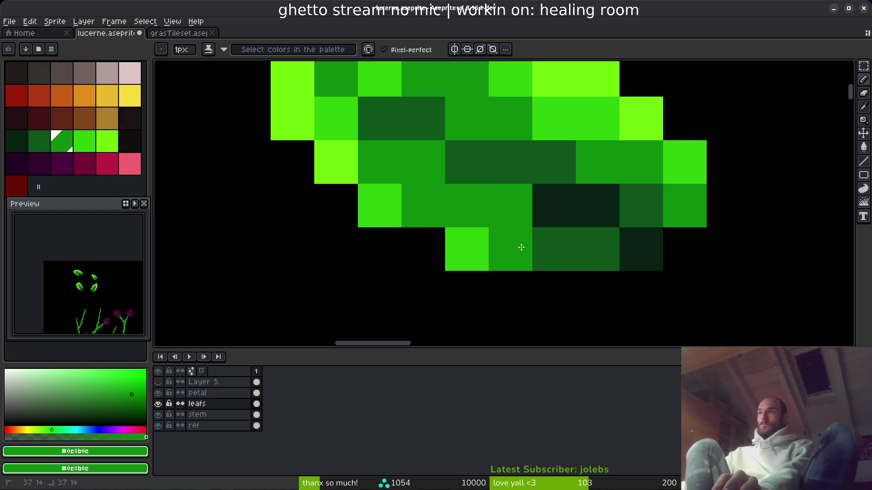
pyautogui.scroll(-3, 517, 247)
pyautogui.scroll(2, 590, 248)
# Repaint a dark pixel medium green and add two diagonal bright green #2fc809 pixels.
pyautogui.keyDown('alt'); pyautogui.click(604, 265); pyautogui.keyUp('alt')
pyautogui.click(573, 242)
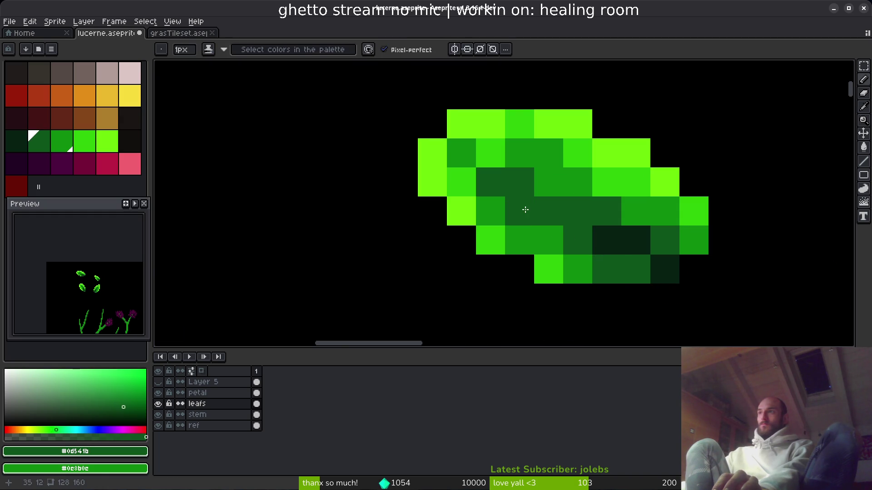
pyautogui.scroll(-7, 654, 300)
pyautogui.scroll(5, 622, 263)
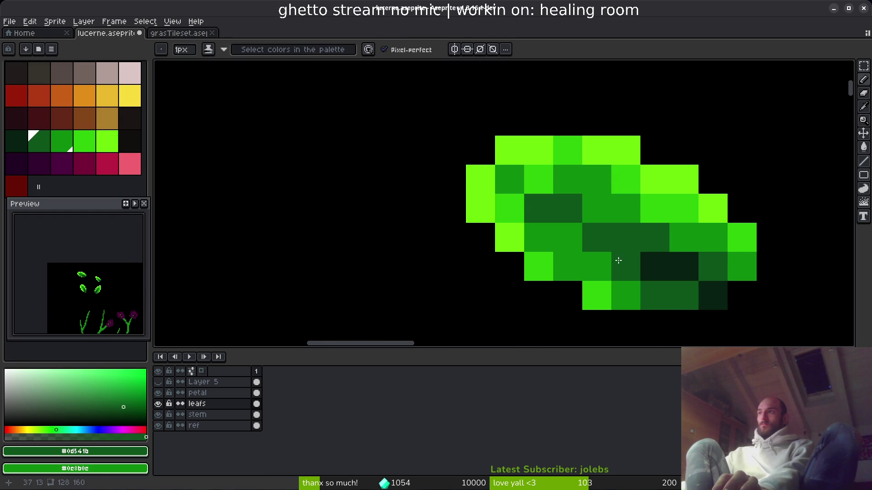
pyautogui.hotkey('ctrl', 'z')
pyautogui.keyDown('alt'); pyautogui.click(533, 217); pyautogui.keyUp('alt')
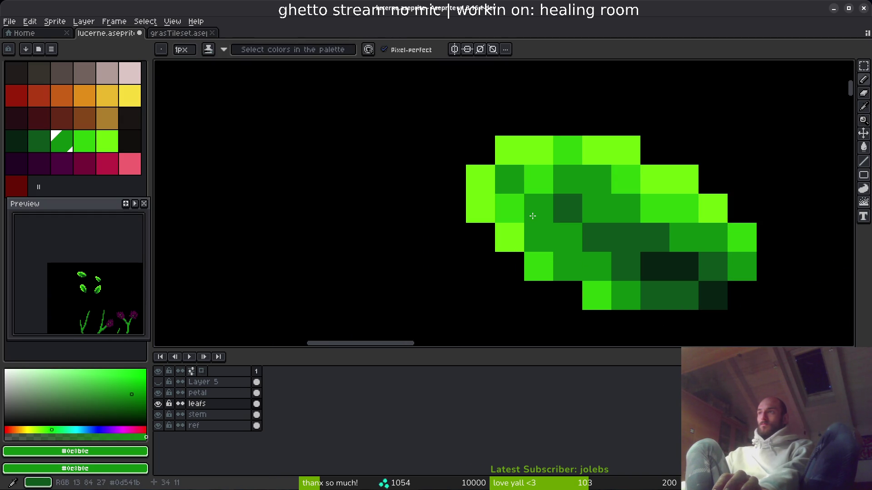
pyautogui.keyDown('alt'); pyautogui.click(538, 267); pyautogui.keyUp('alt')
pyautogui.moveTo(534, 225); pyautogui.dragTo(571, 278)
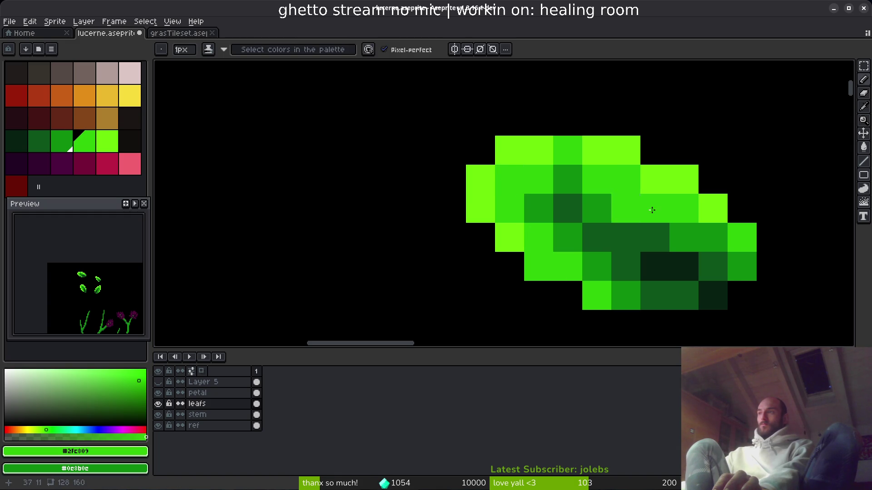
# Darken one big-leaf pixel and add a light green #6cff0a highlight pixel.
pyautogui.scroll(-5, 819, 295)
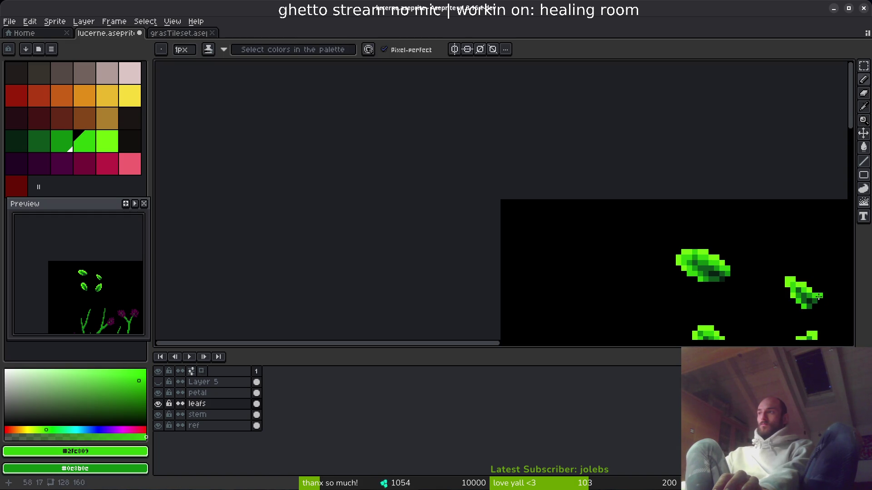
pyautogui.moveTo(798, 311); pyautogui.dragTo(614, 257)
pyautogui.scroll(3, 625, 255)
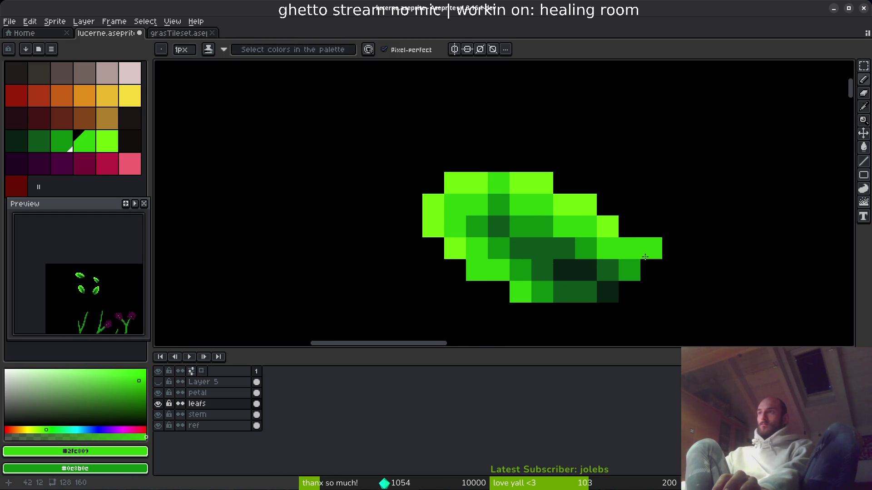
pyautogui.rightClick(498, 203)
pyautogui.keyDown('alt'); pyautogui.click(530, 175); pyautogui.keyUp('alt')
pyautogui.click(504, 183)
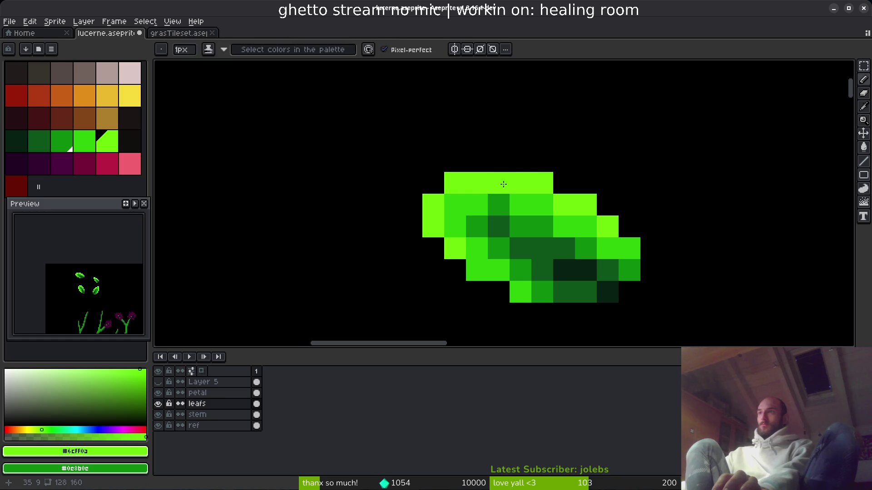
pyautogui.keyDown('alt'); pyautogui.click(518, 202); pyautogui.keyUp('alt')
pyautogui.scroll(-5, 586, 241)
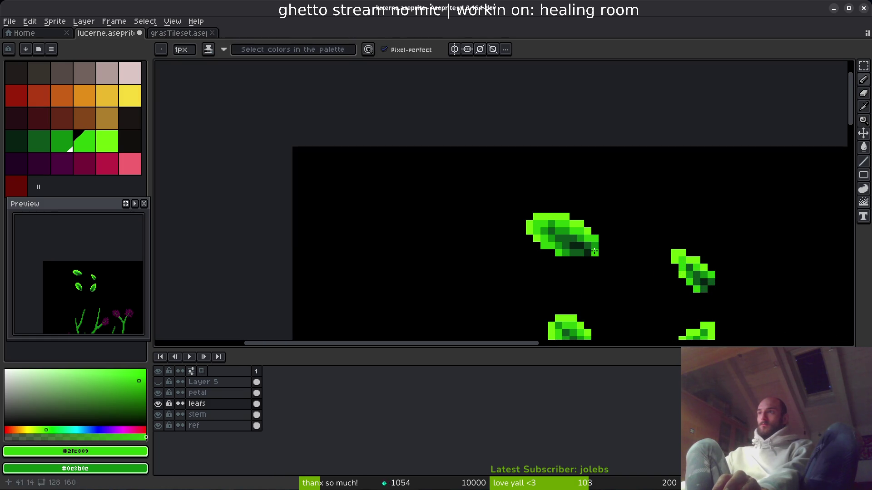
# Move the upper-left spare leaf down-right and save the file.
pyautogui.scroll(-1, 600, 267)
pyautogui.press('m')
pyautogui.moveTo(397, 134)
pyautogui.mouseDown()
pyautogui.moveTo(491, 195)
pyautogui.moveTo(479, 199)
pyautogui.mouseUp()
pyautogui.hotkey('ctrl', 's')
# Select the lower-left leaves and move one beside the other spare leaves.
pyautogui.scroll(-2, 500, 229)
pyautogui.moveTo(519, 236)
pyautogui.mouseDown()
pyautogui.moveTo(443, 206)
pyautogui.moveTo(408, 161)
pyautogui.moveTo(453, 111)
pyautogui.mouseUp()
pyautogui.moveTo(327, 210); pyautogui.dragTo(475, 302)
pyautogui.moveTo(371, 95)
pyautogui.mouseDown()
pyautogui.moveTo(395, 189)
pyautogui.moveTo(432, 200)
pyautogui.moveTo(530, 137)
pyautogui.mouseUp()
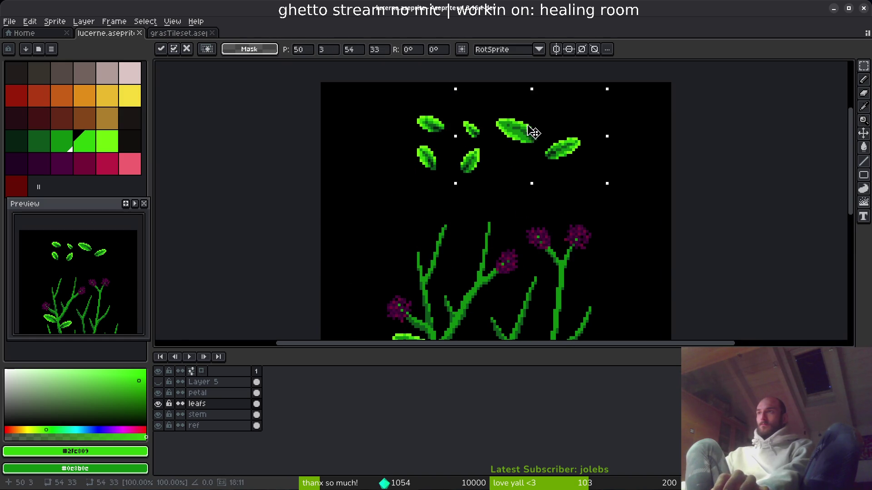
pyautogui.scroll(3, 529, 156)
pyautogui.moveTo(545, 183); pyautogui.dragTo(557, 216)
pyautogui.moveTo(749, 256)
pyautogui.mouseDown()
pyautogui.moveTo(623, 285)
pyautogui.moveTo(674, 311)
pyautogui.mouseUp()
# Try a rotated leaf on the right stem, then undo the placement.
pyautogui.moveTo(560, 231)
pyautogui.mouseDown()
pyautogui.moveTo(525, 189)
pyautogui.moveTo(485, 98)
pyautogui.mouseUp()
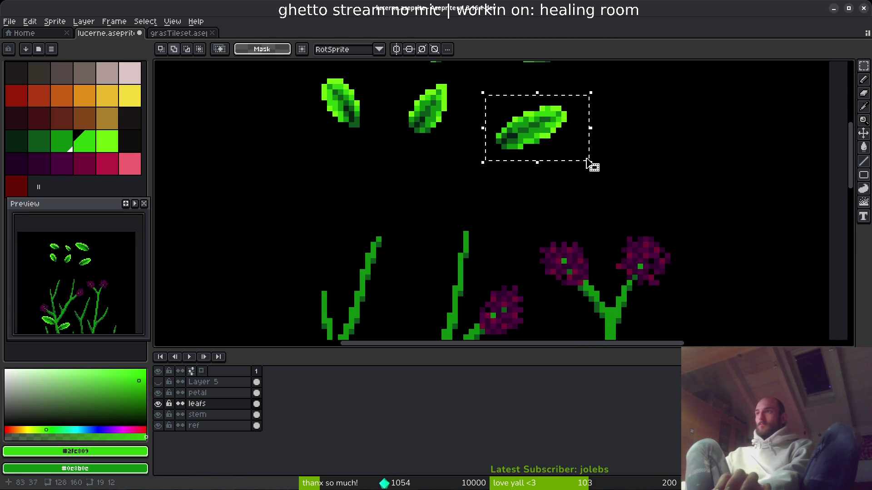
pyautogui.scroll(-3, 578, 216)
pyautogui.moveTo(527, 122)
pyautogui.mouseDown()
pyautogui.moveTo(497, 195)
pyautogui.moveTo(503, 200)
pyautogui.mouseUp()
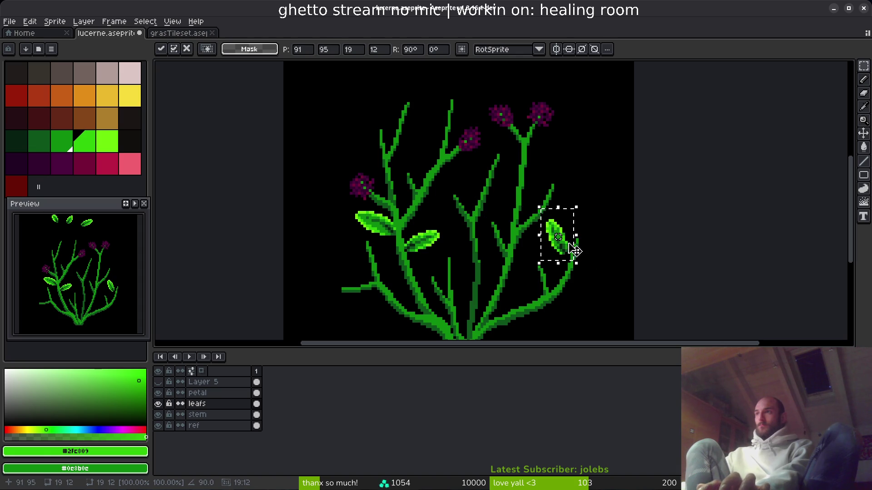
pyautogui.scroll(2, 556, 195)
pyautogui.moveTo(530, 171)
pyautogui.mouseDown()
pyautogui.moveTo(486, 249)
pyautogui.moveTo(465, 265)
pyautogui.mouseUp()
pyautogui.scroll(-4, 513, 209)
pyautogui.press('Return')
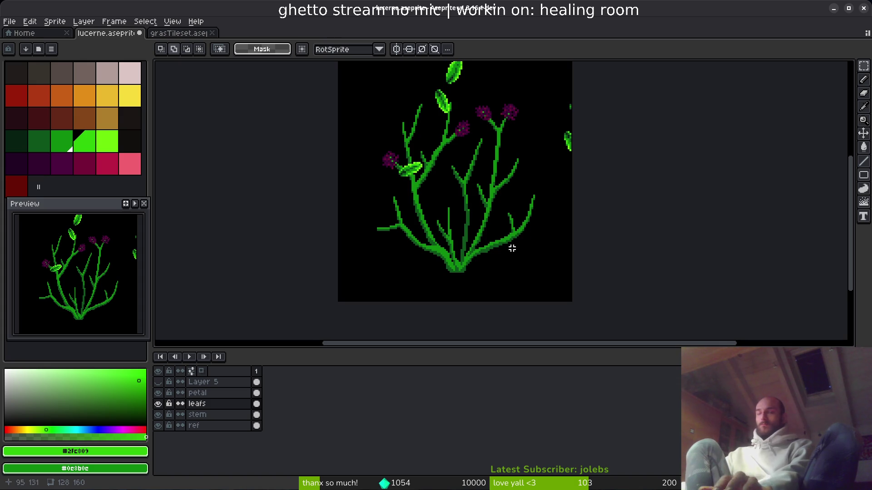
pyautogui.hotkey('ctrl', 'z')
pyautogui.hotkey('ctrl', 'z')
pyautogui.hotkey('ctrl', 'z')
# Place a flipped spare leaf on the tip of the lower stem.
pyautogui.moveTo(491, 133)
pyautogui.mouseDown()
pyautogui.moveTo(400, 294)
pyautogui.moveTo(380, 261)
pyautogui.mouseUp()
pyautogui.hotkey('shift', 'v')
pyautogui.scroll(3, 417, 280)
pyautogui.moveTo(352, 217)
pyautogui.mouseDown()
pyautogui.moveTo(360, 254)
pyautogui.moveTo(400, 305)
pyautogui.moveTo(534, 168)
pyautogui.moveTo(525, 97)
pyautogui.moveTo(561, 78)
pyautogui.moveTo(614, 144)
pyautogui.moveTo(587, 280)
pyautogui.moveTo(560, 248)
pyautogui.moveTo(522, 162)
pyautogui.moveTo(645, 147)
pyautogui.moveTo(669, 132)
pyautogui.moveTo(445, 225)
pyautogui.moveTo(509, 132)
pyautogui.moveTo(509, 142)
pyautogui.moveTo(502, 92)
pyautogui.moveTo(496, 258)
pyautogui.moveTo(456, 136)
pyautogui.moveTo(425, 119)
pyautogui.mouseUp()
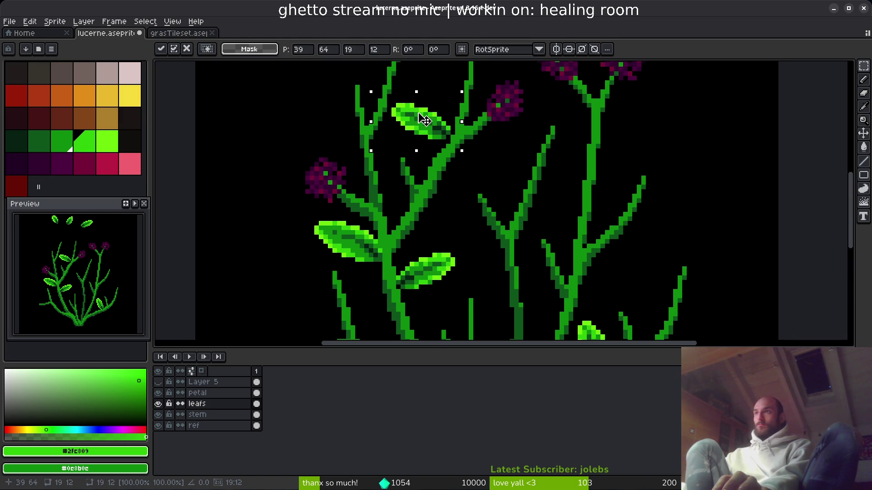
pyautogui.scroll(-3, 428, 126)
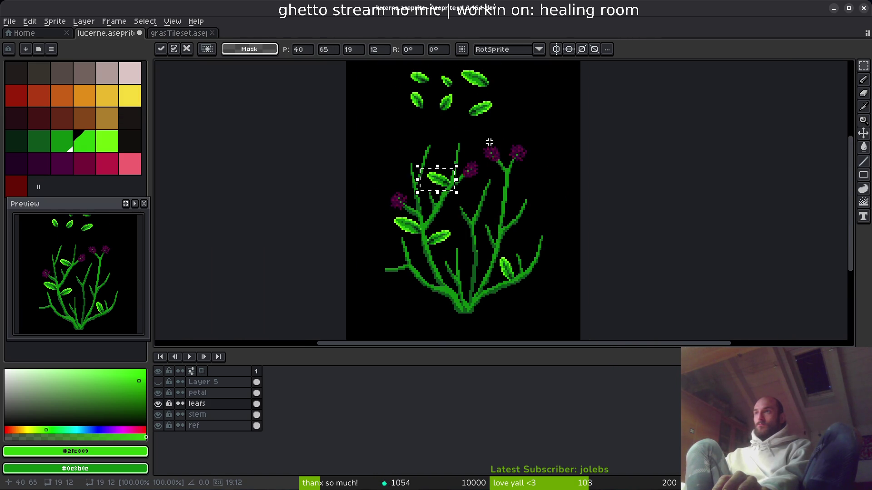
pyautogui.press('Return')
# Paste a leaf copy onto the right stem, turned a quarter turn.
pyautogui.scroll(3, 406, 159)
pyautogui.scroll(-10, 461, 245)
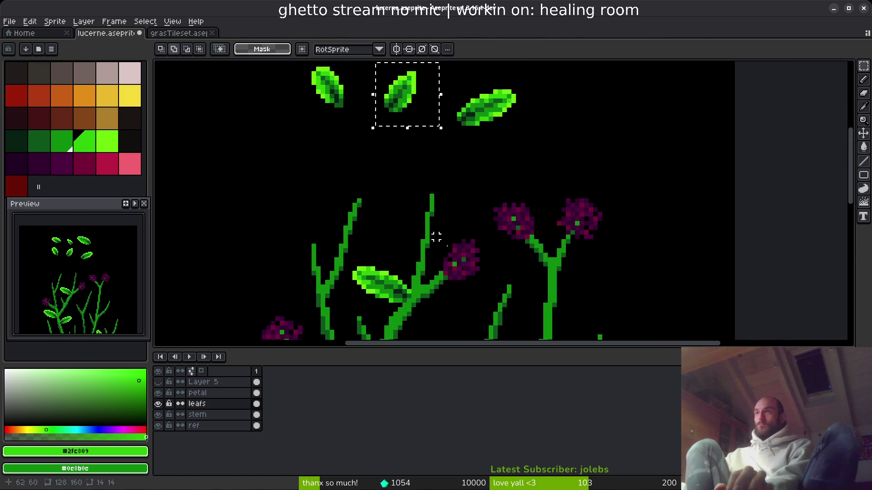
pyautogui.hotkey('ctrl', 'v')
pyautogui.moveTo(353, 211)
pyautogui.mouseDown()
pyautogui.moveTo(565, 196)
pyautogui.moveTo(458, 206)
pyautogui.moveTo(581, 183)
pyautogui.moveTo(599, 266)
pyautogui.moveTo(554, 156)
pyautogui.moveTo(588, 220)
pyautogui.moveTo(590, 210)
pyautogui.mouseUp()
pyautogui.hotkey('shift', 'r')
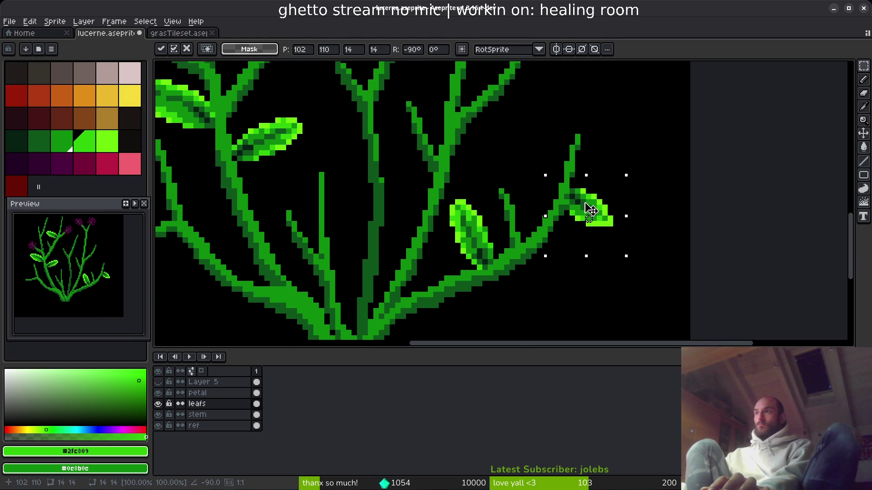
pyautogui.scroll(-4, 589, 209)
pyautogui.press('Return')
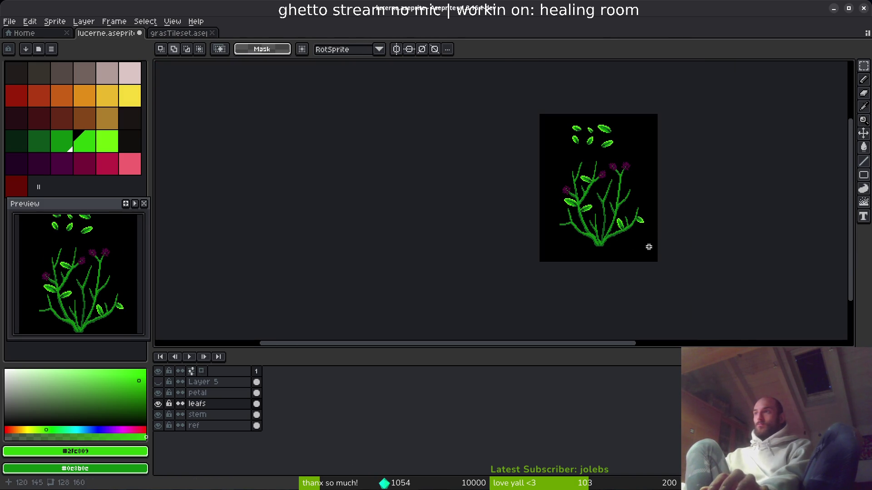
# Copy a spare leaf and attach it to the left stem tip, nudged one pixel.
pyautogui.scroll(3, 610, 182)
pyautogui.scroll(2, 494, 172)
pyautogui.moveTo(324, 167); pyautogui.dragTo(389, 228)
pyautogui.hotkey('ctrl', 'c')
pyautogui.scroll(-8, 428, 82)
pyautogui.hotkey('ctrl', 'v')
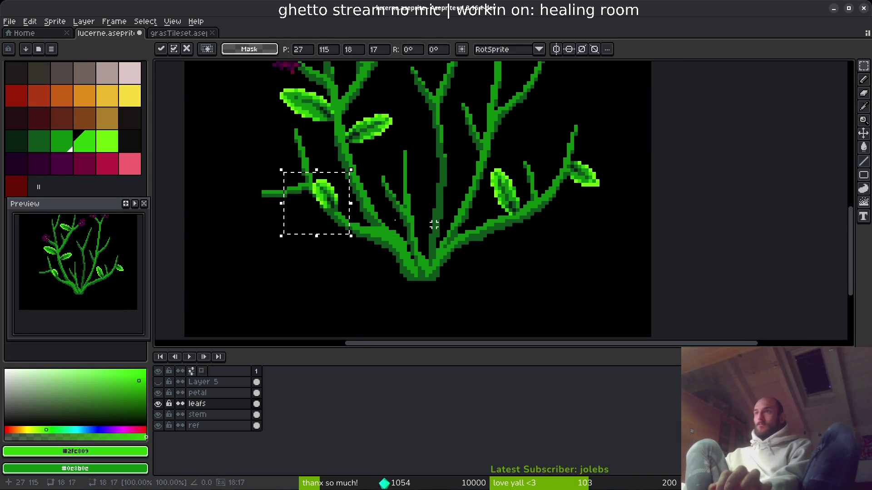
pyautogui.scroll(1, 477, 221)
pyautogui.moveTo(386, 195)
pyautogui.mouseDown()
pyautogui.moveTo(327, 185)
pyautogui.moveTo(327, 153)
pyautogui.moveTo(311, 156)
pyautogui.mouseUp()
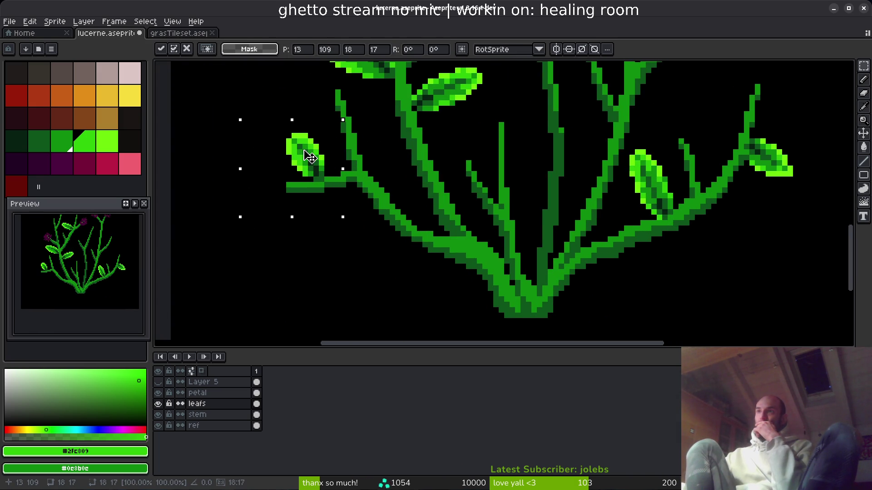
pyautogui.scroll(-2, 398, 200)
pyautogui.scroll(3, 377, 193)
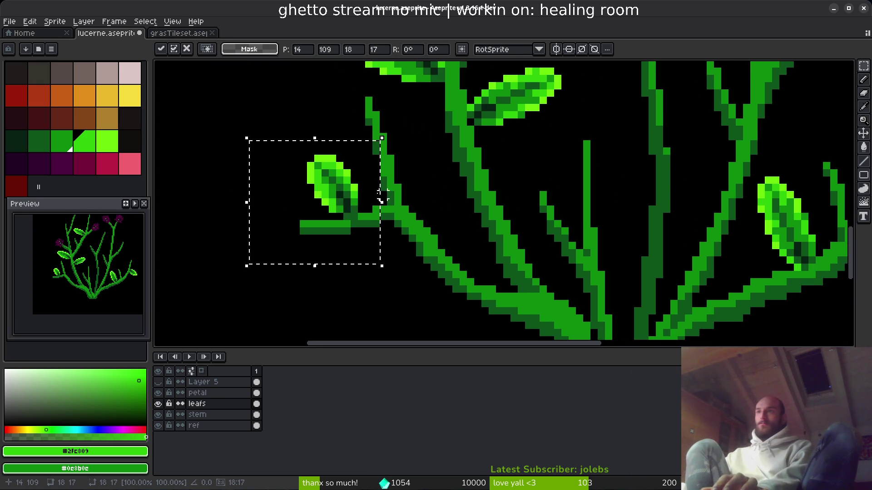
pyautogui.moveTo(338, 191); pyautogui.dragTo(346, 193)
pyautogui.press('Return')
# Paste the small leaf and fix it onto the lower-left branch.
pyautogui.scroll(-3, 491, 218)
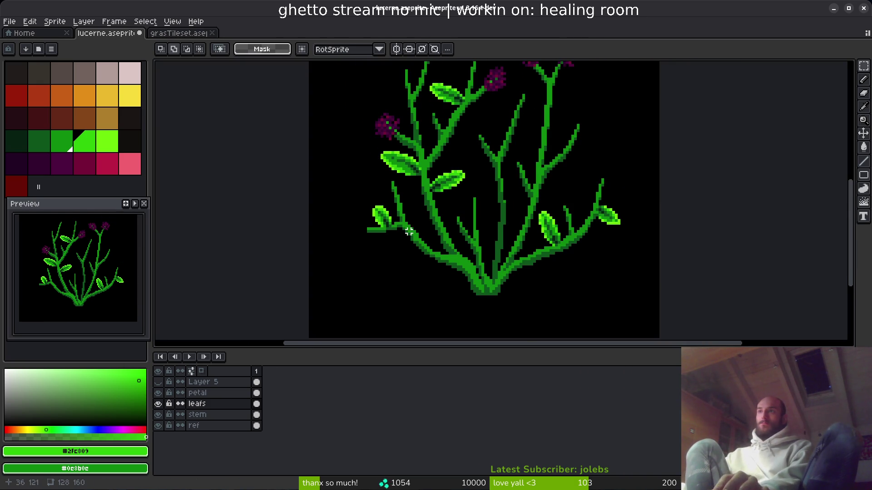
pyautogui.moveTo(487, 207); pyautogui.dragTo(497, 240)
pyautogui.scroll(1, 471, 94)
pyautogui.hotkey('ctrl', 'z')
pyautogui.hotkey('ctrl', 'z')
pyautogui.hotkey('ctrl', 'z')
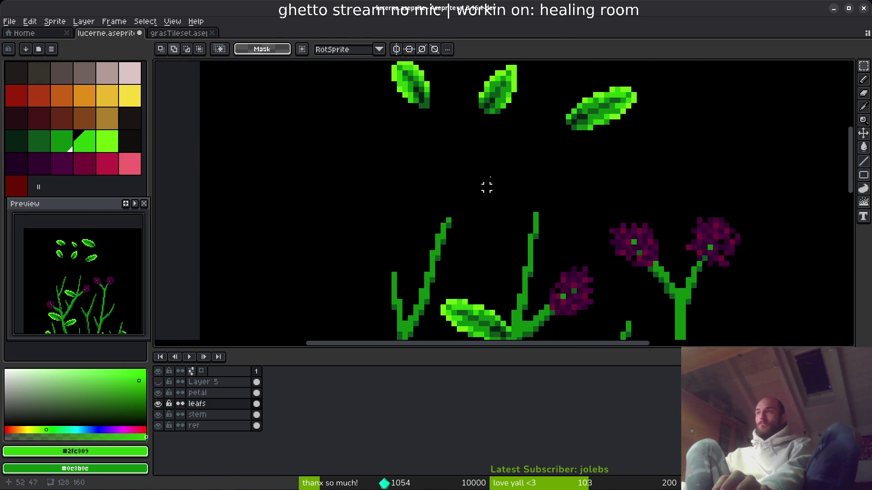
pyautogui.scroll(-1, 506, 222)
pyautogui.scroll(2, 472, 108)
pyautogui.scroll(-1, 473, 195)
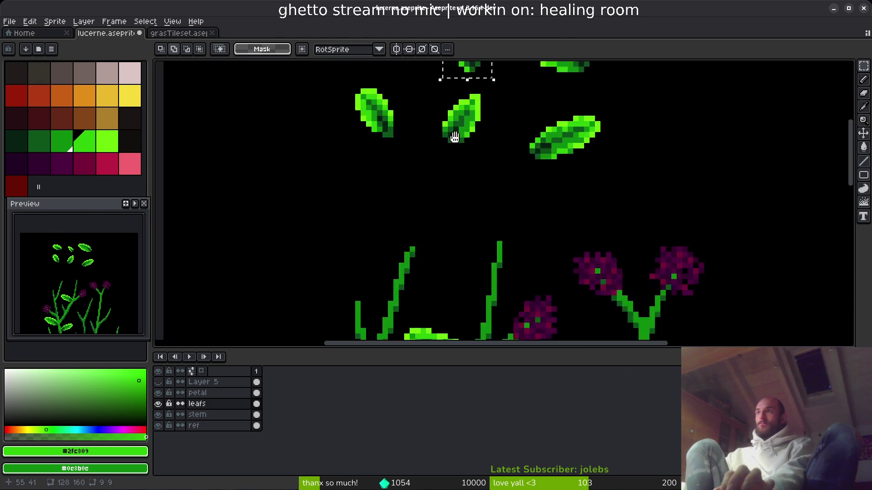
pyautogui.scroll(-2, 444, 199)
pyautogui.scroll(-3, 443, 206)
pyautogui.scroll(2, 448, 243)
pyautogui.hotkey('ctrl', 'v')
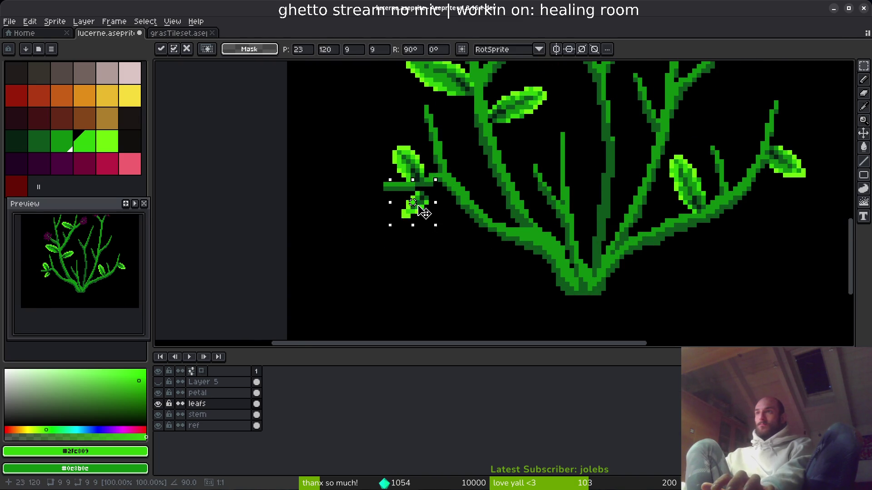
pyautogui.click(454, 237)
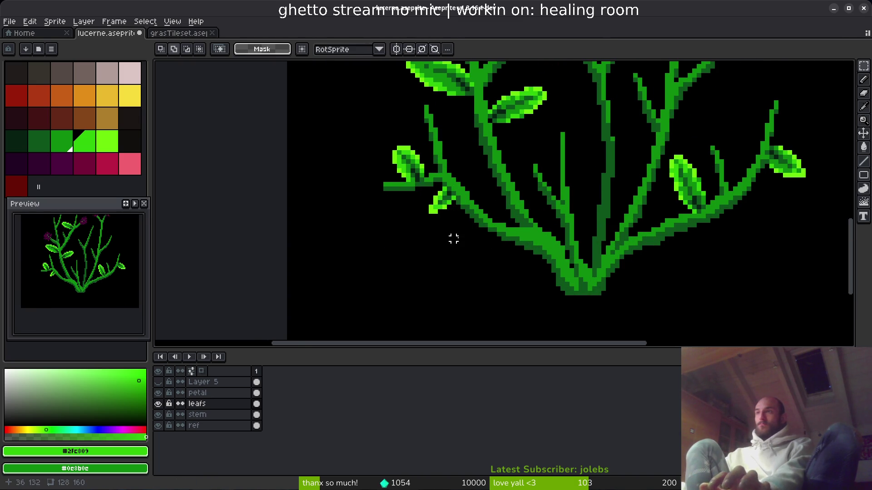
pyautogui.scroll(-8, 453, 236)
pyautogui.scroll(3, 509, 238)
pyautogui.scroll(2, 462, 259)
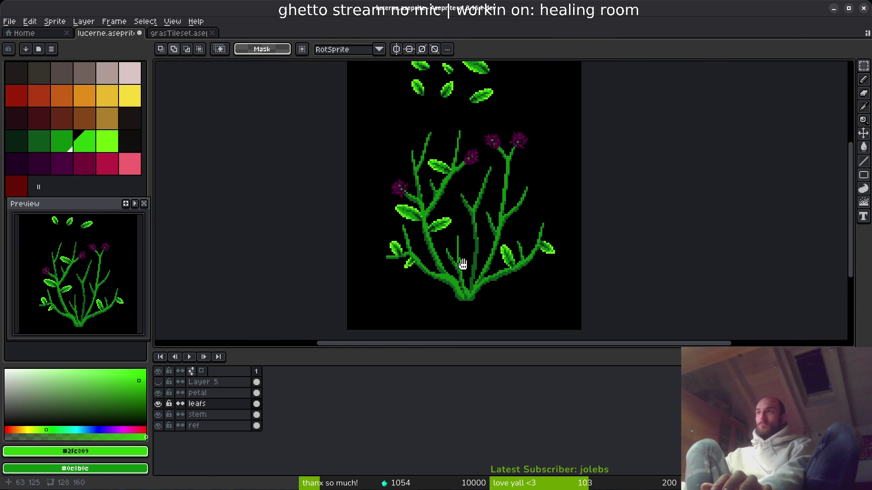
# Paste a copy of the small spare leaf and commit it, clearing the selection.
pyautogui.scroll(1, 462, 130)
pyautogui.scroll(2, 453, 137)
pyautogui.scroll(1, 453, 137)
pyautogui.moveTo(384, 102); pyautogui.dragTo(453, 168)
pyautogui.scroll(-1, 424, 127)
pyautogui.scroll(-1, 477, 178)
pyautogui.scroll(1, 477, 178)
pyautogui.hscroll(2, 461, 162)
pyautogui.hotkey('ctrl', 'v')
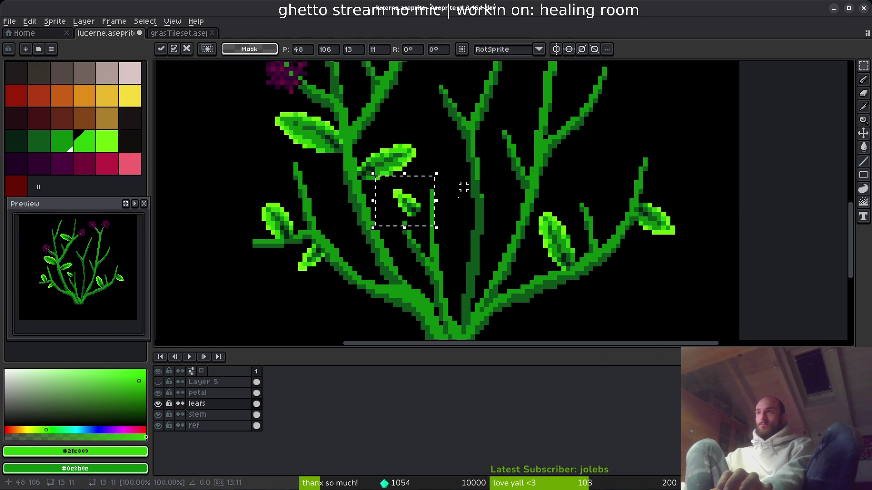
pyautogui.scroll(-1, 472, 186)
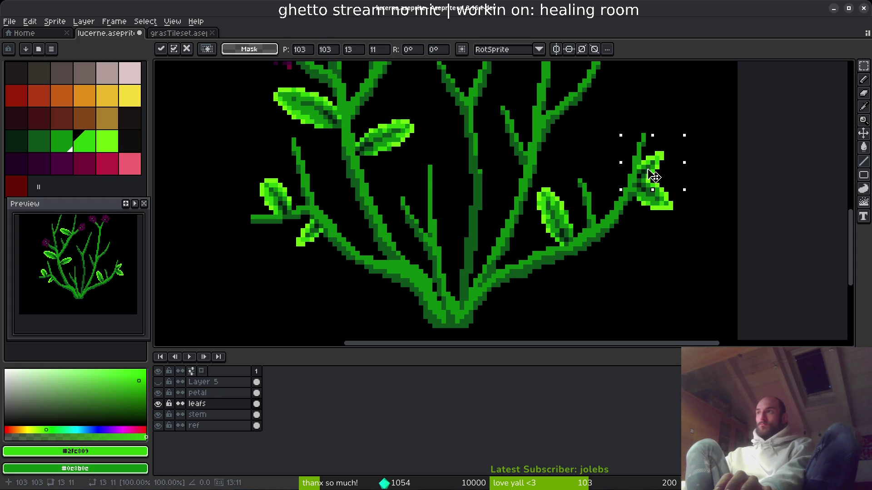
pyautogui.hotkey('ctrl', 'd')
# Attach a pasted spare-leaf copy to the right branch.
pyautogui.scroll(-1, 708, 200)
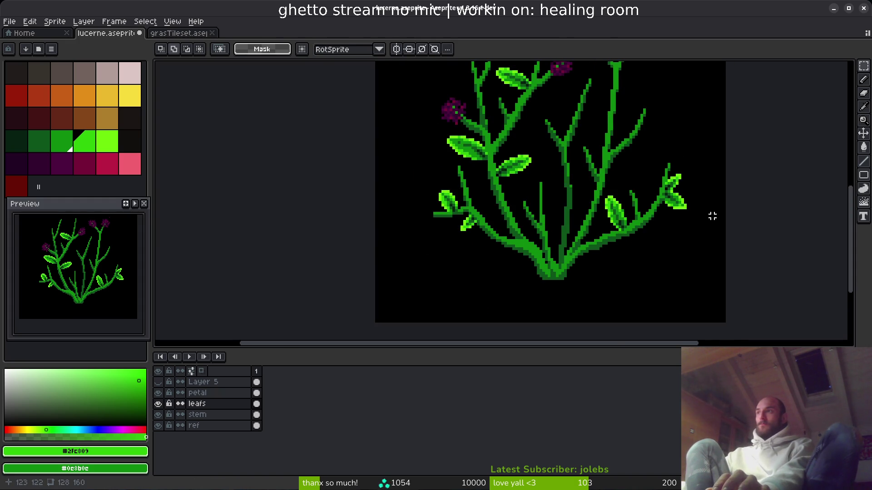
pyautogui.scroll(2, 618, 249)
pyautogui.scroll(2, 531, 190)
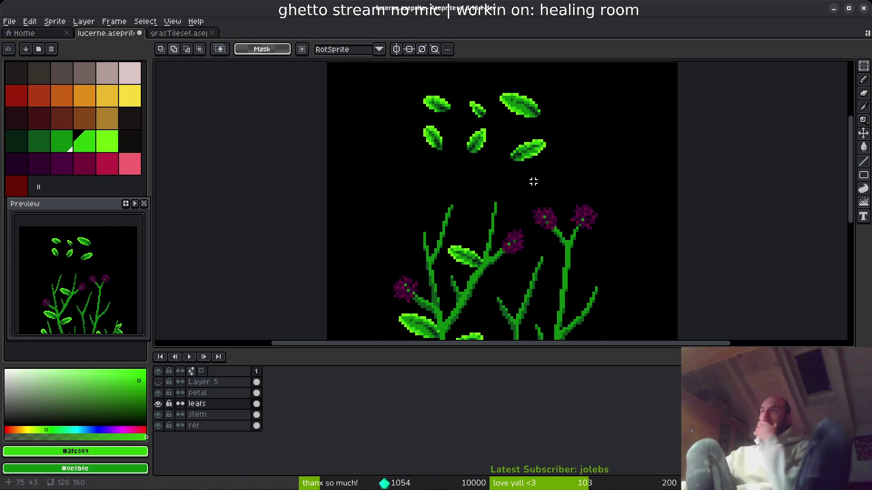
pyautogui.scroll(2, 423, 136)
pyautogui.moveTo(411, 97); pyautogui.dragTo(481, 176)
pyautogui.scroll(-2, 455, 163)
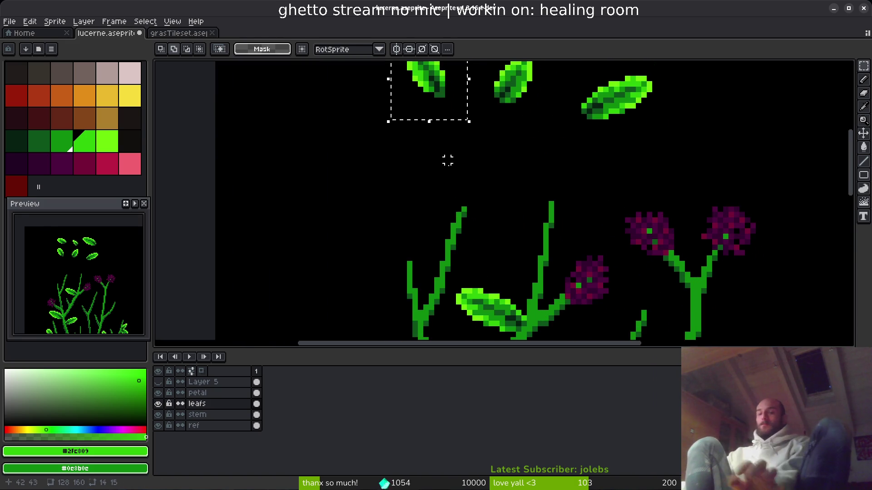
pyautogui.scroll(-10, 492, 170)
pyautogui.hscroll(4, 492, 169)
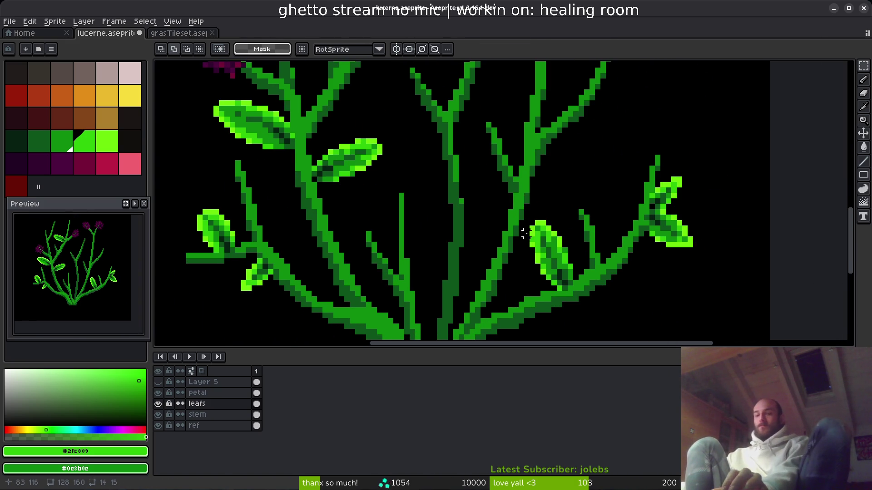
pyautogui.hotkey('ctrl', 'v')
pyautogui.moveTo(313, 216)
pyautogui.mouseDown()
pyautogui.moveTo(409, 254)
pyautogui.moveTo(518, 173)
pyautogui.moveTo(640, 191)
pyautogui.moveTo(623, 209)
pyautogui.moveTo(624, 226)
pyautogui.moveTo(626, 172)
pyautogui.moveTo(604, 188)
pyautogui.moveTo(602, 204)
pyautogui.moveTo(604, 136)
pyautogui.moveTo(633, 254)
pyautogui.moveTo(585, 256)
pyautogui.moveTo(644, 227)
pyautogui.moveTo(655, 209)
pyautogui.mouseUp()
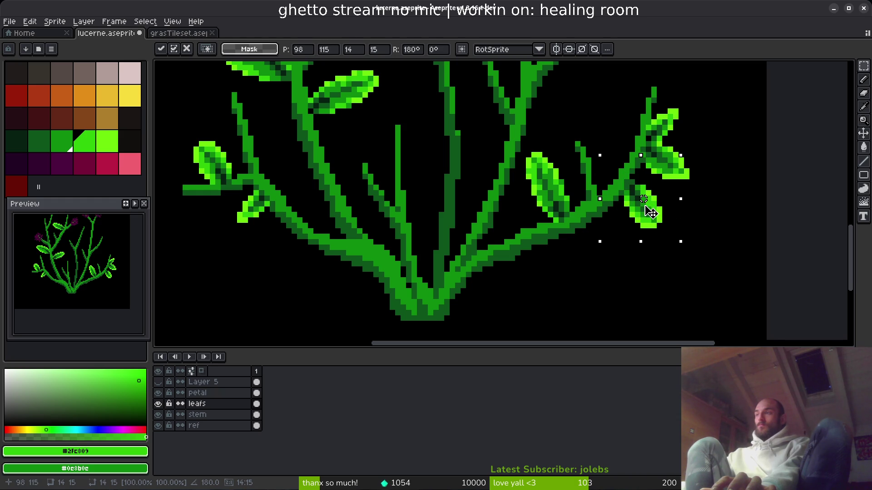
pyautogui.press('Return')
# Select the large top-right spare leaf and move it onto the flowering stem.
pyautogui.scroll(-4, 686, 227)
pyautogui.scroll(2, 699, 238)
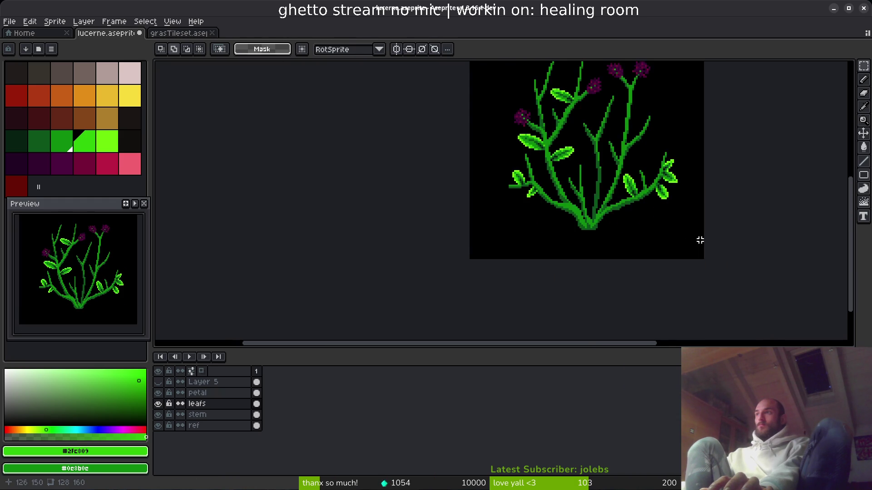
pyautogui.moveTo(638, 228); pyautogui.dragTo(625, 371)
pyautogui.scroll(3, 574, 157)
pyautogui.moveTo(538, 138); pyautogui.dragTo(652, 217)
pyautogui.moveTo(626, 295)
pyautogui.mouseDown()
pyautogui.moveTo(506, 230)
pyautogui.moveTo(540, 196)
pyautogui.moveTo(516, 210)
pyautogui.moveTo(513, 222)
pyautogui.mouseUp()
pyautogui.moveTo(411, 216)
pyautogui.mouseDown()
pyautogui.moveTo(599, 225)
pyautogui.moveTo(589, 239)
pyautogui.moveTo(578, 192)
pyautogui.moveTo(578, 210)
pyautogui.moveTo(576, 201)
pyautogui.moveTo(571, 208)
pyautogui.mouseUp()
pyautogui.scroll(1, 438, 220)
pyautogui.scroll(1, 438, 219)
# Commit the flower-stem leaf and add another leaf copy on the upper-right branch.
pyautogui.press('Return')
pyautogui.scroll(-3, 617, 226)
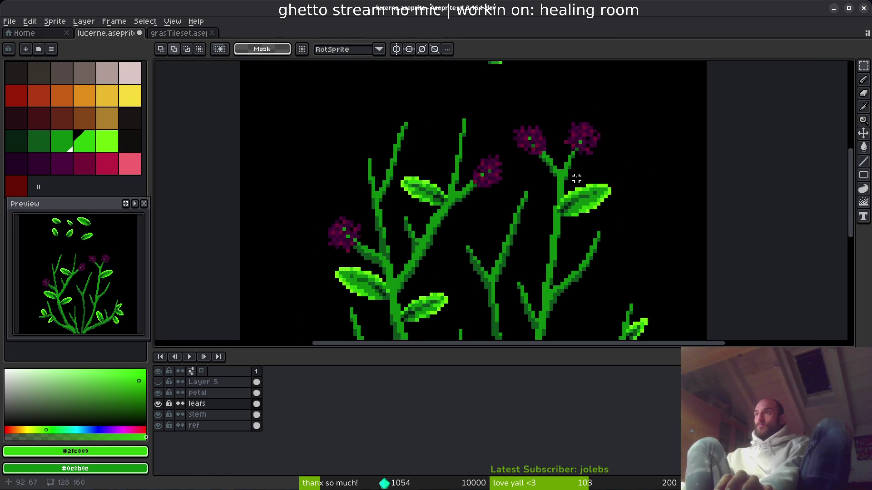
pyautogui.scroll(3, 525, 165)
pyautogui.scroll(2, 457, 155)
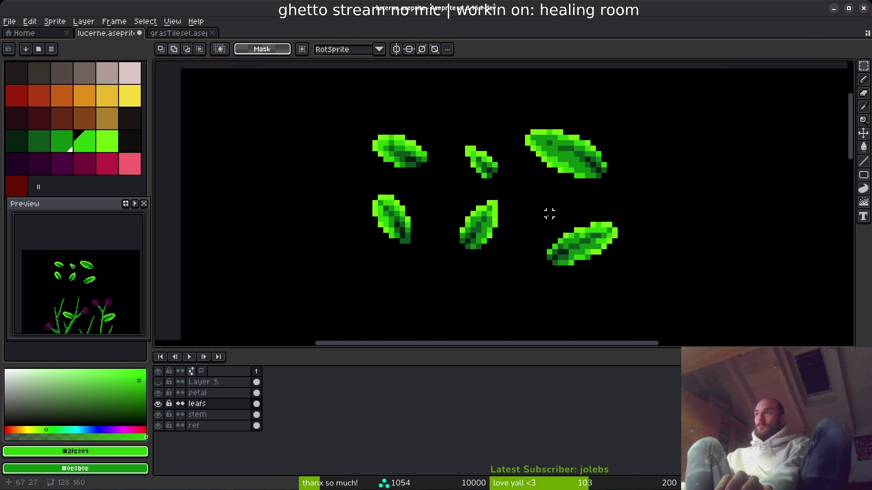
pyautogui.scroll(-10, 619, 204)
pyautogui.scroll(-4, 566, 195)
pyautogui.hotkey('ctrl', 'v')
pyautogui.moveTo(410, 208)
pyautogui.mouseDown()
pyautogui.moveTo(522, 196)
pyautogui.moveTo(578, 121)
pyautogui.moveTo(572, 107)
pyautogui.mouseUp()
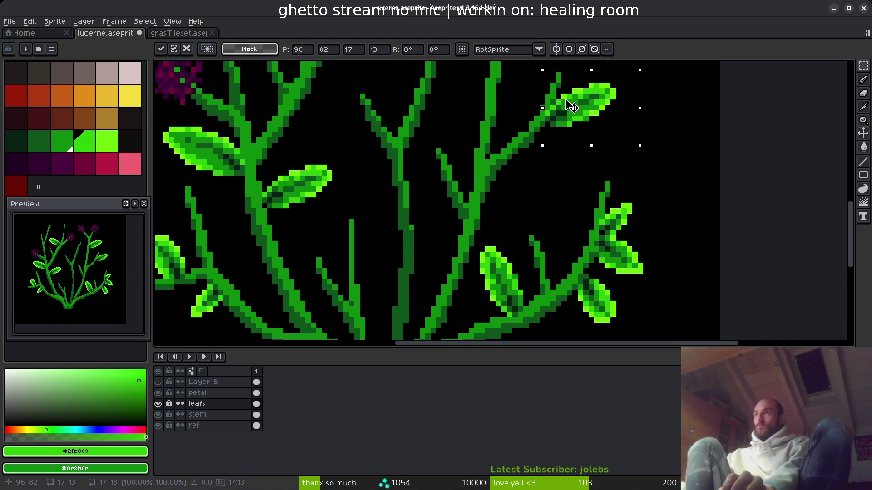
pyautogui.press('Return')
# Place a leaf copy on the left stem, rotated 90° to lie along it.
pyautogui.scroll(-3, 584, 149)
pyautogui.scroll(5, 586, 172)
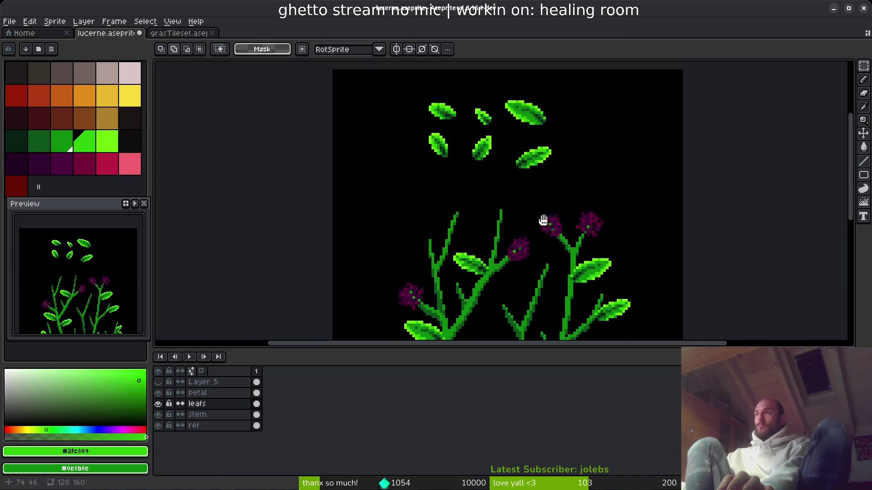
pyautogui.scroll(2, 502, 182)
pyautogui.scroll(-5, 525, 272)
pyautogui.scroll(2, 477, 175)
pyautogui.hotkey('ctrl', 'v')
pyautogui.moveTo(502, 210); pyautogui.dragTo(345, 191)
pyautogui.moveTo(395, 245); pyautogui.dragTo(356, 221)
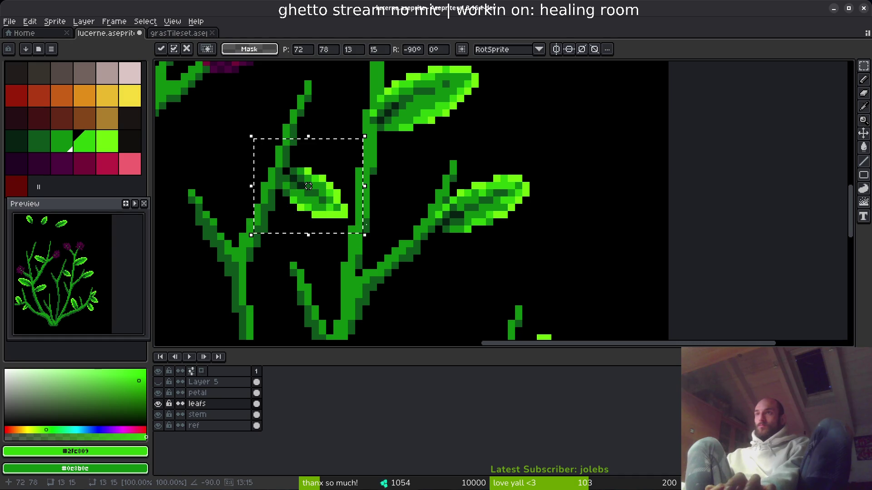
pyautogui.moveTo(314, 187); pyautogui.dragTo(334, 208)
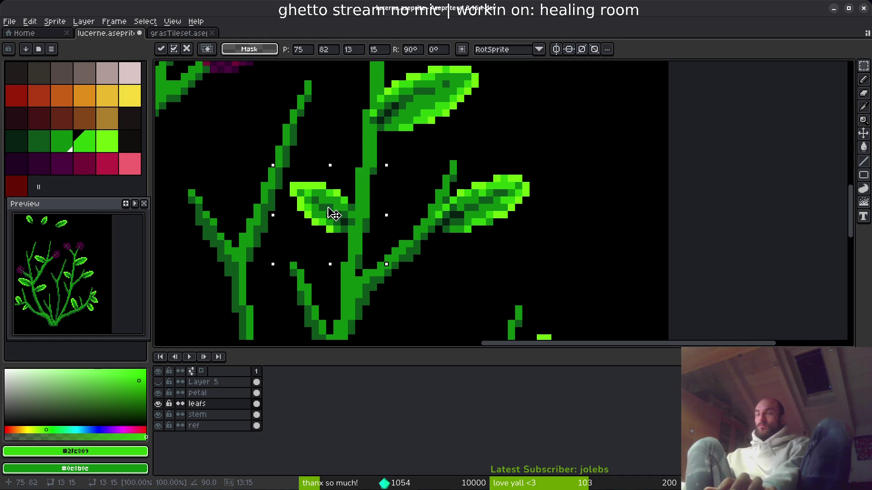
pyautogui.press('Return')
# Copy another spare leaf and set a rotated copy onto a stem.
pyautogui.scroll(10, 363, 204)
pyautogui.moveTo(381, 164); pyautogui.dragTo(489, 267)
pyautogui.hotkey('ctrl', 'c')
pyautogui.scroll(-5, 530, 259)
pyautogui.scroll(2, 558, 226)
pyautogui.hotkey('ctrl', 'v')
pyautogui.moveTo(546, 225)
pyautogui.mouseDown()
pyautogui.moveTo(385, 223)
pyautogui.moveTo(403, 249)
pyautogui.moveTo(348, 217)
pyautogui.moveTo(423, 222)
pyautogui.moveTo(468, 247)
pyautogui.moveTo(440, 222)
pyautogui.moveTo(454, 246)
pyautogui.moveTo(460, 240)
pyautogui.moveTo(465, 161)
pyautogui.moveTo(486, 230)
pyautogui.mouseUp()
pyautogui.scroll(-3, 460, 241)
pyautogui.press('Return')
pyautogui.scroll(-2, 486, 230)
pyautogui.scroll(3, 489, 201)
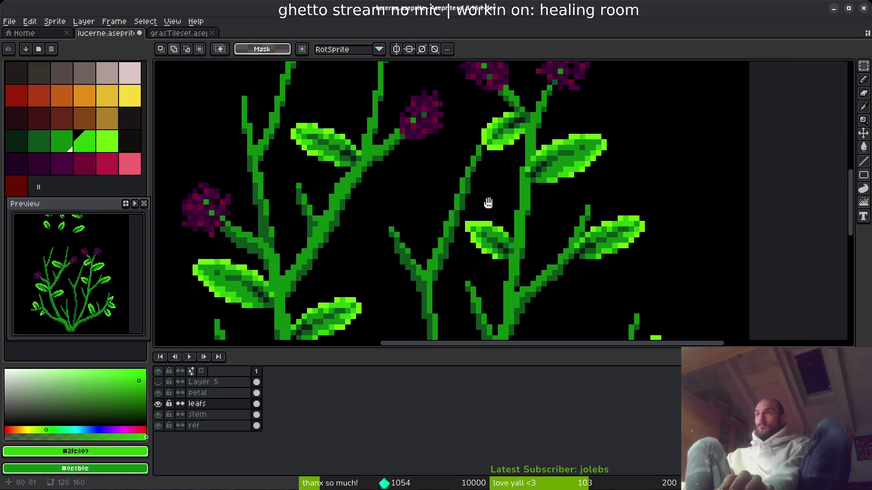
# Lasso the top of the middle stem, flip it horizontally and align it with the stem below.
pyautogui.moveTo(489, 193); pyautogui.dragTo(467, 117)
pyautogui.press('q')
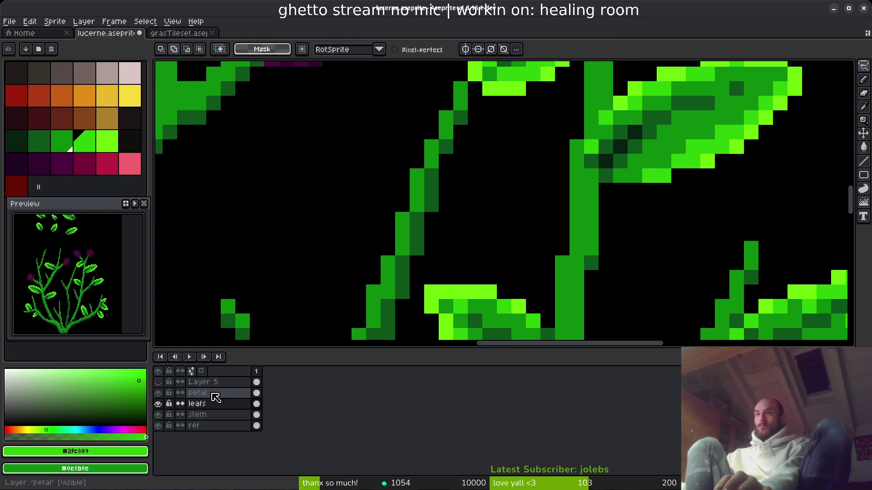
pyautogui.click(257, 415)
pyautogui.moveTo(460, 88)
pyautogui.mouseDown()
pyautogui.moveTo(383, 207)
pyautogui.moveTo(474, 127)
pyautogui.moveTo(463, 91)
pyautogui.mouseUp()
pyautogui.moveTo(444, 165); pyautogui.dragTo(372, 166)
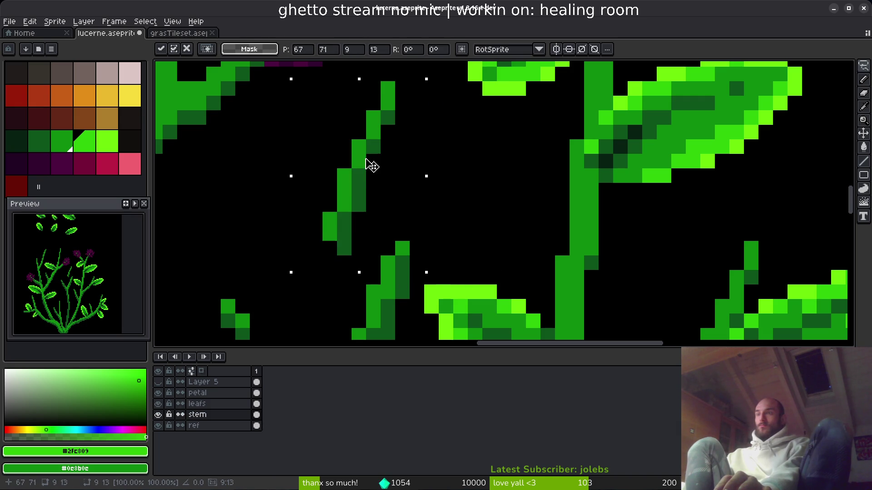
pyautogui.hotkey('shift', 'h')
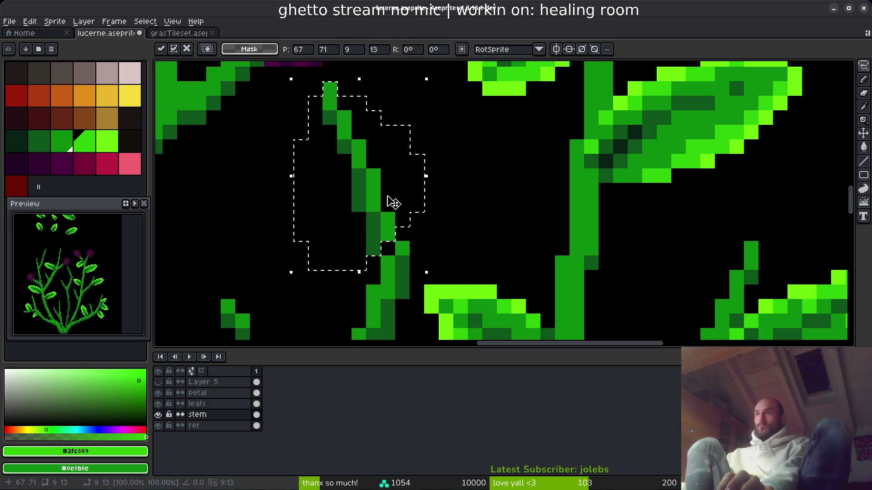
pyautogui.press('Up')
pyautogui.press('Right')
pyautogui.moveTo(390, 190); pyautogui.dragTo(392, 213)
pyautogui.press('Return')
# Sample the dark stem green from the canvas and switch to the pencil.
pyautogui.scroll(-3, 501, 249)
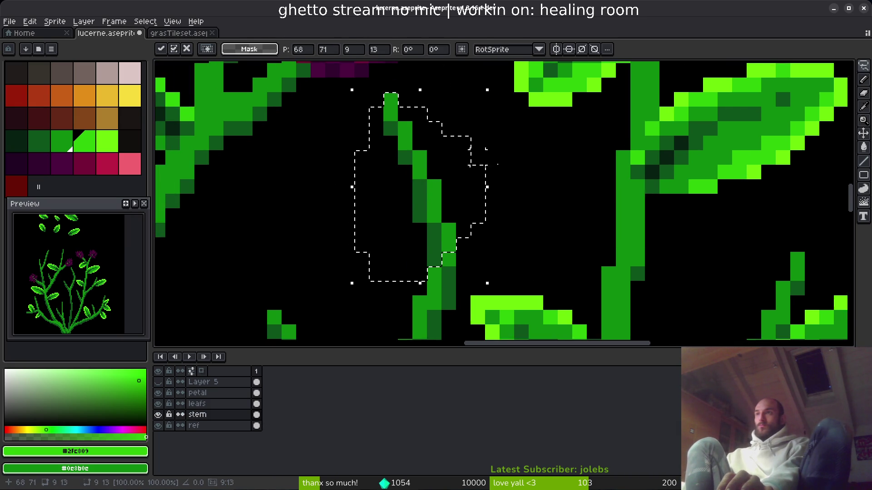
pyautogui.scroll(3, 496, 246)
pyautogui.keyDown('alt'); pyautogui.click(410, 199); pyautogui.keyUp('alt')
pyautogui.press('b')
# Save the sprite as lucerne.aseprite.
pyautogui.scroll(-3, 441, 282)
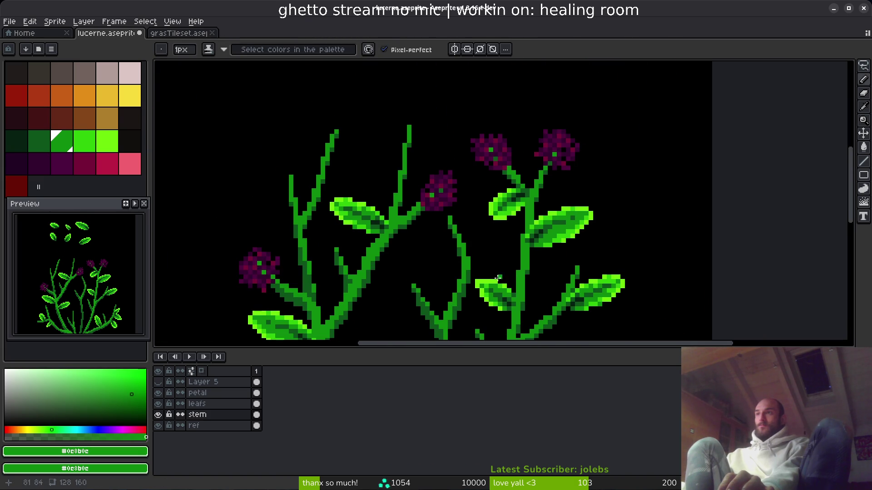
pyautogui.scroll(3, 485, 258)
pyautogui.scroll(-2, 492, 261)
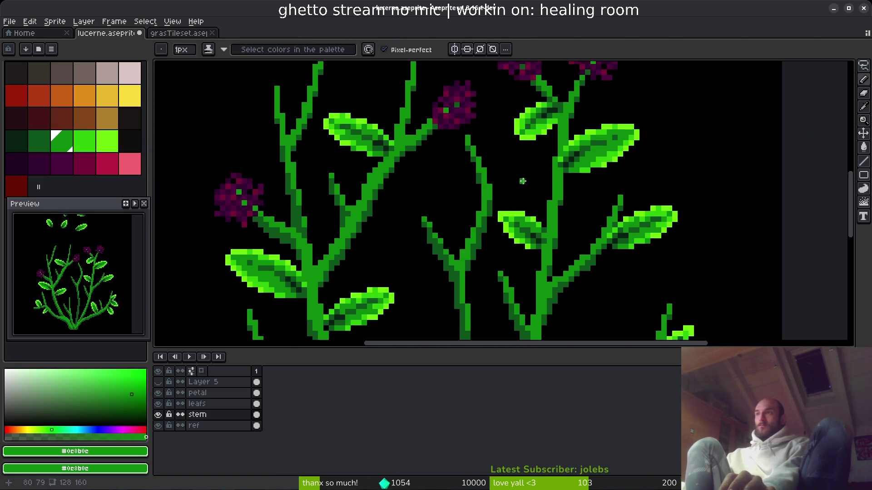
pyautogui.scroll(1, 522, 179)
pyautogui.scroll(-3, 536, 195)
pyautogui.hotkey('ctrl', 's')
# Switch to the rectangular marquee and select an area of the upper plant.
pyautogui.scroll(-1, 545, 210)
pyautogui.scroll(3, 545, 210)
pyautogui.press('m')
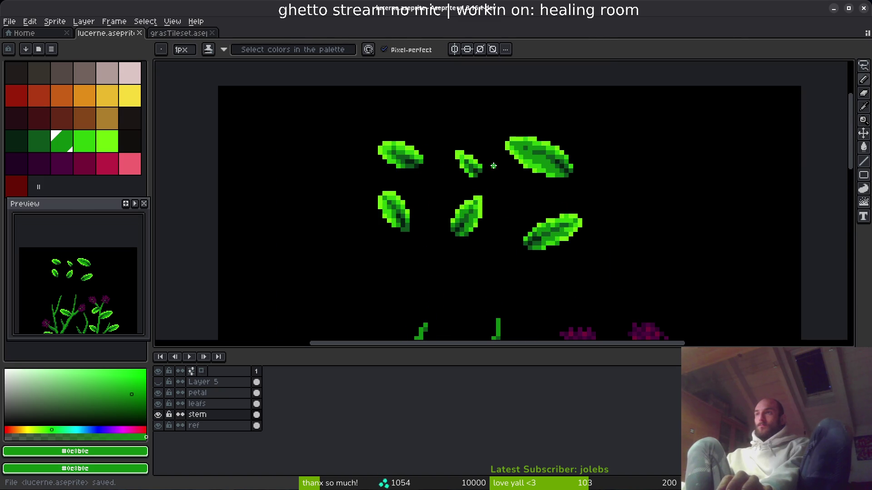
pyautogui.moveTo(517, 195); pyautogui.dragTo(455, 123)
pyautogui.scroll(2, 440, 217)
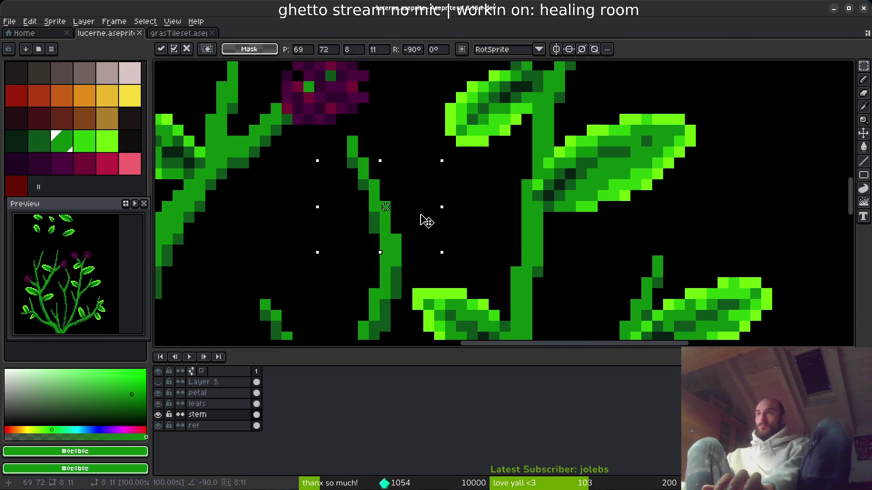
pyautogui.scroll(-2, 460, 221)
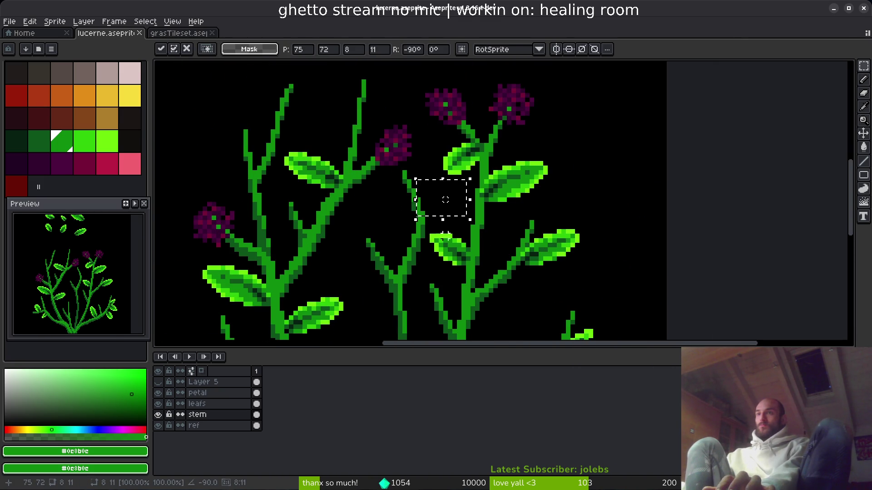
# On the leafs layer, place the small spare leaf onto the middle stem below the flowers.
pyautogui.click(259, 402)
pyautogui.scroll(4, 447, 217)
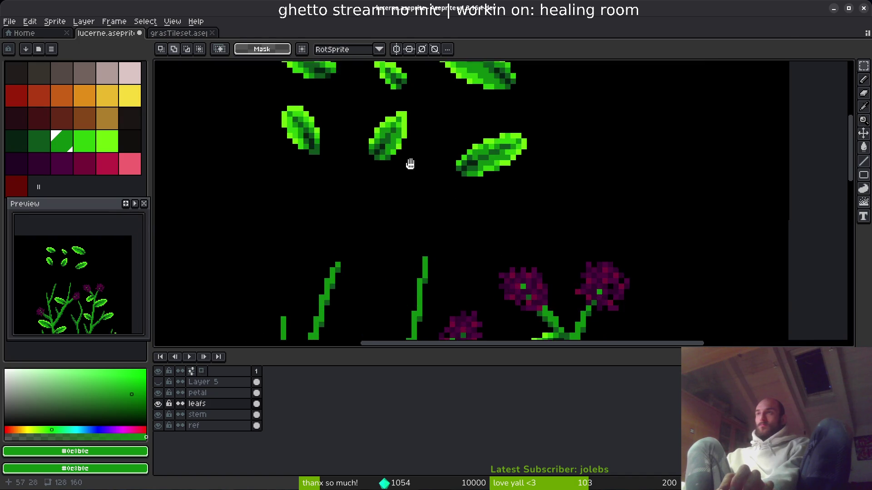
pyautogui.moveTo(371, 147); pyautogui.dragTo(463, 241)
pyautogui.scroll(-3, 430, 169)
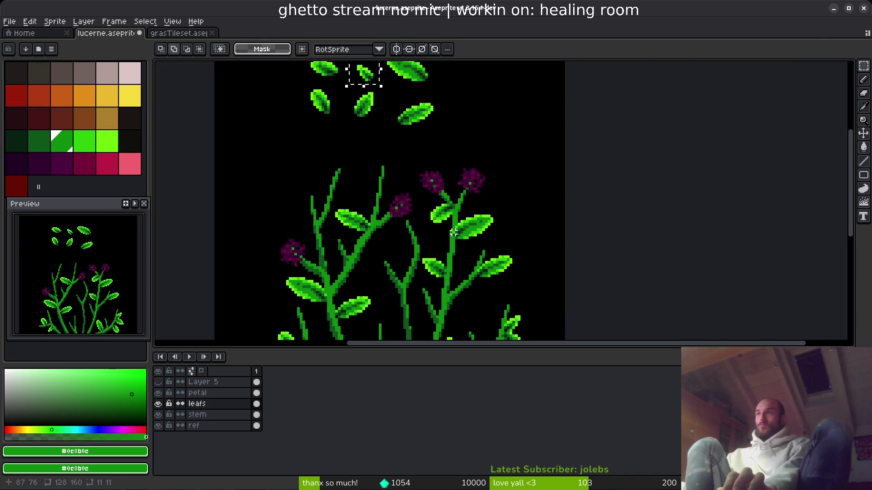
pyautogui.scroll(3, 453, 281)
pyautogui.scroll(-2, 452, 280)
pyautogui.scroll(4, 431, 209)
pyautogui.moveTo(187, 259)
pyautogui.mouseDown()
pyautogui.moveTo(230, 227)
pyautogui.moveTo(266, 224)
pyautogui.moveTo(405, 165)
pyautogui.moveTo(420, 126)
pyautogui.moveTo(441, 133)
pyautogui.moveTo(432, 146)
pyautogui.moveTo(427, 126)
pyautogui.moveTo(415, 142)
pyautogui.moveTo(315, 176)
pyautogui.moveTo(311, 199)
pyautogui.mouseUp()
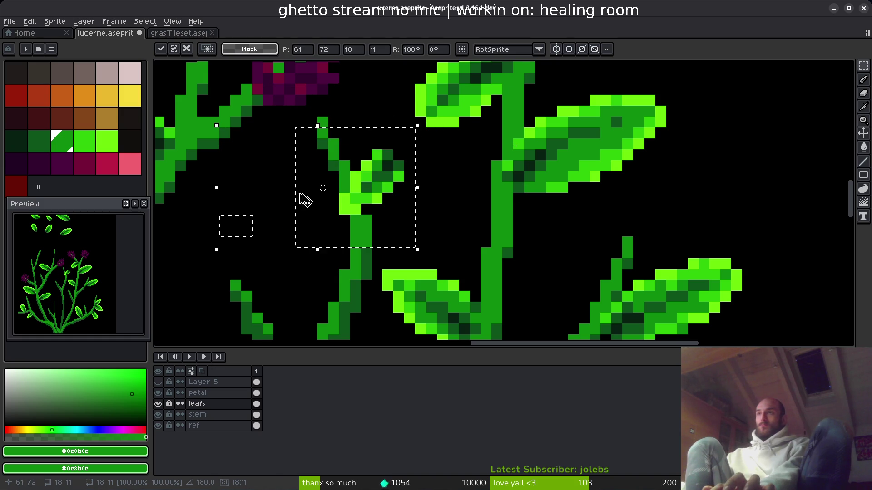
pyautogui.moveTo(383, 185)
pyautogui.mouseDown()
pyautogui.moveTo(318, 190)
pyautogui.moveTo(326, 179)
pyautogui.moveTo(315, 188)
pyautogui.moveTo(325, 237)
pyautogui.mouseUp()
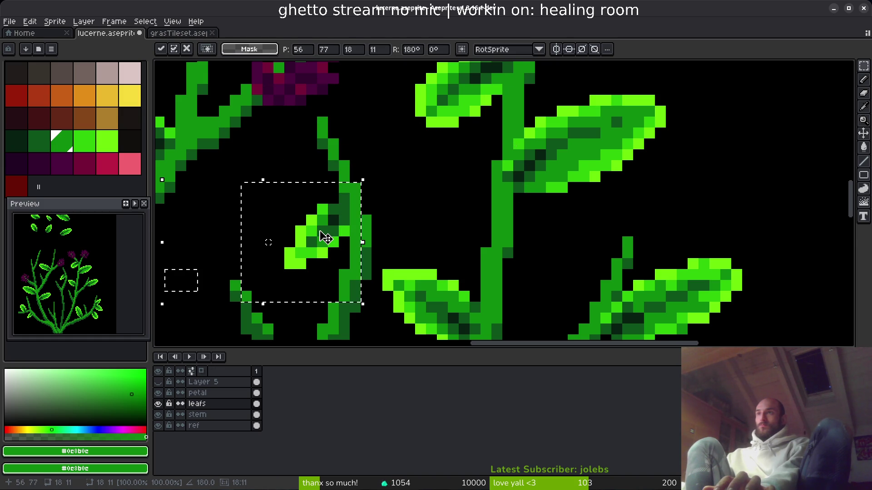
pyautogui.press('Return')
# Paste a copy of the middle spare leaf onto the middle stem.
pyautogui.scroll(-2, 418, 205)
pyautogui.scroll(-2, 421, 209)
pyautogui.scroll(5, 395, 184)
pyautogui.scroll(1, 381, 189)
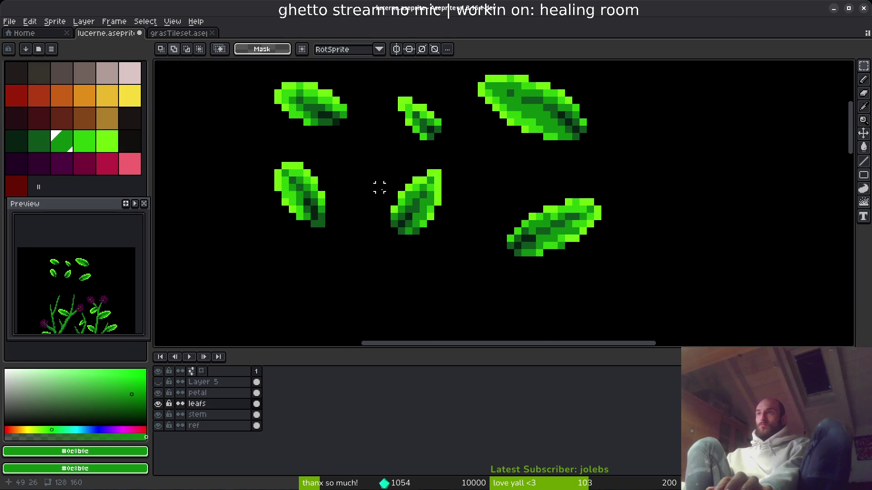
pyautogui.moveTo(386, 164); pyautogui.dragTo(467, 257)
pyautogui.scroll(-2, 389, 194)
pyautogui.scroll(4, 395, 191)
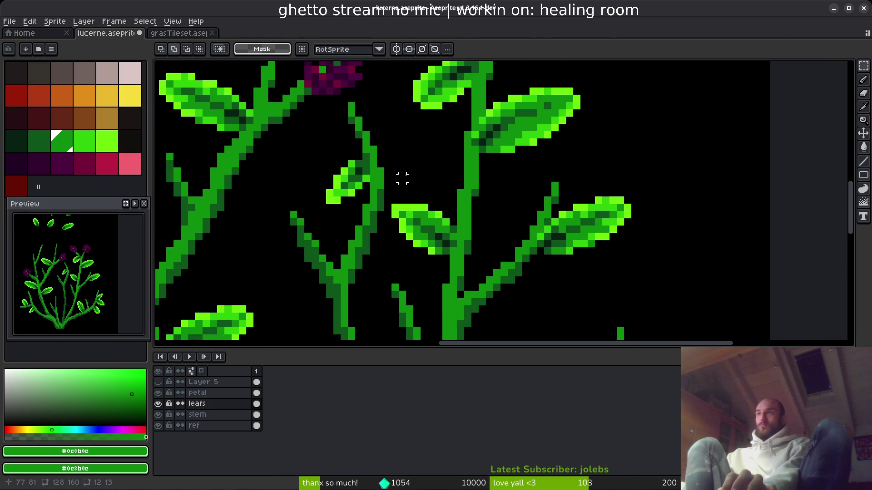
pyautogui.hotkey('ctrl', 'v')
pyautogui.moveTo(277, 263)
pyautogui.mouseDown()
pyautogui.moveTo(448, 248)
pyautogui.moveTo(439, 220)
pyautogui.moveTo(440, 231)
pyautogui.mouseUp()
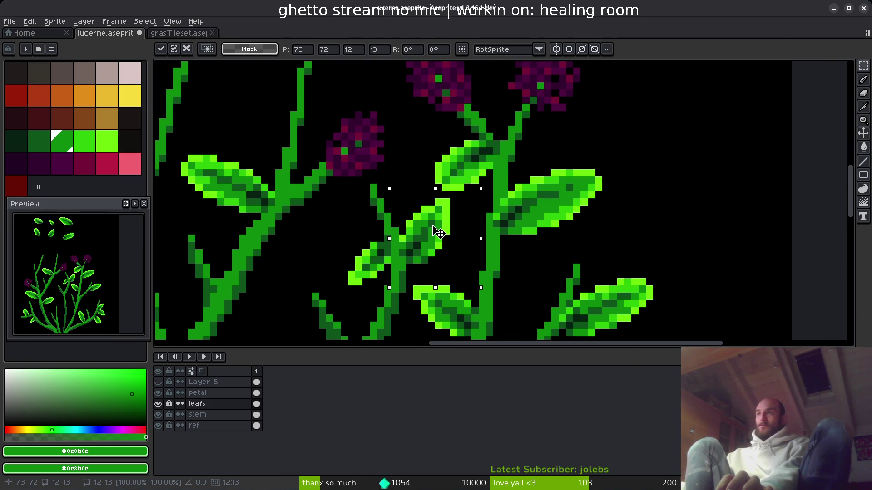
pyautogui.scroll(-2, 438, 236)
pyautogui.press('Return')
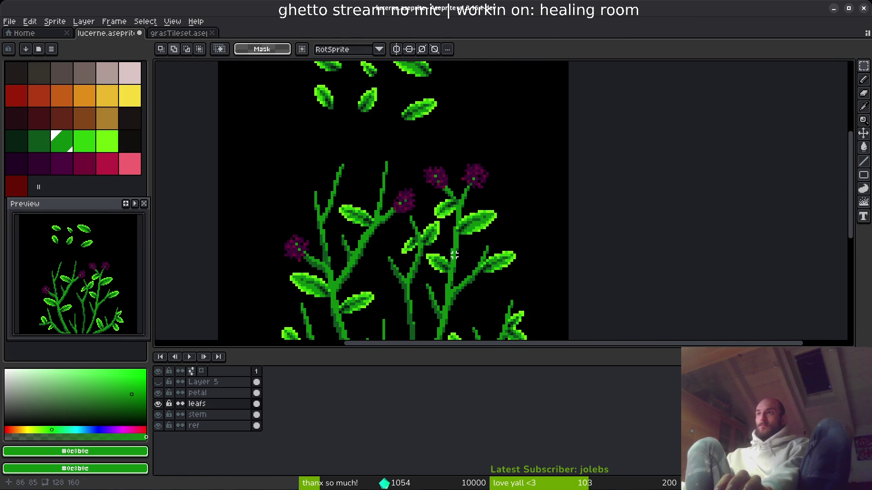
# Undo that extra leaf paste.
pyautogui.scroll(-2, 454, 259)
pyautogui.scroll(2, 455, 259)
pyautogui.hotkey('ctrl', 'z')
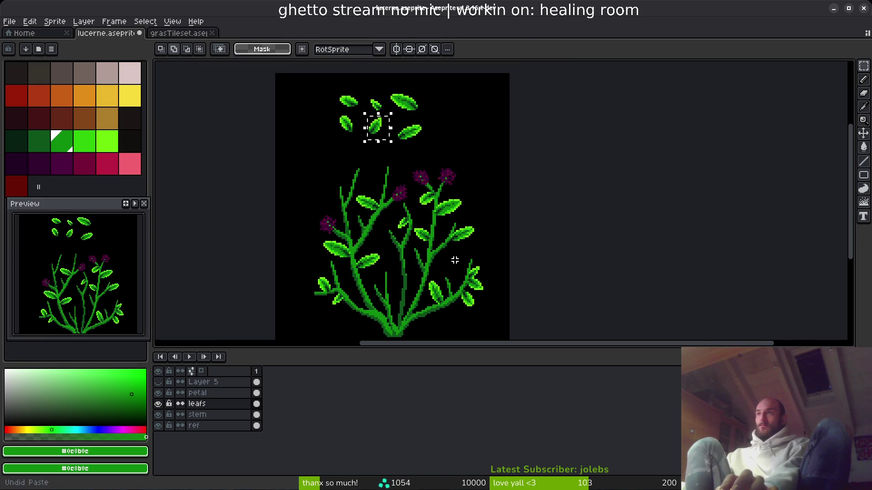
# Bring up the grasTileset document and its leaf tiles.
pyautogui.click(179, 33)
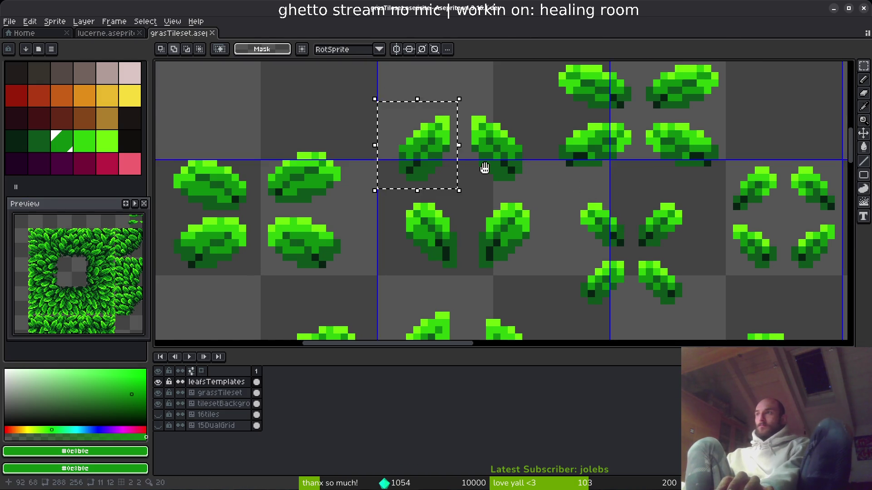
pyautogui.scroll(-2, 488, 182)
pyautogui.scroll(6, 581, 191)
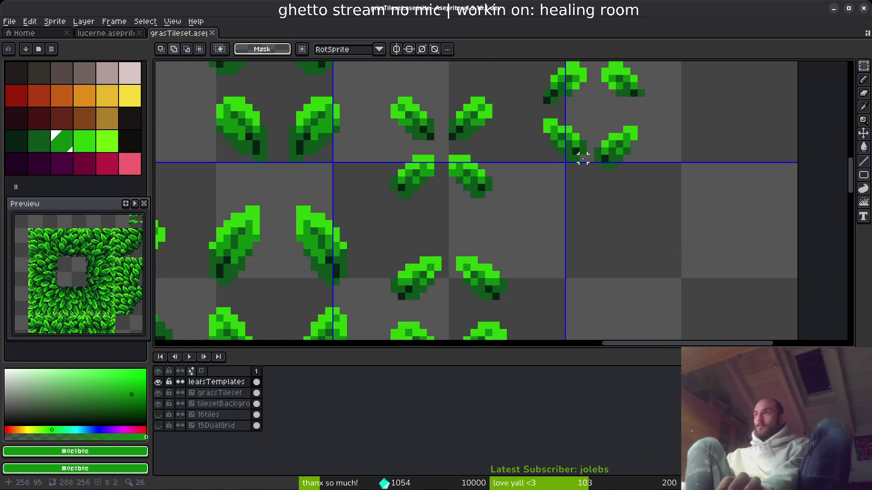
pyautogui.scroll(-4, 555, 207)
pyautogui.moveTo(564, 237)
pyautogui.mouseDown()
pyautogui.moveTo(477, 271)
pyautogui.moveTo(487, 306)
pyautogui.moveTo(452, 298)
pyautogui.moveTo(477, 175)
pyautogui.moveTo(536, 251)
pyautogui.mouseUp()
pyautogui.scroll(2, 480, 220)
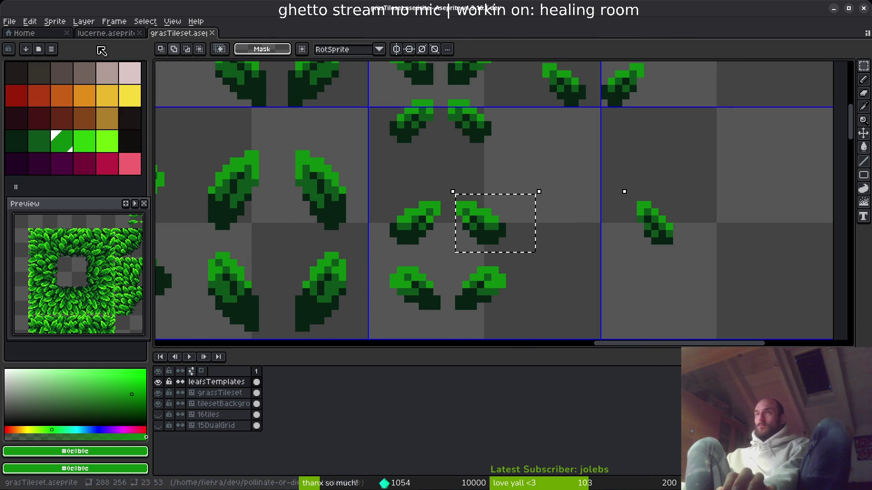
# Paste the copied leaf into lucerne and move the lone leaf up beside the top-right leaf.
pyautogui.click(106, 34)
pyautogui.hotkey('ctrl', 'v')
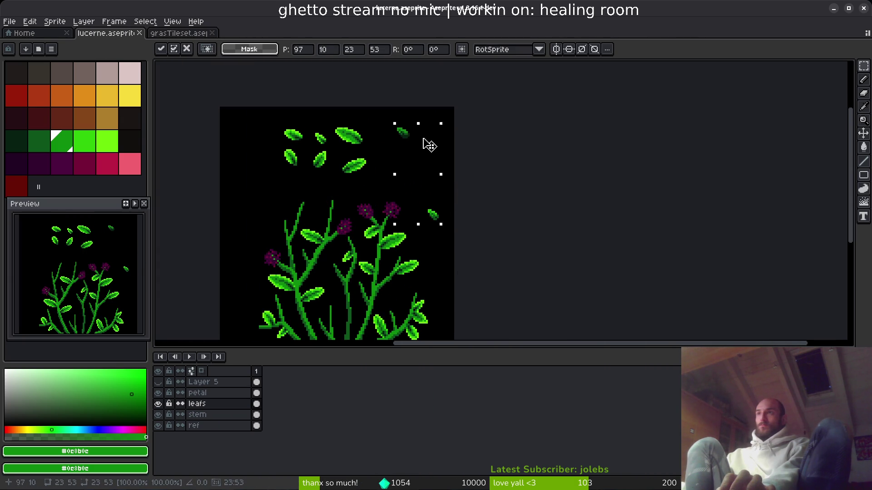
pyautogui.press('Return')
pyautogui.moveTo(434, 210)
pyautogui.mouseDown()
pyautogui.moveTo(471, 237)
pyautogui.moveTo(431, 150)
pyautogui.mouseUp()
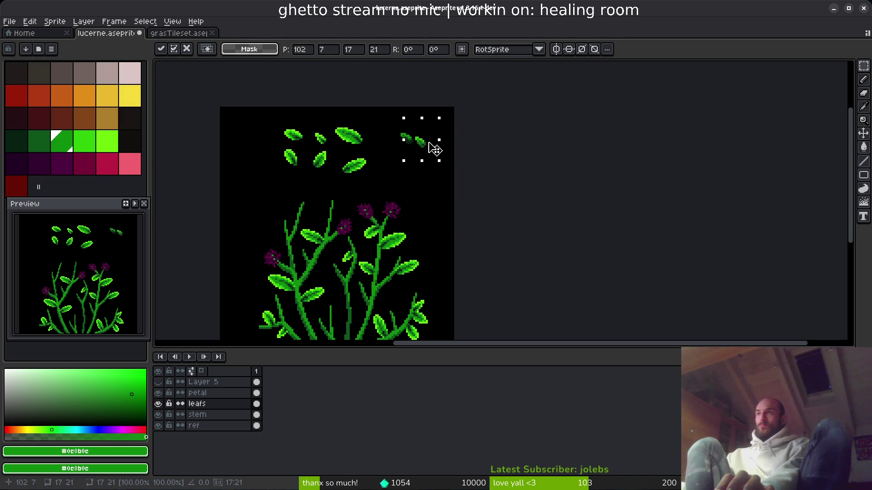
pyautogui.press('Return')
# Return to grasTileset and bring more leaf tiles into view.
pyautogui.click(177, 33)
pyautogui.moveTo(622, 188)
pyautogui.mouseDown()
pyautogui.moveTo(517, 163)
pyautogui.moveTo(555, 239)
pyautogui.mouseUp()
pyautogui.scroll(-1, 530, 229)
pyautogui.scroll(-1, 516, 172)
pyautogui.scroll(2, 555, 218)
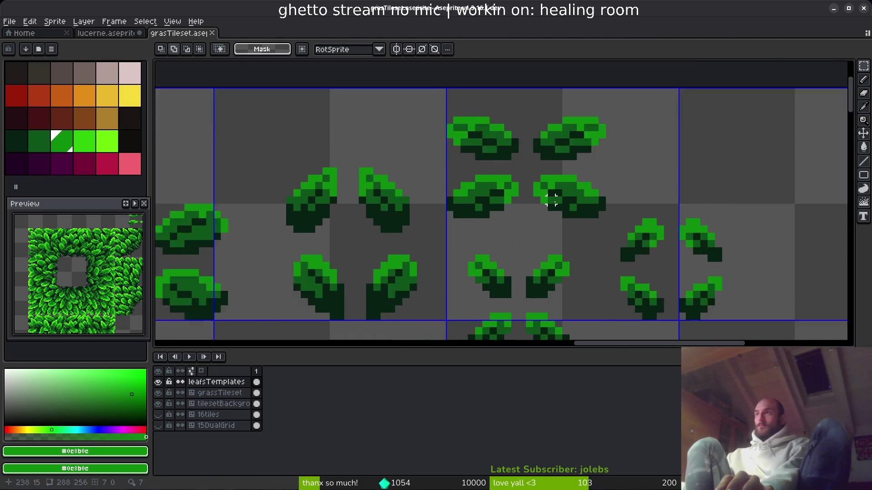
# Copy the centre tileset leaf into lucerne and place it among the spare leaves.
pyautogui.scroll(2, 545, 172)
pyautogui.scroll(-3, 525, 226)
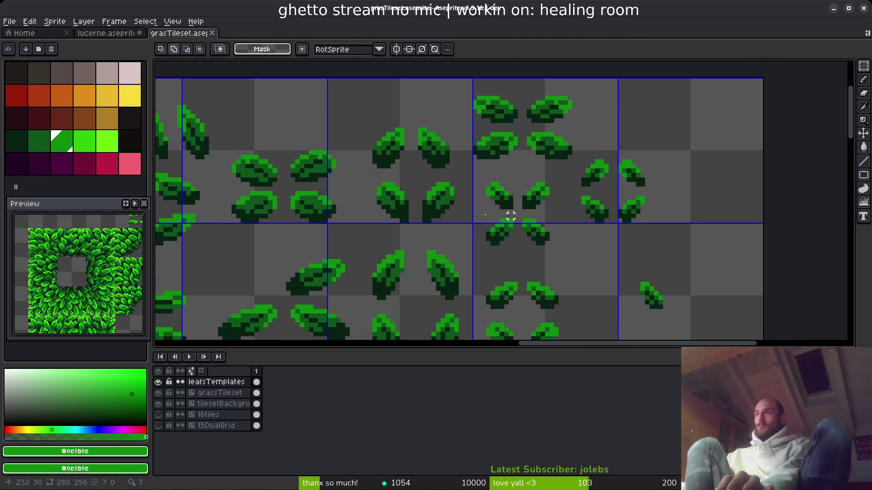
pyautogui.scroll(1, 431, 136)
pyautogui.scroll(-1, 483, 152)
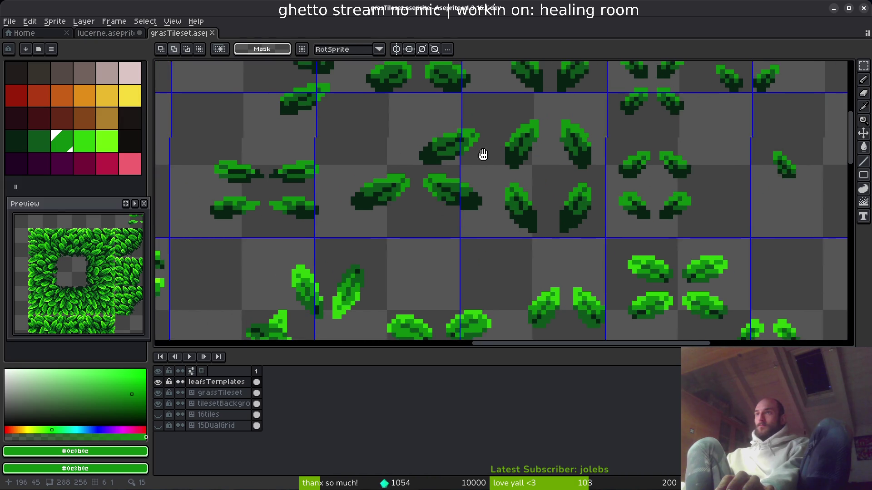
pyautogui.scroll(3, 453, 187)
pyautogui.moveTo(411, 152); pyautogui.dragTo(530, 239)
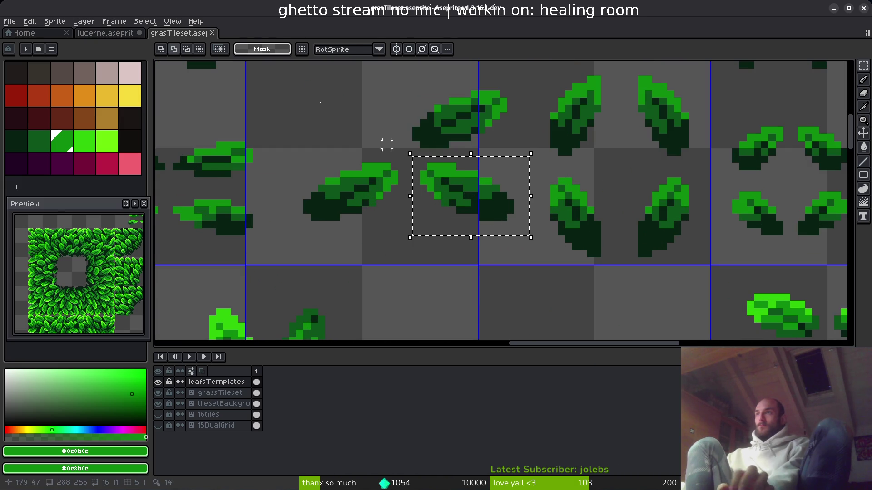
pyautogui.click(116, 33)
pyautogui.hotkey('ctrl', 'v')
pyautogui.scroll(4, 467, 204)
pyautogui.moveTo(583, 247)
pyautogui.mouseDown()
pyautogui.moveTo(457, 120)
pyautogui.moveTo(425, 121)
pyautogui.mouseUp()
# Back in grasTileset, select and copy the four-leaf cluster on the right.
pyautogui.click(177, 33)
pyautogui.scroll(-3, 448, 191)
pyautogui.scroll(1, 465, 211)
pyautogui.scroll(2, 466, 211)
pyautogui.moveTo(466, 211)
pyautogui.mouseDown()
pyautogui.moveTo(463, 303)
pyautogui.moveTo(413, 270)
pyautogui.mouseUp()
pyautogui.scroll(1, 230, 178)
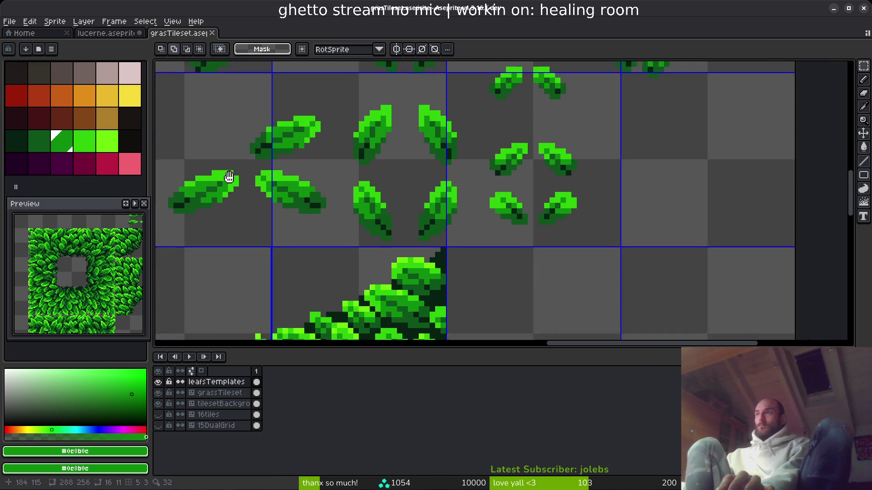
pyautogui.scroll(2, 578, 247)
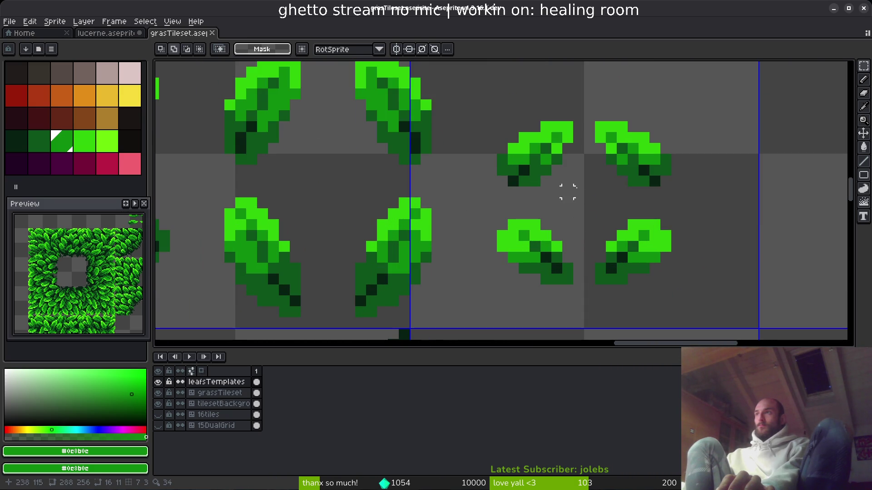
pyautogui.moveTo(496, 100); pyautogui.dragTo(716, 315)
pyautogui.hotkey('ctrl', 'c')
pyautogui.click(105, 32)
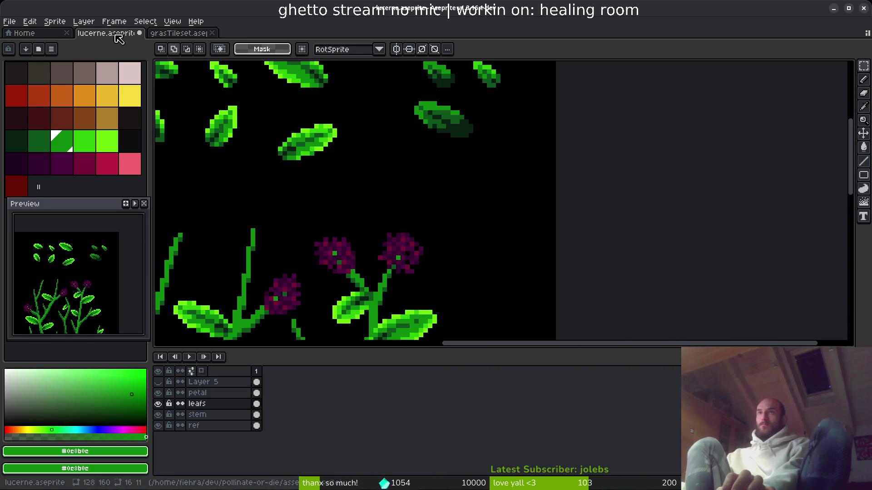
# Paste the four-leaf cluster, position it beside the right spare leaves, and save.
pyautogui.hotkey('ctrl', 'v')
pyautogui.moveTo(485, 203)
pyautogui.mouseDown()
pyautogui.moveTo(539, 245)
pyautogui.moveTo(506, 152)
pyautogui.moveTo(516, 126)
pyautogui.mouseUp()
pyautogui.hotkey('ctrl', 'd')
pyautogui.scroll(3, 467, 195)
pyautogui.moveTo(399, 121); pyautogui.dragTo(565, 282)
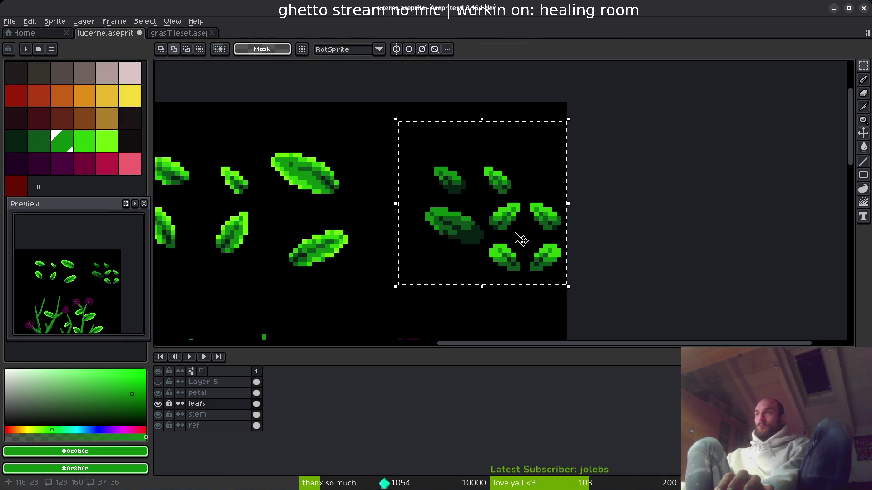
pyautogui.moveTo(522, 244); pyautogui.dragTo(477, 208)
pyautogui.hotkey('ctrl', 'd')
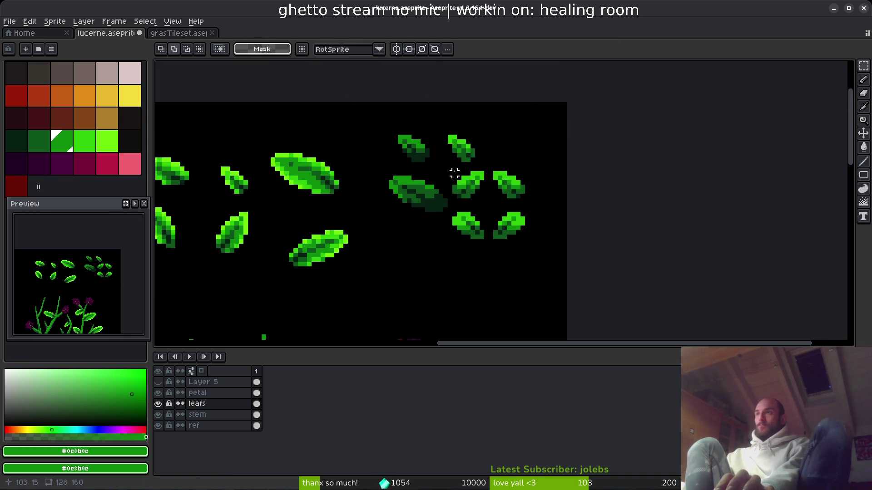
pyautogui.moveTo(449, 170); pyautogui.dragTo(567, 301)
pyautogui.moveTo(494, 227)
pyautogui.mouseDown()
pyautogui.moveTo(519, 219)
pyautogui.moveTo(517, 233)
pyautogui.mouseUp()
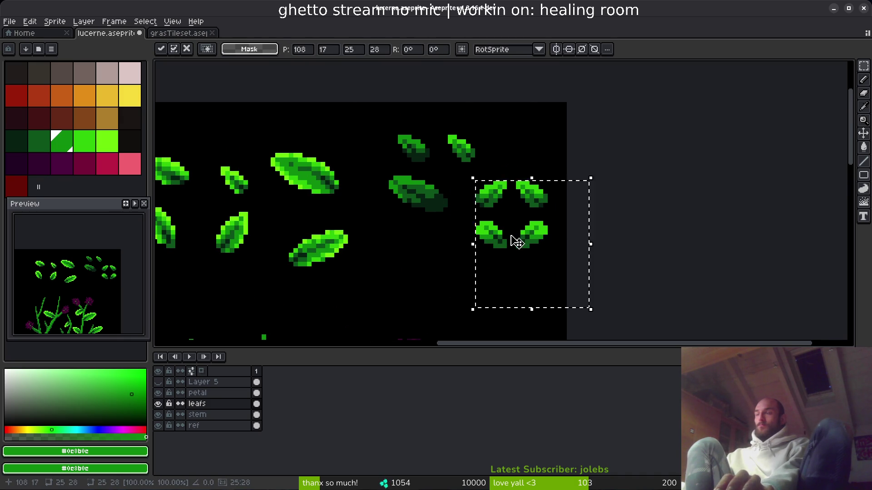
pyautogui.hotkey('ctrl', 'd')
pyautogui.hotkey('ctrl', 's')
# Delete the cluster's lower two leaves and shift the remaining two up and right.
pyautogui.scroll(1, 523, 236)
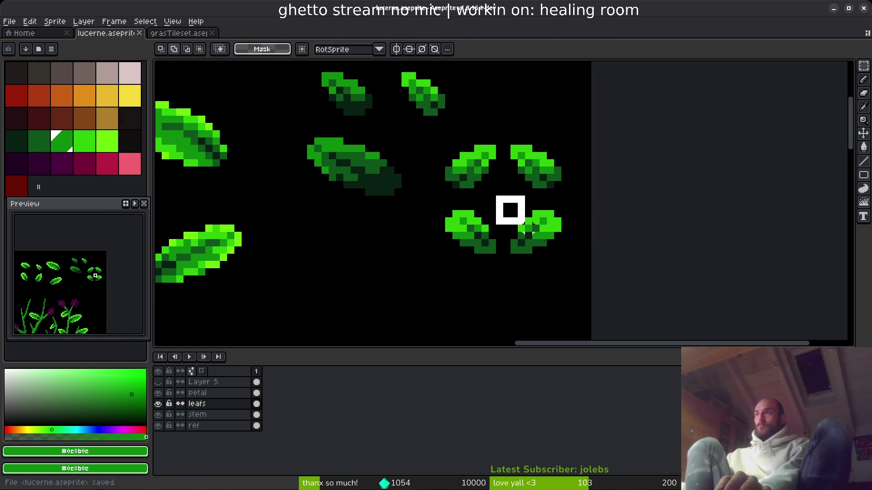
pyautogui.moveTo(499, 199); pyautogui.dragTo(589, 285)
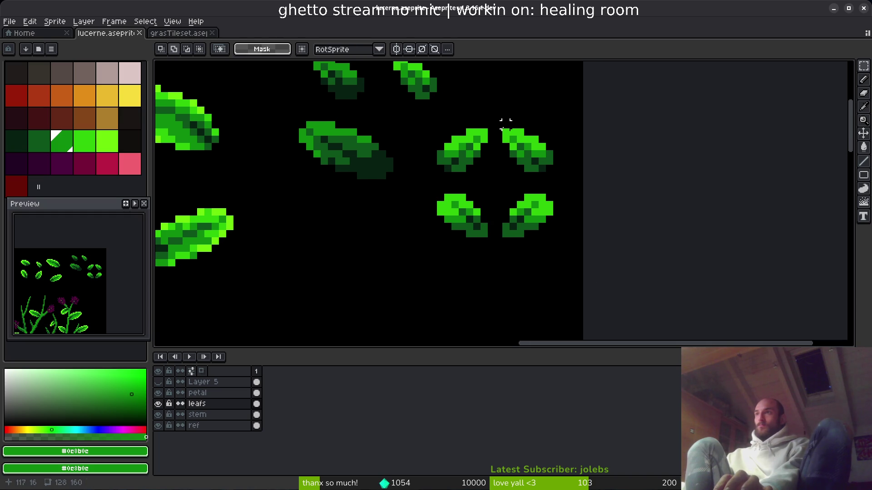
pyautogui.press('Delete')
pyautogui.moveTo(414, 124); pyautogui.dragTo(563, 264)
pyautogui.moveTo(432, 243); pyautogui.dragTo(502, 160)
pyautogui.hotkey('ctrl', 'd')
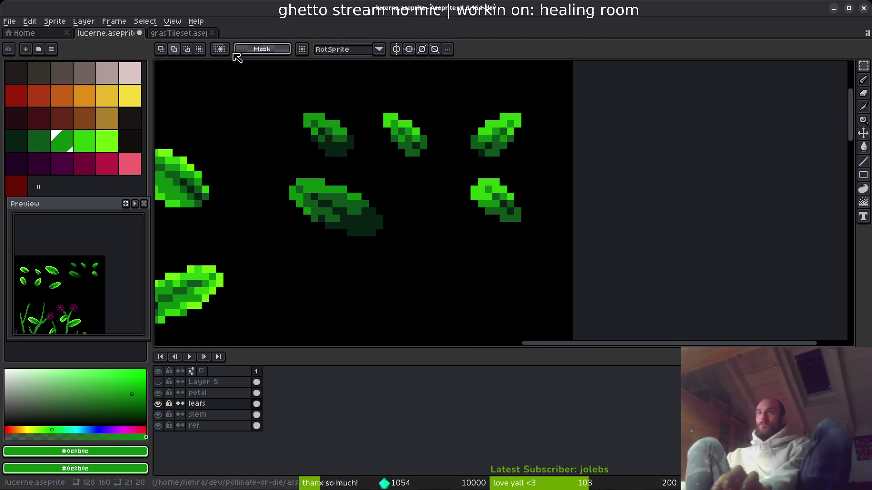
pyautogui.click(184, 35)
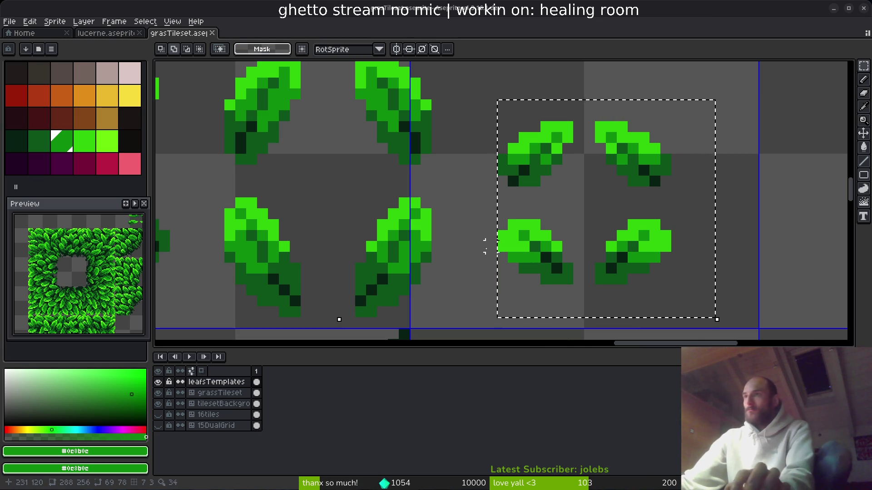
# In grasTileset, select and copy four darker leaves.
pyautogui.scroll(-2, 485, 245)
pyautogui.moveTo(403, 222); pyautogui.dragTo(457, 192)
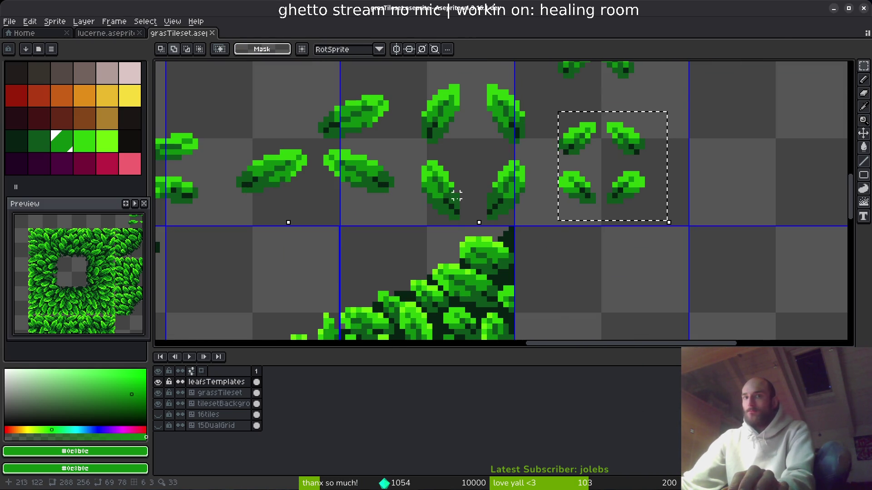
pyautogui.hscroll(-3, 467, 196)
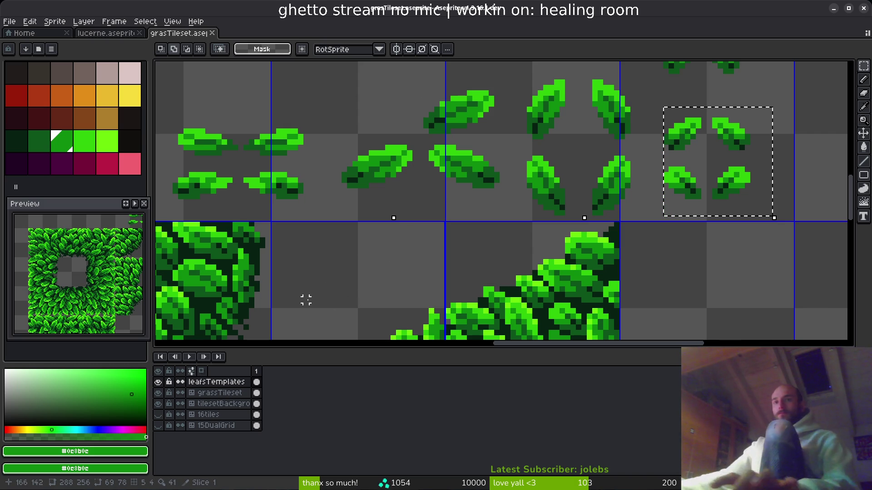
pyautogui.scroll(-2, 399, 217)
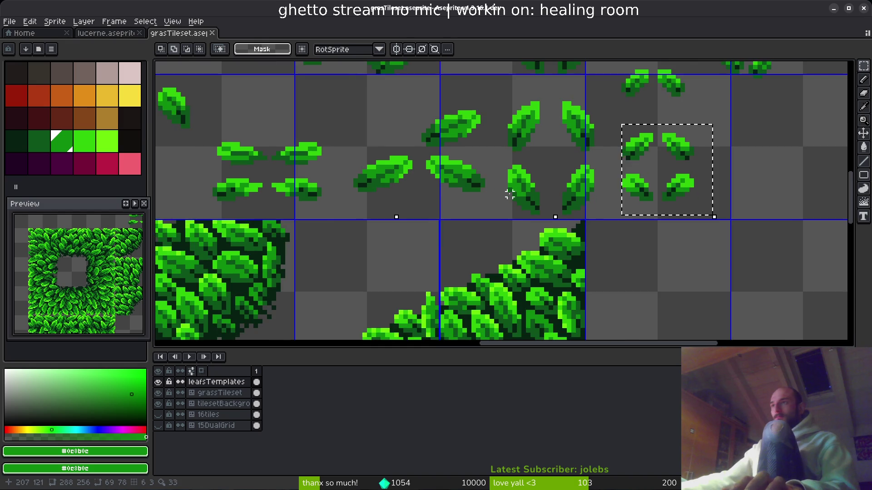
pyautogui.scroll(1, 422, 249)
pyautogui.scroll(2, 477, 219)
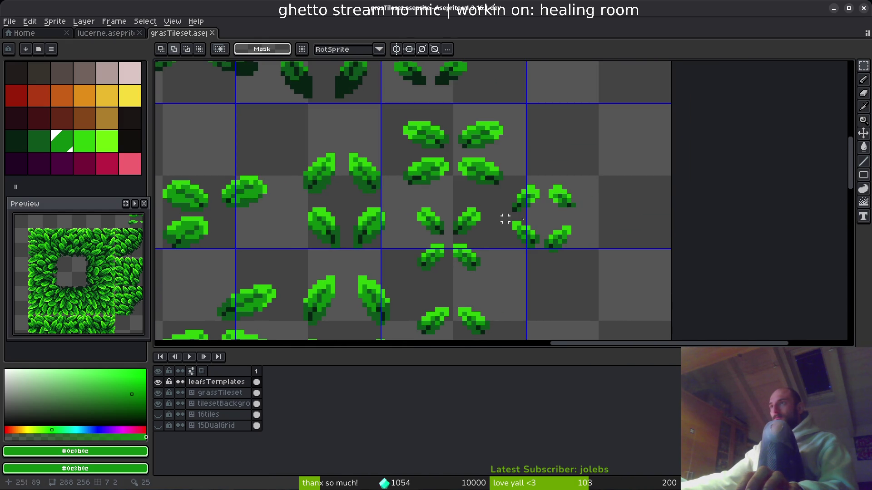
pyautogui.scroll(3, 360, 200)
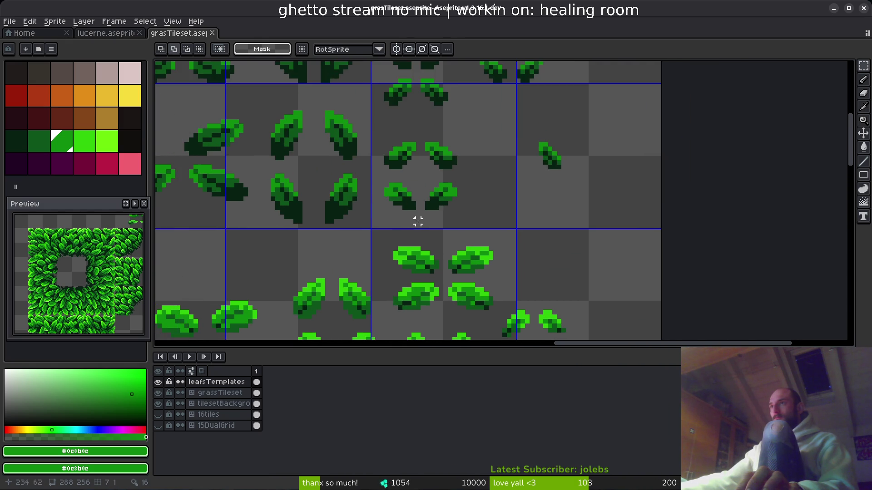
pyautogui.hscroll(-2, 384, 278)
pyautogui.scroll(2, 453, 197)
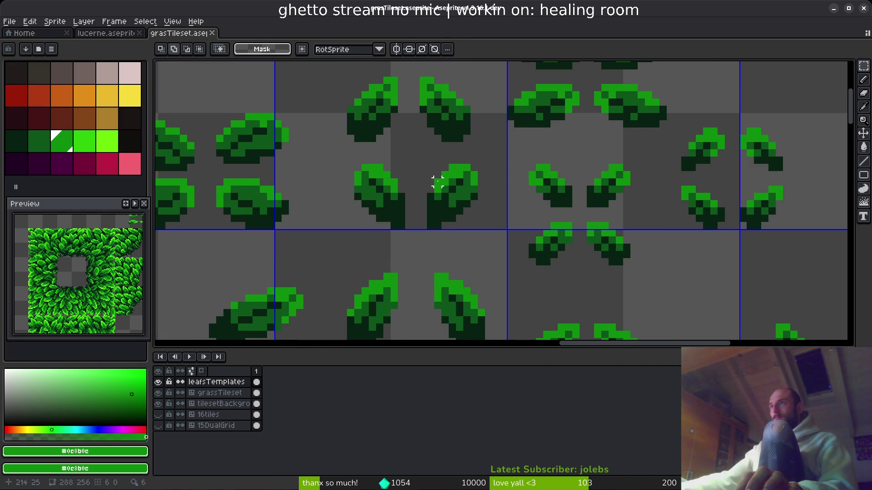
pyautogui.moveTo(412, 151); pyautogui.dragTo(473, 232)
pyautogui.moveTo(340, 64); pyautogui.dragTo(492, 245)
pyautogui.hotkey('ctrl', 'c')
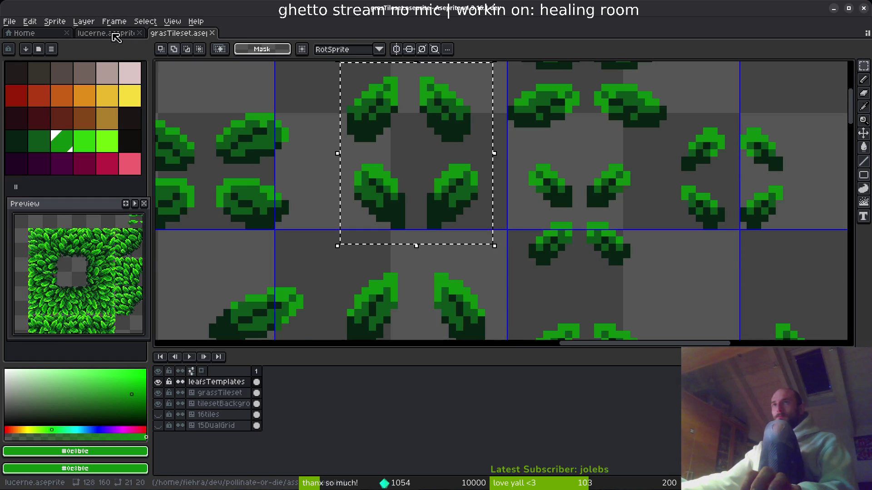
# Paste the four leaves into lucerne, then cancel the paste.
pyautogui.hotkey('ctrl', 'shift', 'Tab')
pyautogui.hotkey('ctrl', 'v')
pyautogui.press('Escape')
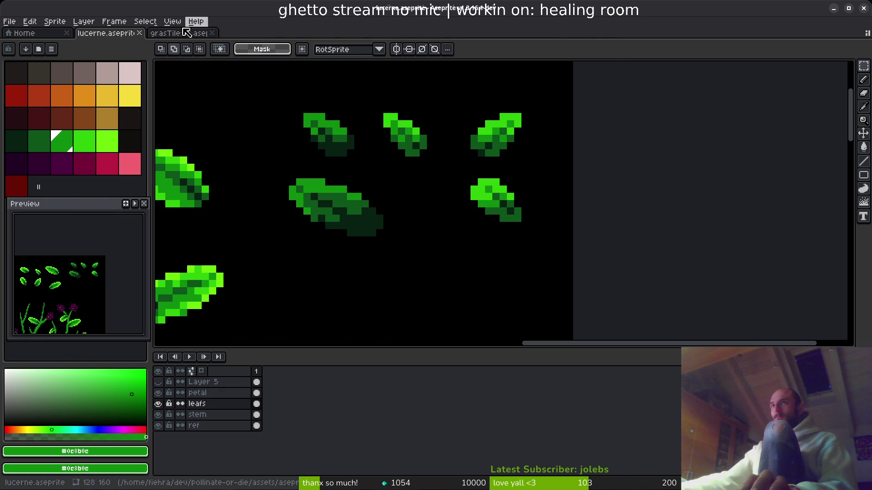
# Paste the centre leaves from the grass tileset beside the big leaf on the plant sprite.
pyautogui.click(187, 31)
pyautogui.click(437, 160)
pyautogui.moveTo(416, 176)
pyautogui.mouseDown()
pyautogui.moveTo(502, 246)
pyautogui.moveTo(408, 207)
pyautogui.mouseUp()
pyautogui.click(105, 33)
pyautogui.hotkey('ctrl', 'v')
pyautogui.click(306, 195)
pyautogui.moveTo(249, 157)
pyautogui.mouseDown()
pyautogui.moveTo(337, 234)
pyautogui.moveTo(416, 255)
pyautogui.moveTo(399, 225)
pyautogui.mouseUp()
pyautogui.hotkey('ctrl', 'd')
# Shade the big leaf's lower edge and tip with dark green #0d541b.
pyautogui.moveTo(242, 157); pyautogui.dragTo(348, 248)
pyautogui.press('b')
pyautogui.scroll(4, 288, 208)
pyautogui.keyDown('alt'); pyautogui.click(333, 187); pyautogui.keyUp('alt')
pyautogui.click(372, 221)
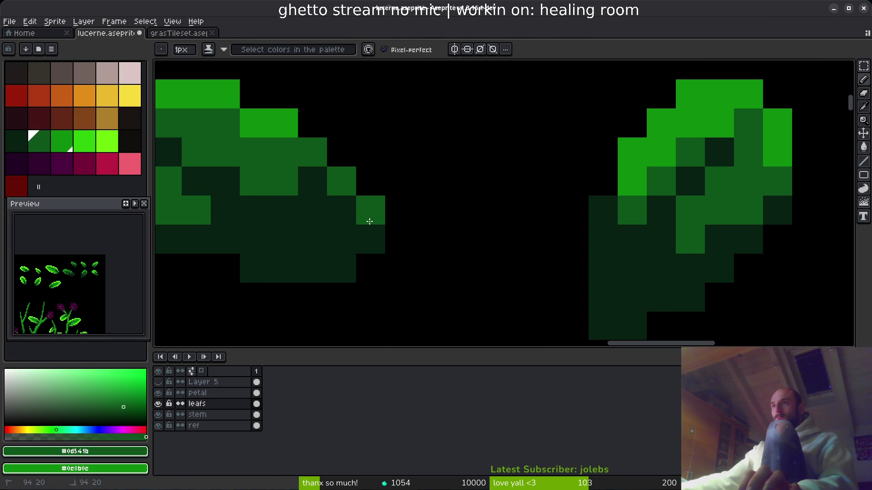
pyautogui.hscroll(-3, 360, 227)
pyautogui.click(350, 262)
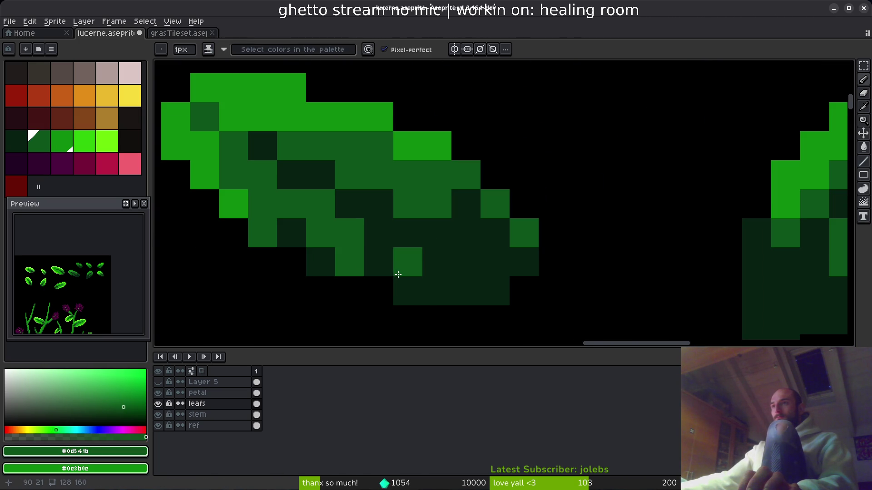
pyautogui.moveTo(384, 265); pyautogui.dragTo(468, 291)
pyautogui.click(463, 230)
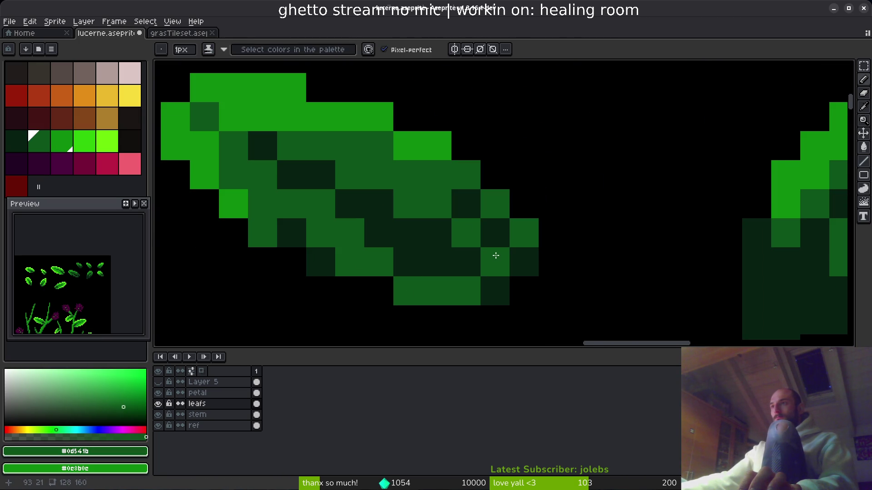
pyautogui.click(408, 259)
pyautogui.scroll(-6, 504, 305)
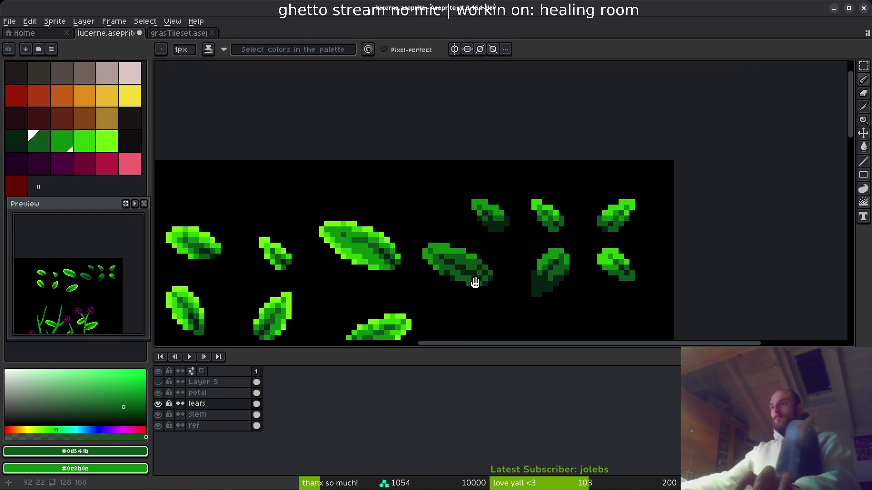
# Repaint a leaf pixel with the sampled medium green, then undo the latest pixel edits.
pyautogui.scroll(5, 475, 277)
pyautogui.hscroll(6, 428, 244)
pyautogui.scroll(-2, 428, 244)
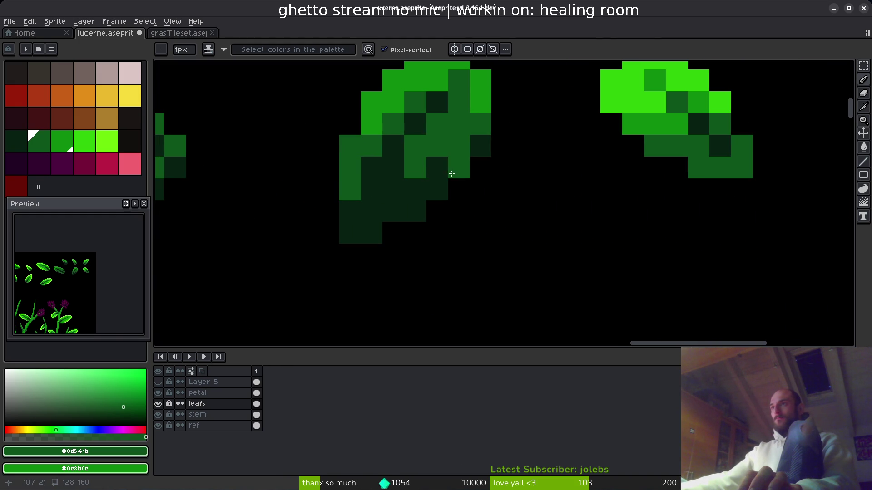
pyautogui.scroll(-5, 533, 217)
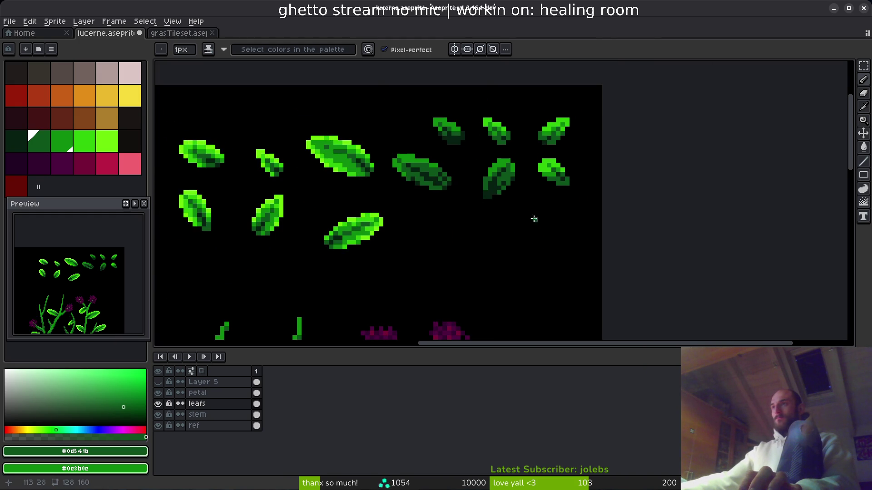
pyautogui.scroll(4, 527, 182)
pyautogui.scroll(-2, 487, 199)
pyautogui.scroll(2, 525, 224)
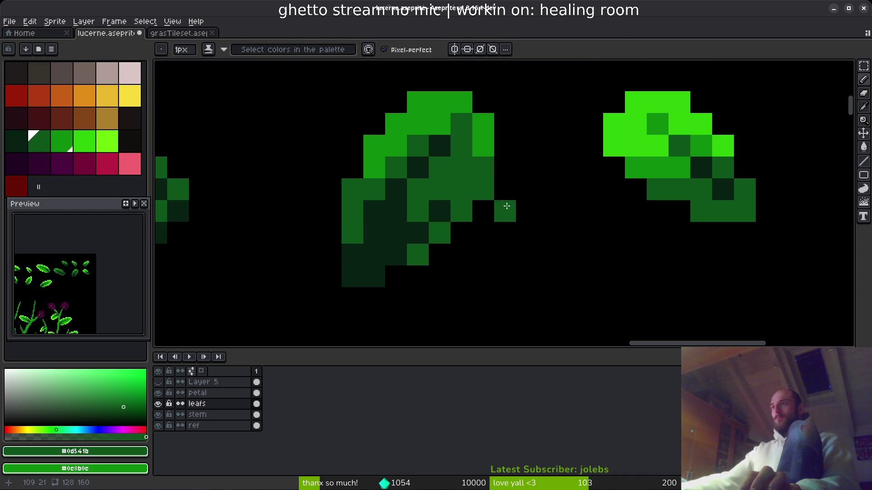
pyautogui.press('alt')
pyautogui.keyDown('alt'); pyautogui.click(487, 144); pyautogui.keyUp('alt')
pyautogui.click(482, 186)
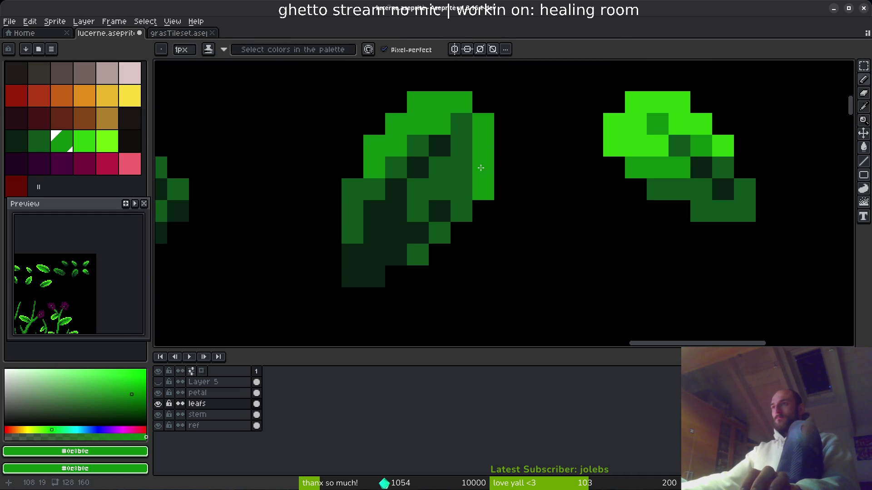
pyautogui.scroll(-4, 518, 254)
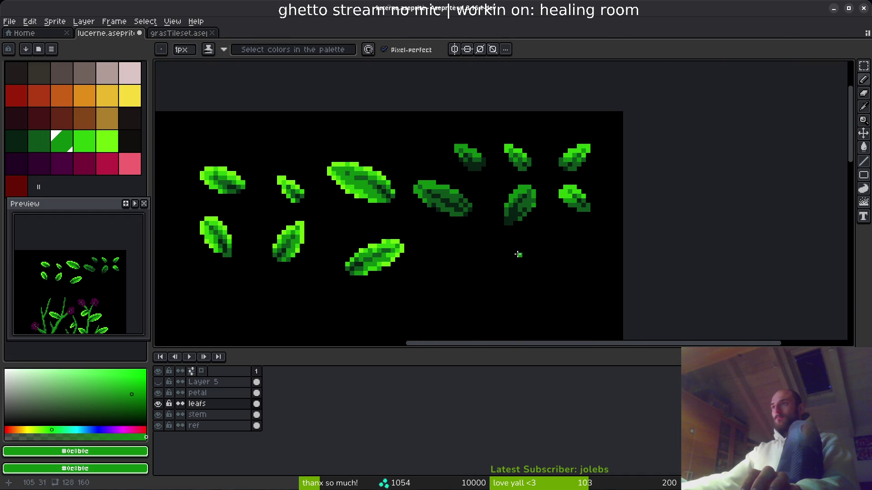
pyautogui.scroll(7, 501, 240)
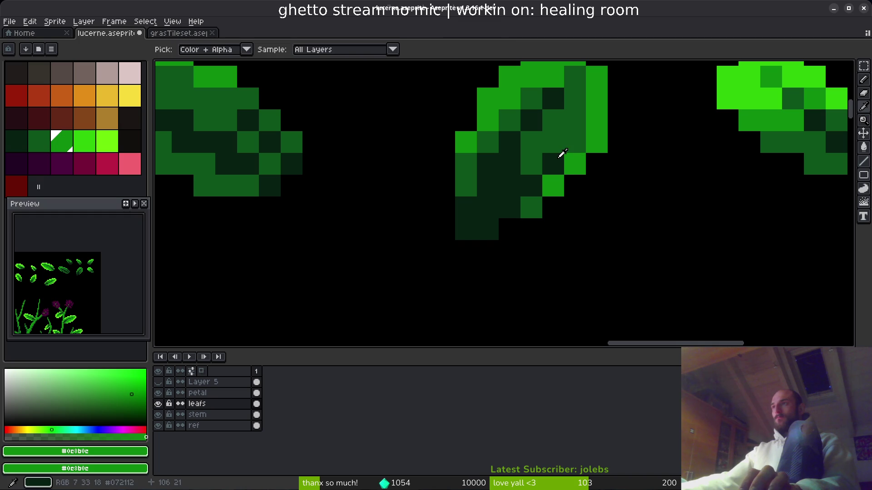
pyautogui.keyDown('alt'); pyautogui.click(558, 164); pyautogui.keyUp('alt')
pyautogui.keyDown('alt'); pyautogui.click(578, 159); pyautogui.keyUp('alt')
pyautogui.scroll(-5, 619, 185)
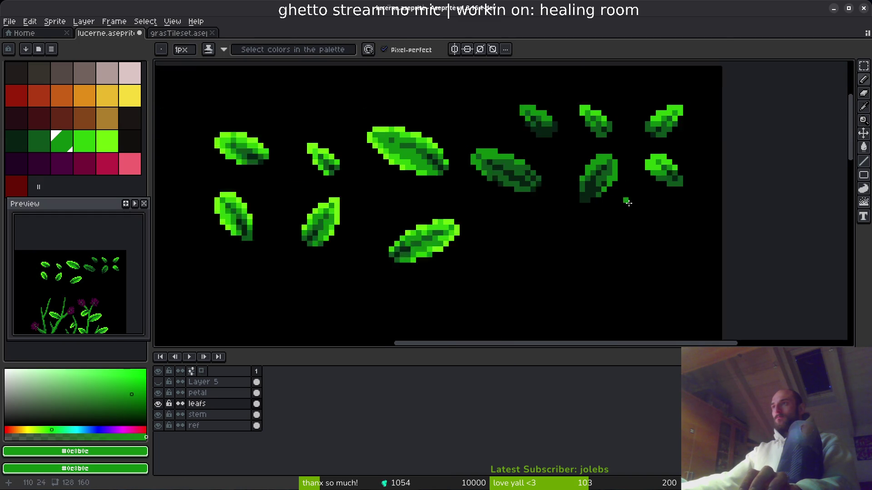
pyautogui.scroll(4, 545, 184)
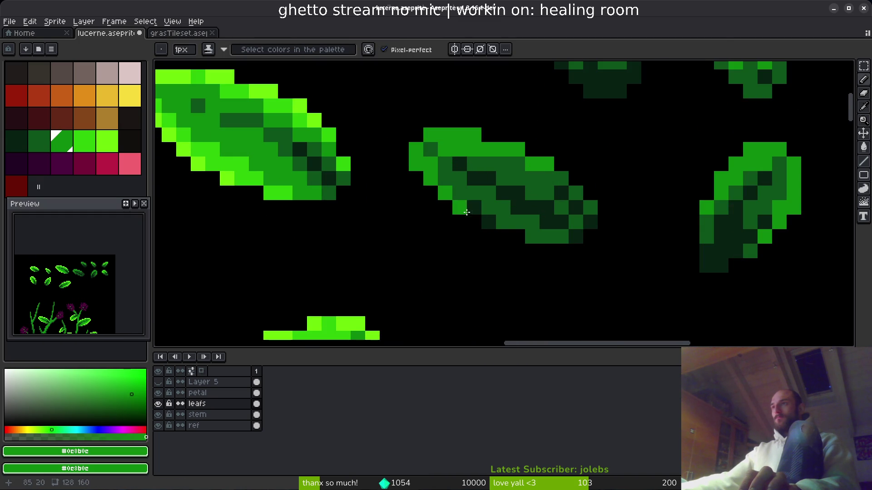
pyautogui.hotkey('ctrl', 'z')
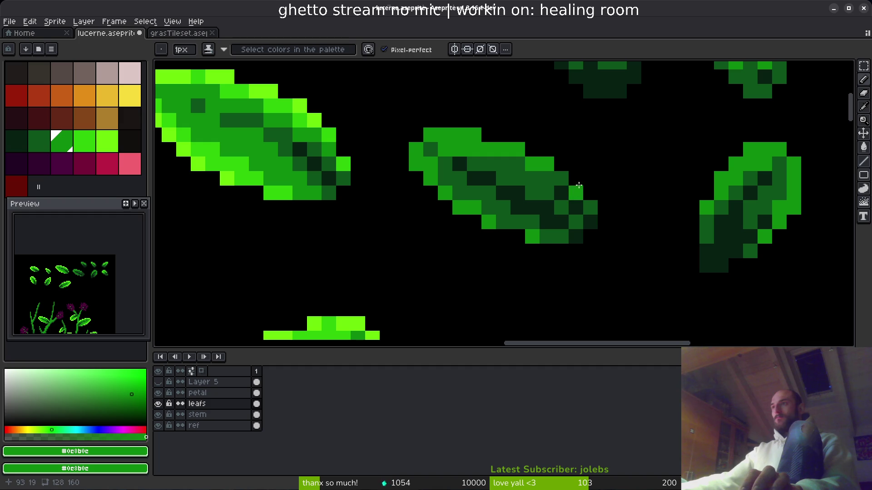
# Darken four spare-leaf pixels with the sampled dark green.
pyautogui.scroll(-3, 570, 190)
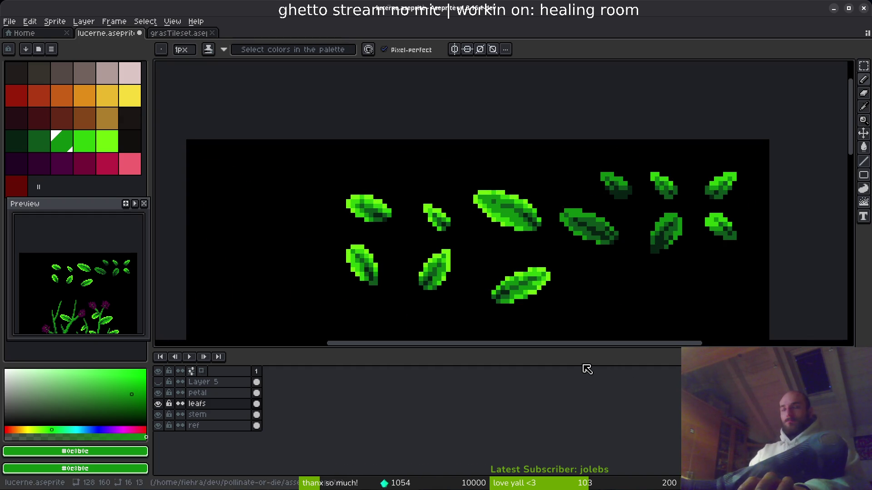
pyautogui.moveTo(627, 252); pyautogui.dragTo(536, 205)
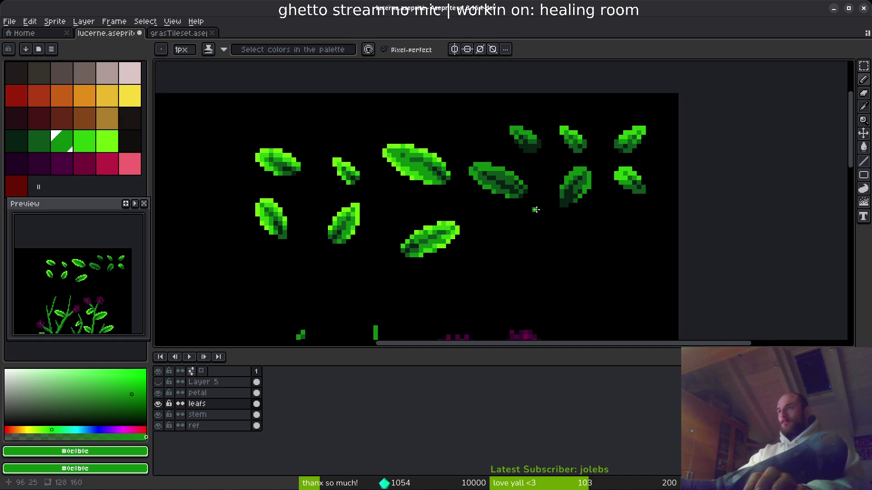
pyautogui.scroll(5, 504, 223)
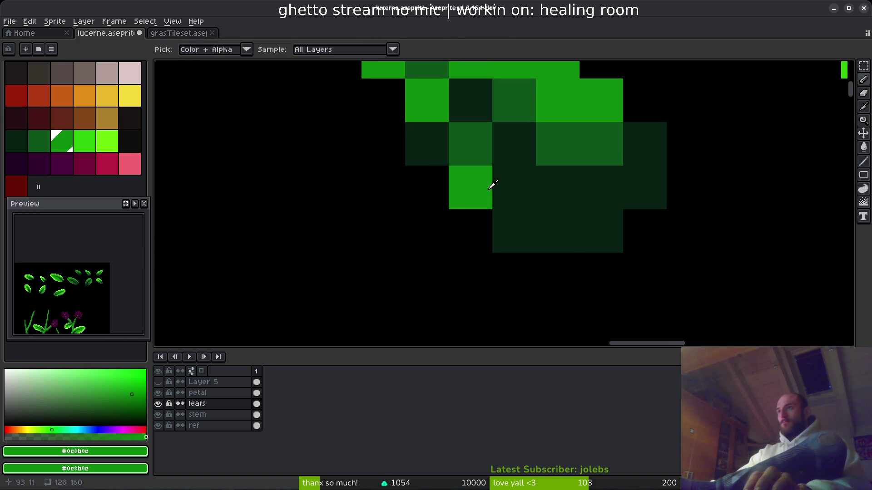
pyautogui.keyDown('alt'); pyautogui.click(461, 177); pyautogui.keyUp('alt')
pyautogui.click(514, 231)
pyautogui.click(645, 144)
pyautogui.click(650, 178)
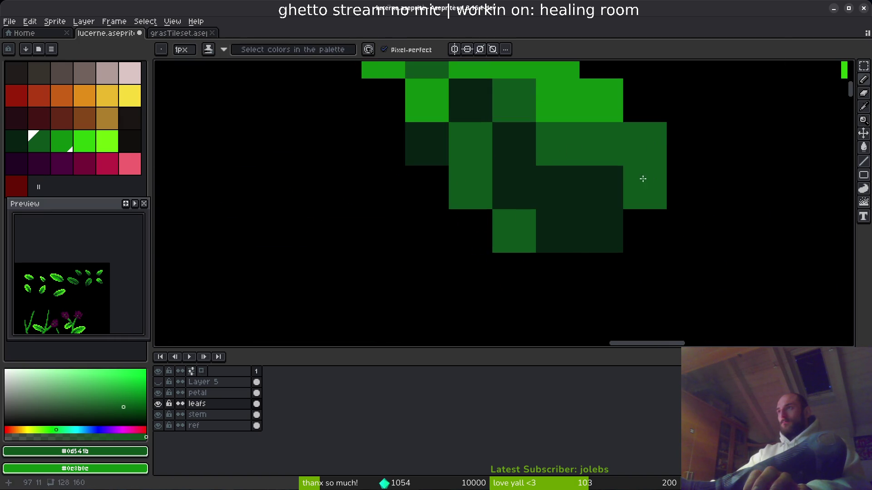
pyautogui.click(436, 140)
pyautogui.moveTo(586, 176); pyautogui.dragTo(580, 244)
# Highlight four leaf edge pixels bright green and shade three pixels medium green.
pyautogui.keyDown('alt'); pyautogui.click(595, 177); pyautogui.keyUp('alt')
pyautogui.click(638, 200)
pyautogui.click(419, 202)
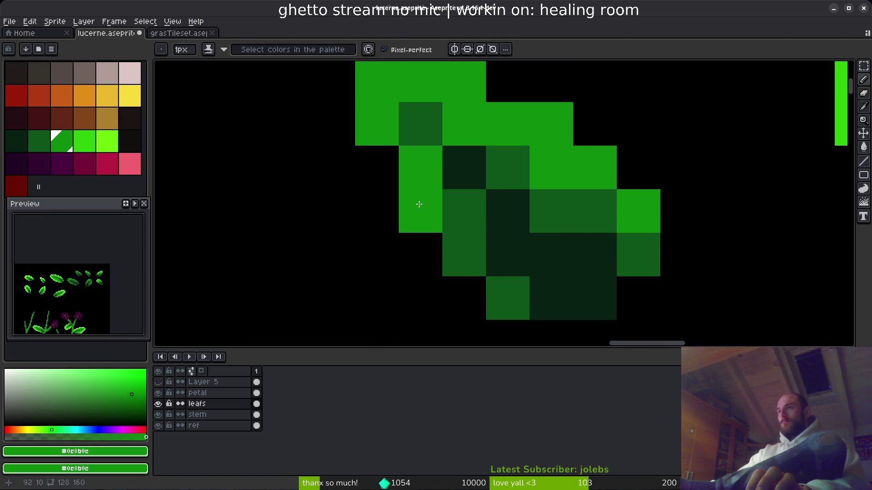
pyautogui.click(464, 254)
pyautogui.click(508, 298)
pyautogui.keyDown('alt'); pyautogui.click(469, 206); pyautogui.keyUp('alt')
pyautogui.click(510, 249)
pyautogui.click(508, 298)
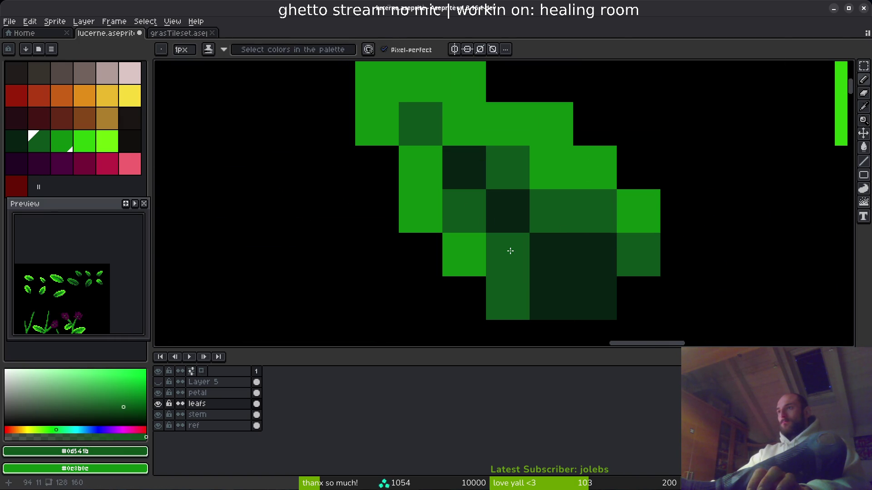
pyautogui.click(540, 296)
# Paint the leaf's lower pixels darkest green and lighten two pixels bright green.
pyautogui.scroll(-4, 703, 275)
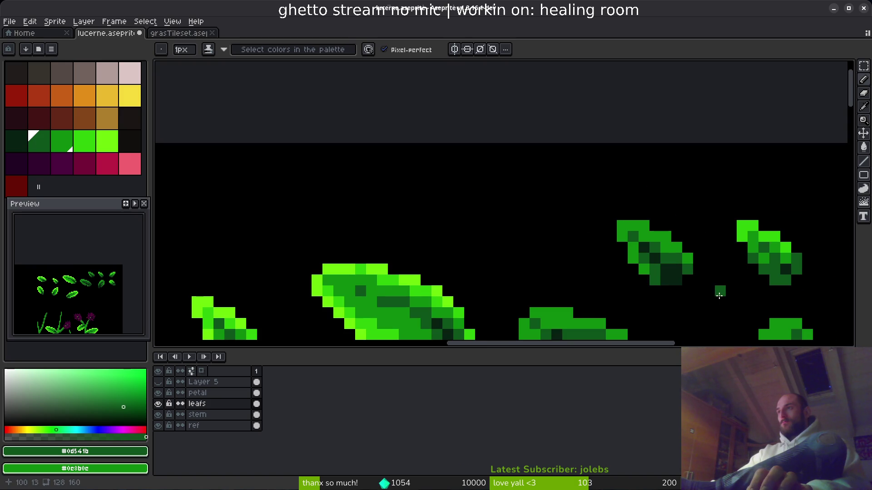
pyautogui.scroll(4, 721, 295)
pyautogui.keyDown('alt'); pyautogui.click(590, 218); pyautogui.keyUp('alt')
pyautogui.moveTo(493, 218)
pyautogui.mouseDown()
pyautogui.moveTo(483, 199)
pyautogui.moveTo(520, 175)
pyautogui.mouseUp()
pyautogui.click(604, 209)
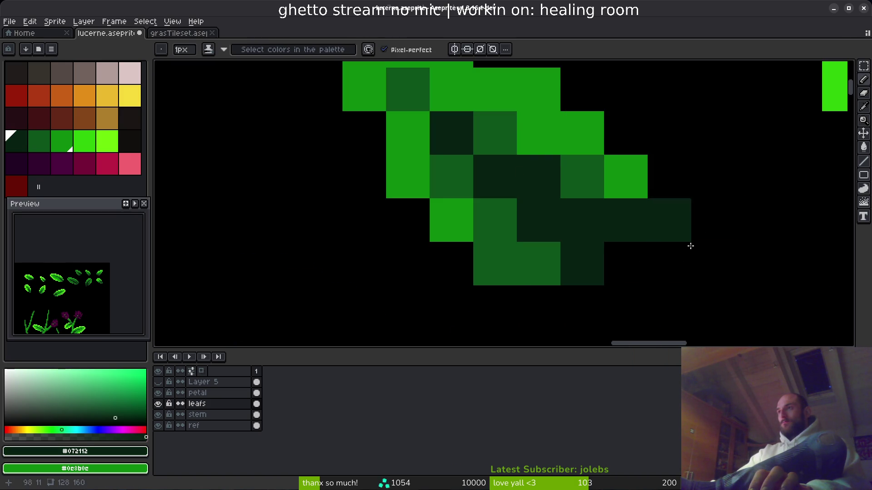
pyautogui.scroll(-3, 713, 282)
pyautogui.scroll(3, 713, 282)
pyautogui.click(532, 215)
pyautogui.keyDown('alt'); pyautogui.click(530, 213); pyautogui.keyUp('alt')
pyautogui.click(537, 224)
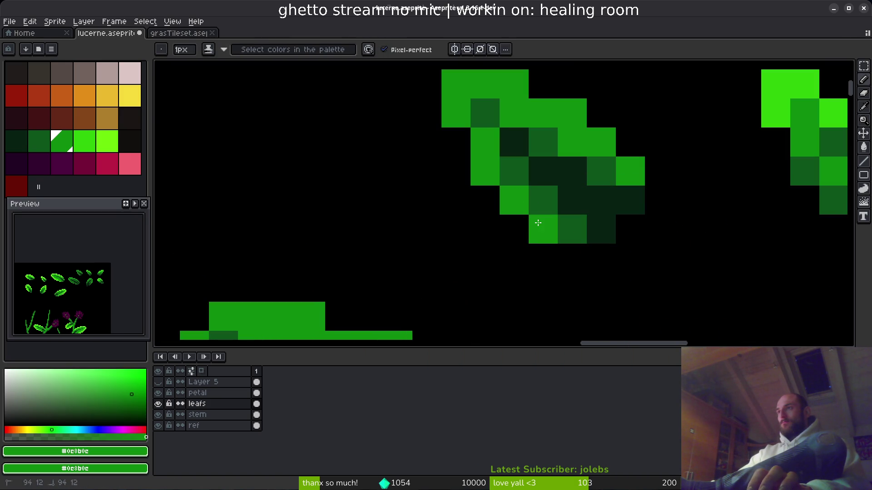
pyautogui.click(631, 229)
# Save lucerne.aseprite with all the spare leaves in view.
pyautogui.scroll(-3, 636, 236)
pyautogui.scroll(1, 591, 245)
pyautogui.hotkey('ctrl', 's')
pyautogui.moveTo(570, 248)
pyautogui.mouseDown()
pyautogui.moveTo(452, 209)
pyautogui.moveTo(474, 201)
pyautogui.mouseUp()
pyautogui.hotkey('ctrl', 's')
pyautogui.click(401, 227)
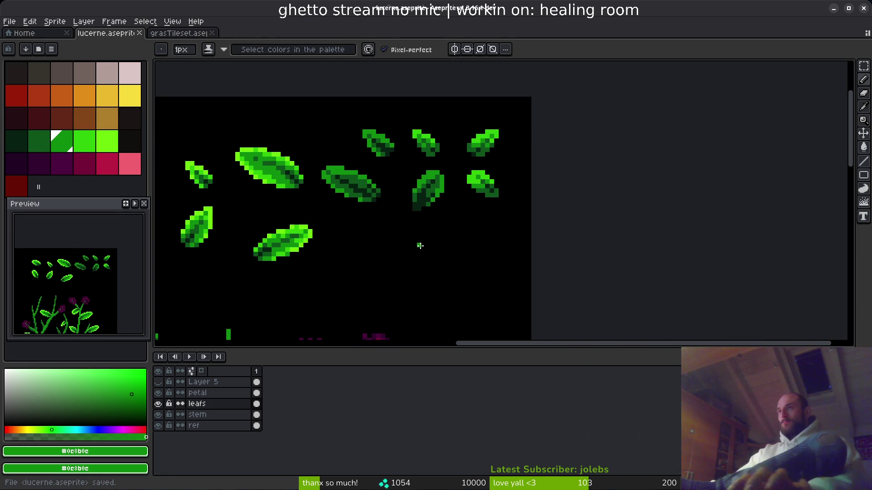
# Nudge the middle spare leaf slightly down using a rectangular selection.
pyautogui.scroll(3, 363, 197)
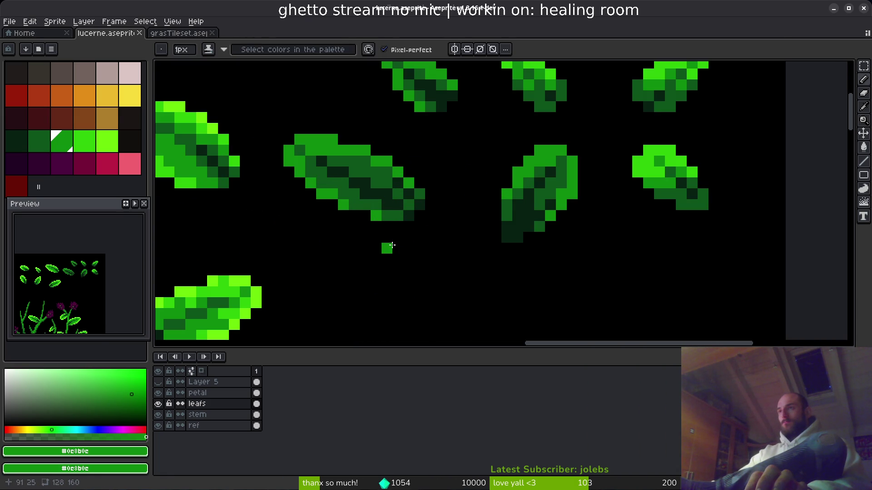
pyautogui.scroll(-4, 333, 271)
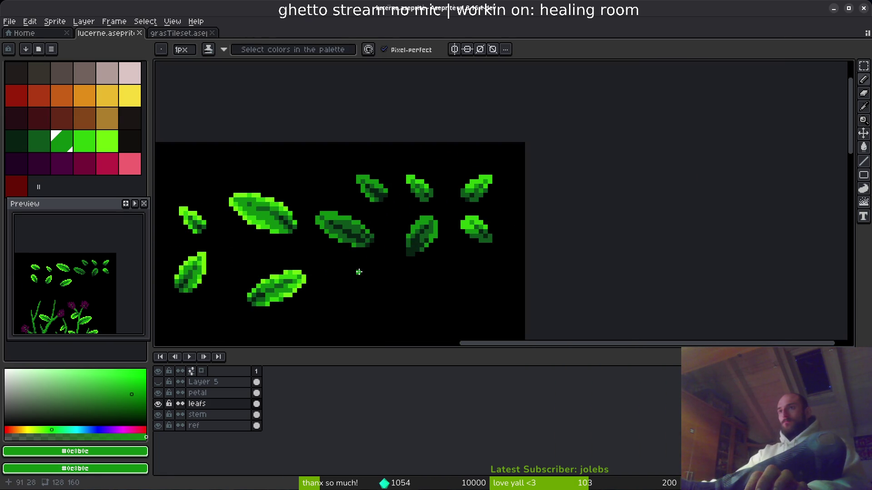
pyautogui.scroll(1, 431, 223)
pyautogui.scroll(2, 397, 199)
pyautogui.press('m')
pyautogui.moveTo(318, 187); pyautogui.dragTo(416, 255)
pyautogui.hotkey('ctrl', 's')
# Move the spare middle leaf onto a plant branch and commit it.
pyautogui.moveTo(300, 105); pyautogui.dragTo(402, 191)
pyautogui.scroll(-3, 381, 116)
pyautogui.scroll(1, 368, 226)
pyautogui.scroll(2, 368, 226)
pyautogui.moveTo(448, 217)
pyautogui.mouseDown()
pyautogui.moveTo(331, 181)
pyautogui.moveTo(342, 222)
pyautogui.moveTo(340, 185)
pyautogui.mouseUp()
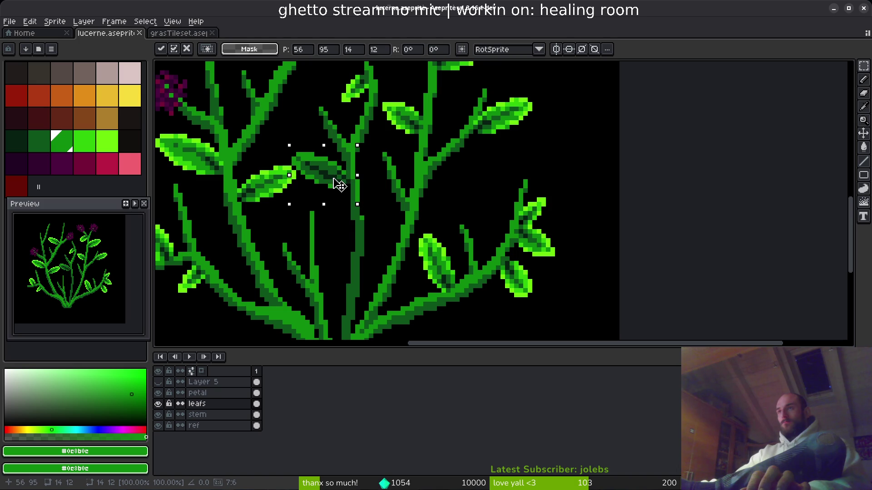
pyautogui.press('Return')
# Delete the leaf end overlapping the stem and shift the leaf right and down against it.
pyautogui.scroll(4, 359, 181)
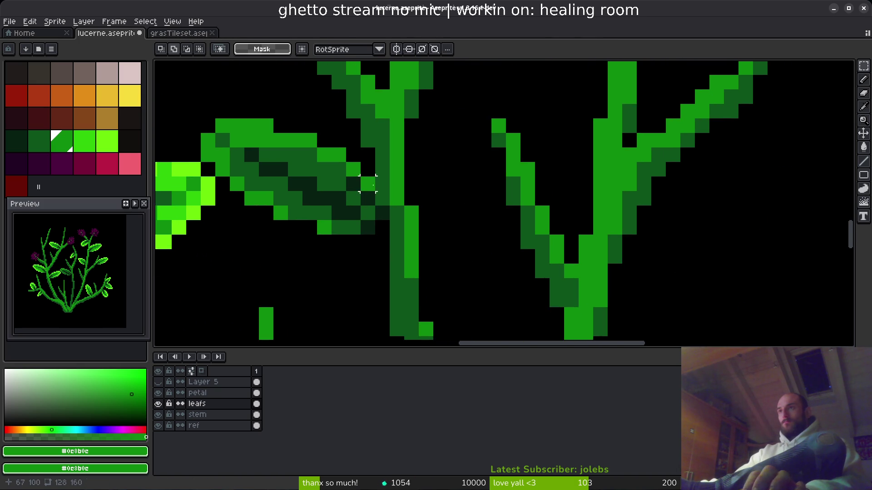
pyautogui.moveTo(354, 154); pyautogui.dragTo(385, 234)
pyautogui.press('Delete')
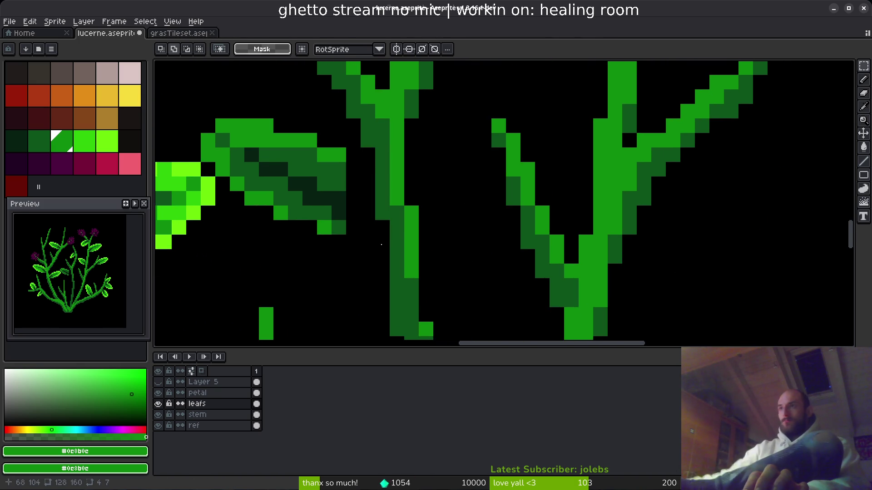
pyautogui.hotkey('shift', 'w')
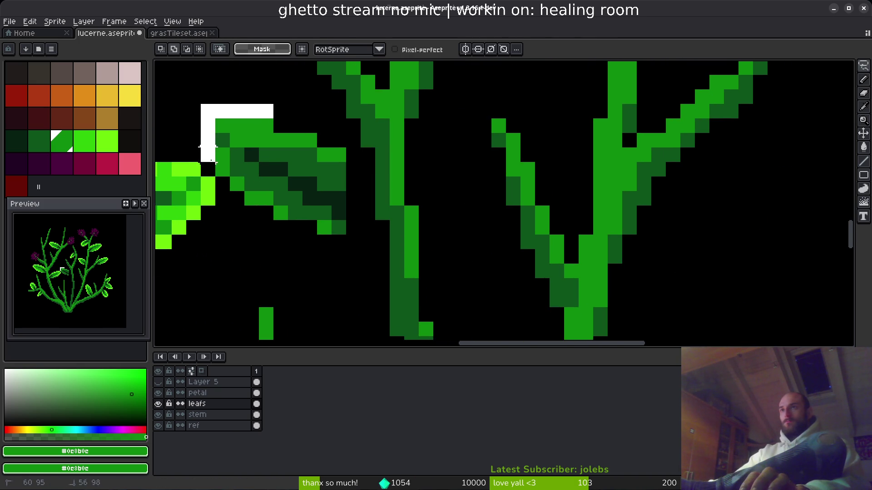
pyautogui.moveTo(237, 182)
pyautogui.mouseDown()
pyautogui.moveTo(370, 241)
pyautogui.moveTo(274, 112)
pyautogui.mouseUp()
pyautogui.moveTo(279, 189)
pyautogui.mouseDown()
pyautogui.moveTo(327, 212)
pyautogui.moveTo(308, 201)
pyautogui.mouseUp()
pyautogui.press('Return')
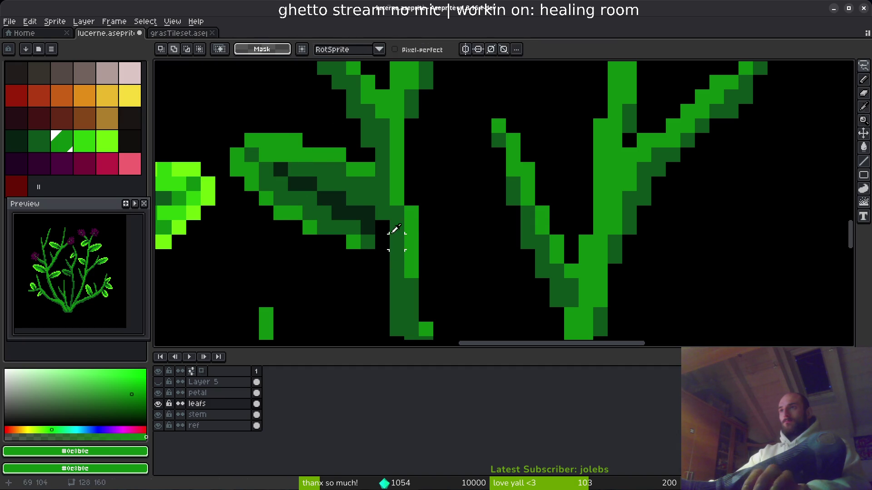
# Select a small piece of dark-green pixels from a spare leaf's tip.
pyautogui.scroll(-3, 441, 195)
pyautogui.scroll(3, 401, 156)
pyautogui.scroll(5, 387, 265)
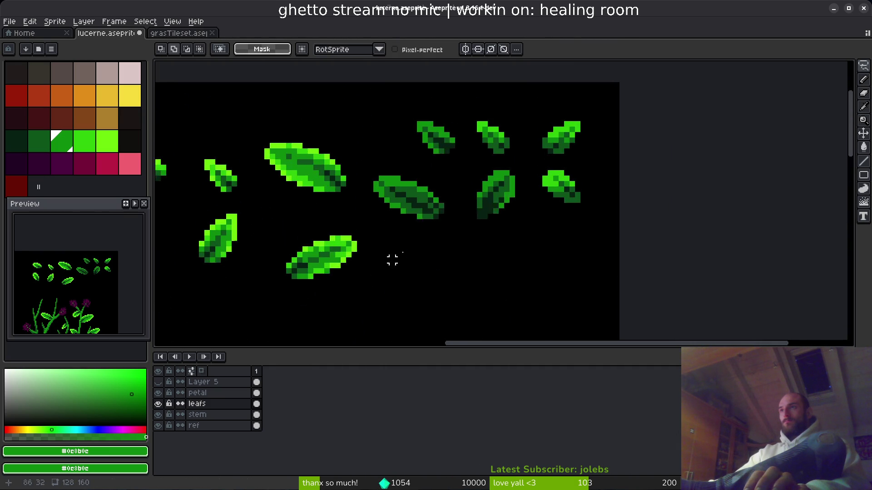
pyautogui.moveTo(364, 192)
pyautogui.mouseDown()
pyautogui.moveTo(414, 259)
pyautogui.moveTo(364, 219)
pyautogui.moveTo(389, 146)
pyautogui.moveTo(492, 115)
pyautogui.moveTo(482, 309)
pyautogui.mouseUp()
pyautogui.scroll(-3, 396, 258)
pyautogui.scroll(5, 472, 156)
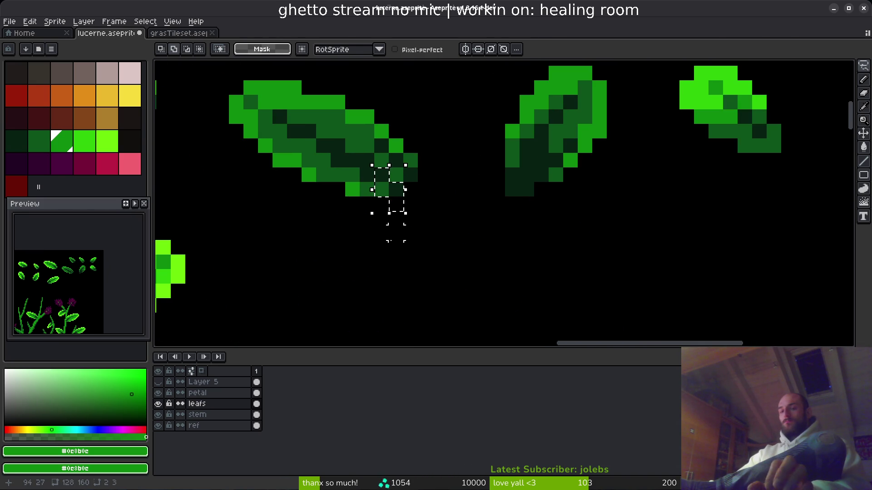
pyautogui.scroll(-3, 380, 179)
pyautogui.moveTo(375, 214); pyautogui.dragTo(412, 289)
# Move the small dark-green pixel piece beside the leaf by the stem.
pyautogui.scroll(5, 413, 289)
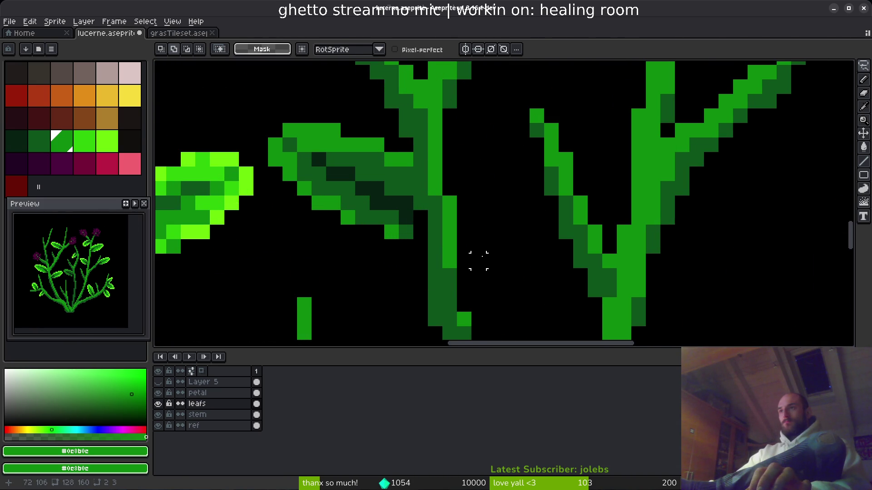
pyautogui.press('Right')
pyautogui.scroll(-4, 662, 243)
pyautogui.scroll(3, 693, 223)
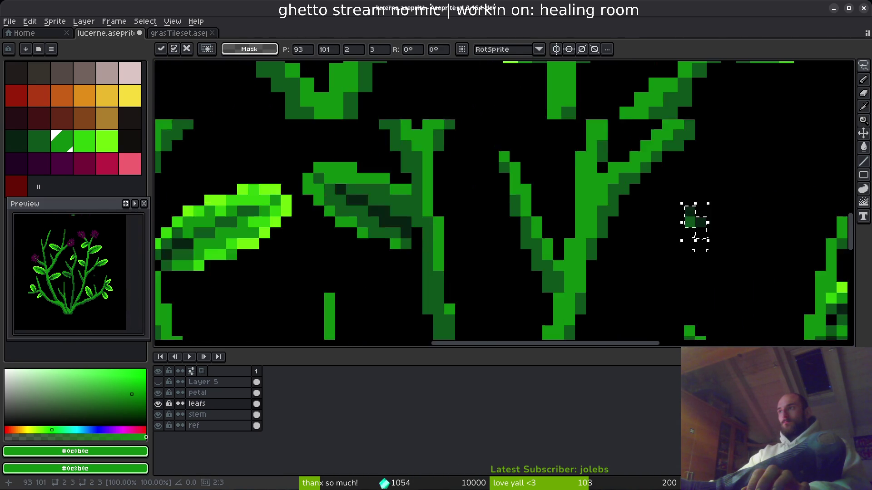
pyautogui.moveTo(695, 222)
pyautogui.mouseDown()
pyautogui.moveTo(401, 255)
pyautogui.moveTo(312, 250)
pyautogui.moveTo(326, 256)
pyautogui.moveTo(282, 289)
pyautogui.mouseUp()
pyautogui.press('b')
pyautogui.scroll(2, 316, 261)
pyautogui.keyDown('alt'); pyautogui.click(316, 261); pyautogui.keyUp('alt')
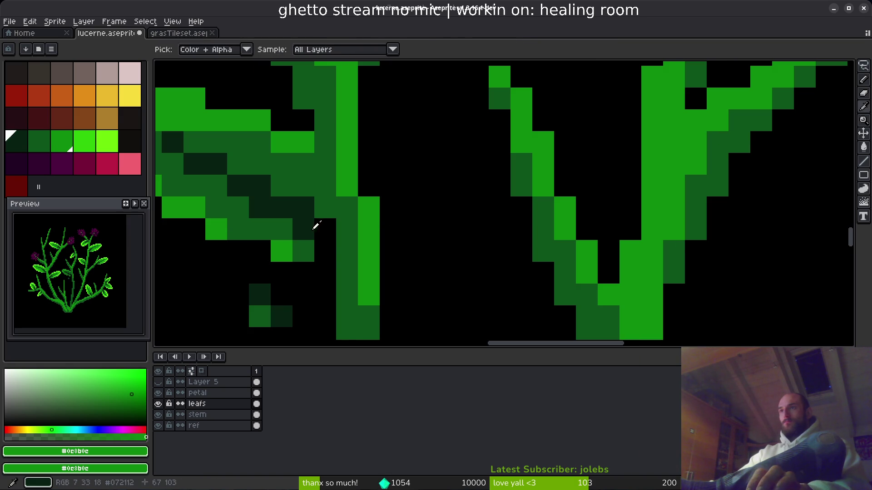
# Repaint the dark leaf pixel medium green and erase the stray dark pixels below the leaf.
pyautogui.keyDown('alt'); pyautogui.click(302, 252); pyautogui.keyUp('alt')
pyautogui.click(323, 250)
pyautogui.press('e')
pyautogui.click(260, 296)
pyautogui.moveTo(259, 295); pyautogui.dragTo(258, 315)
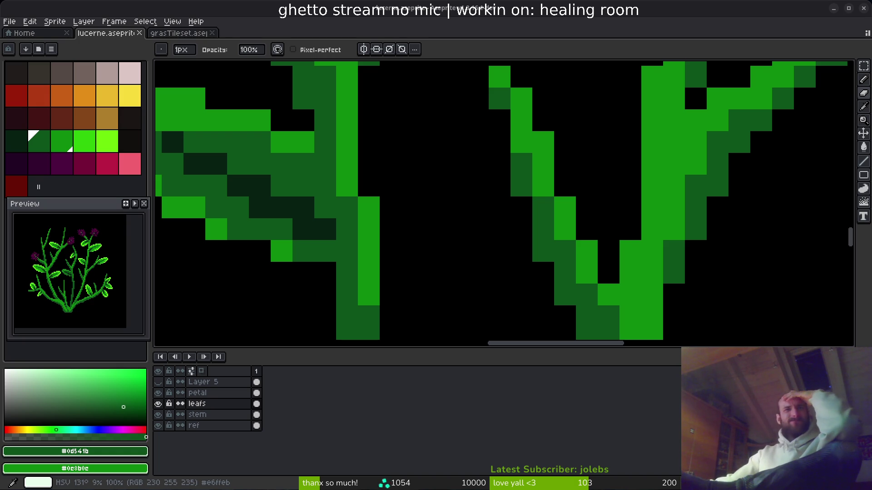
# Sample the bright stem green from the canvas, then return to the eraser.
pyautogui.scroll(-5, 455, 163)
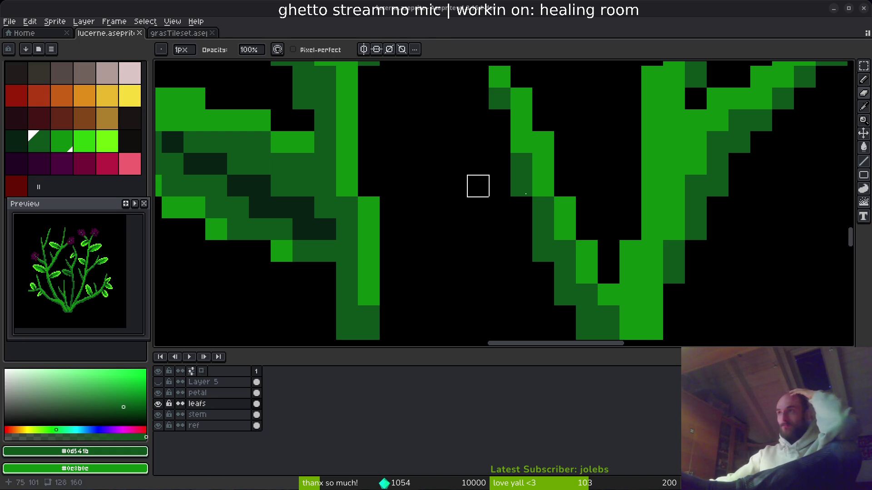
pyautogui.scroll(4, 368, 168)
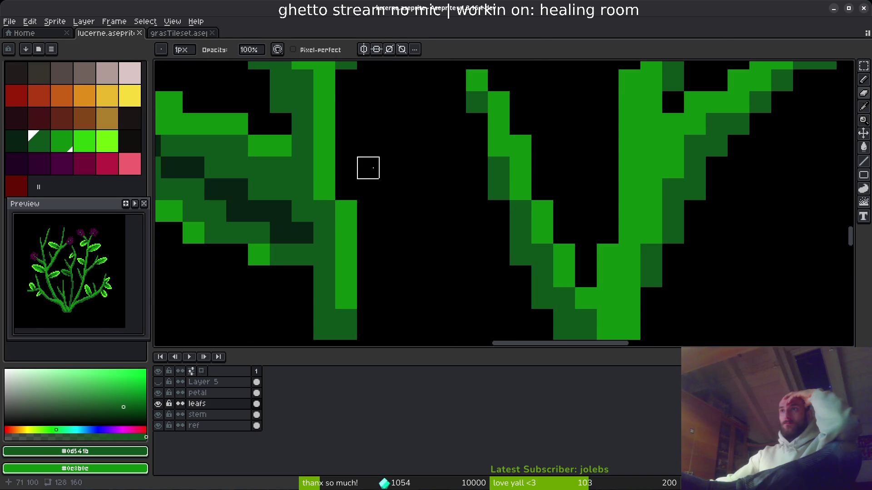
pyautogui.scroll(-3, 281, 190)
pyautogui.scroll(3, 397, 202)
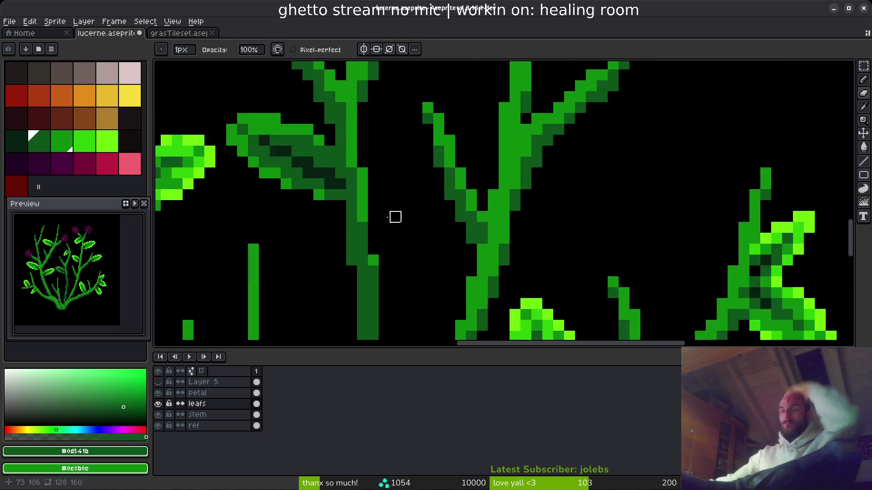
pyautogui.press('alt')
pyautogui.click(298, 114)
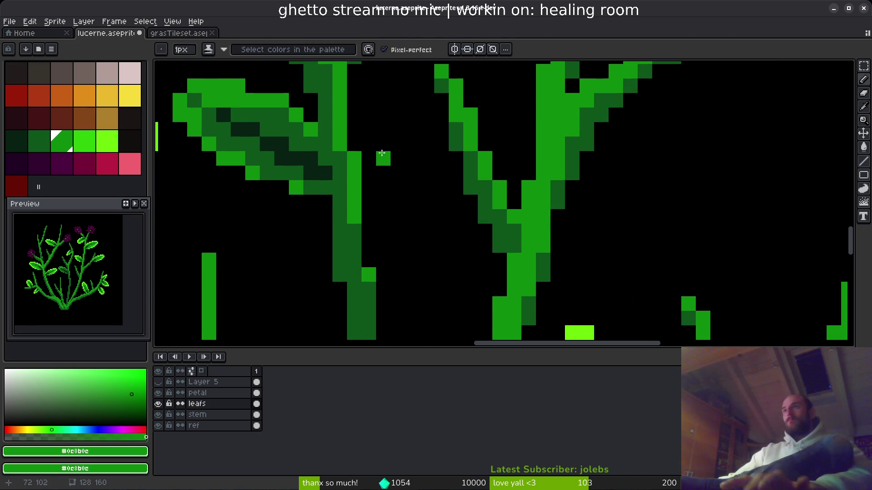
pyautogui.scroll(-3, 409, 221)
pyautogui.scroll(3, 346, 156)
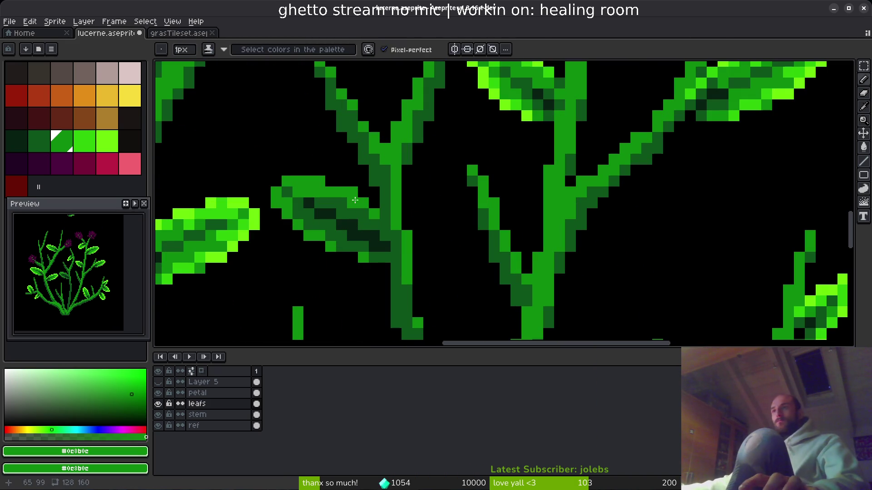
pyautogui.press('e')
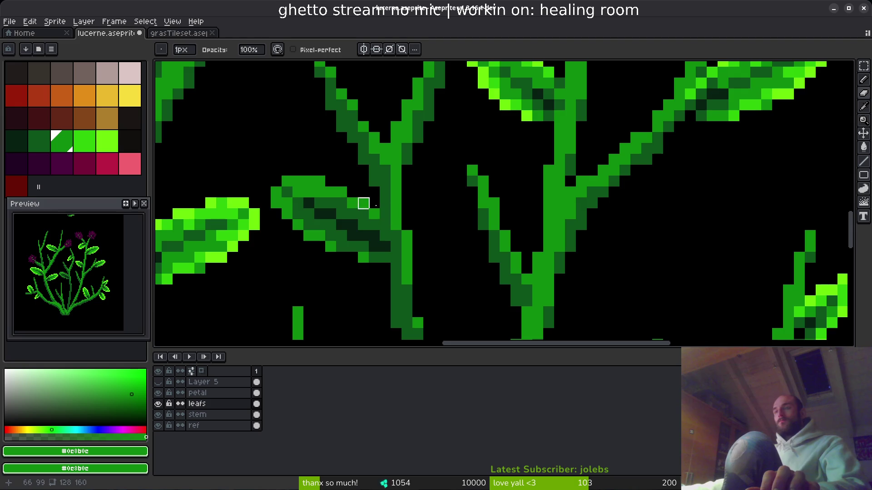
pyautogui.scroll(-3, 434, 257)
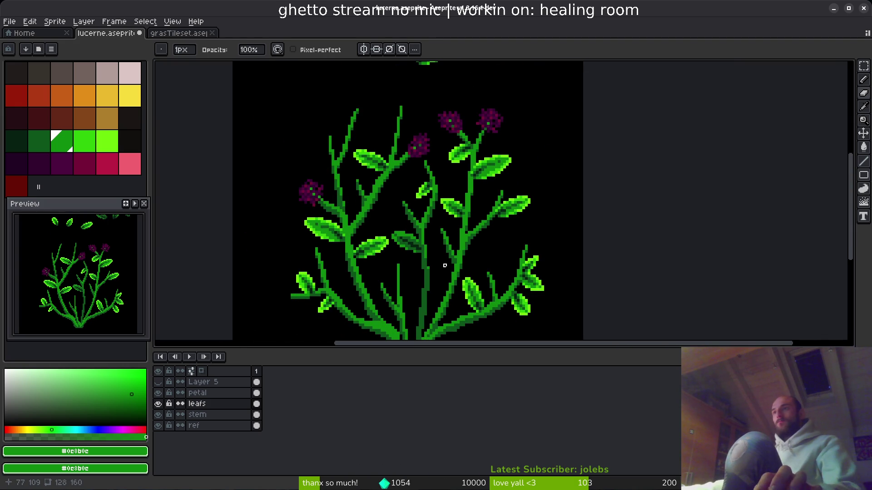
pyautogui.scroll(2, 418, 242)
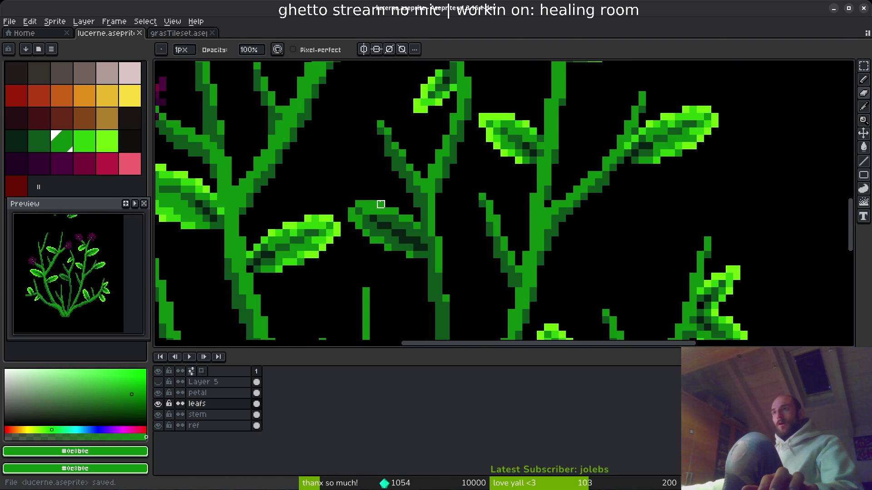
pyautogui.scroll(-2, 468, 234)
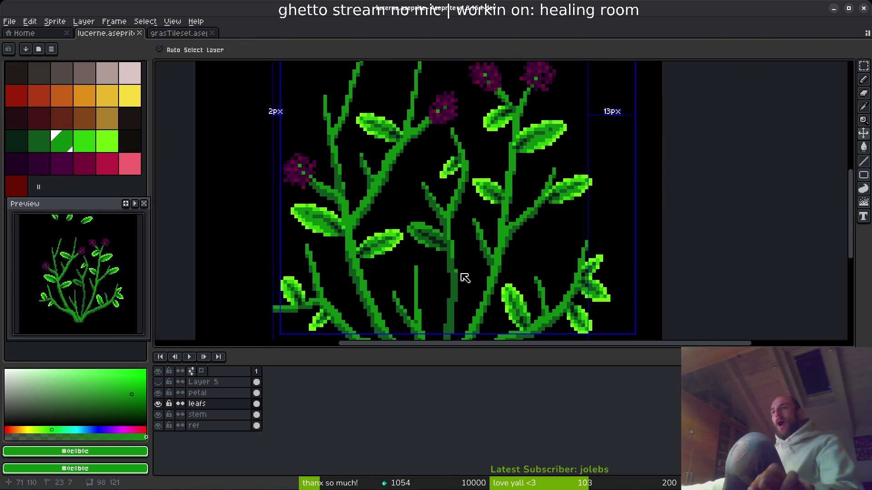
# Save, then paste a copy of the dark spare leaf beside the plant's right branches.
pyautogui.hotkey('ctrl', 's')
pyautogui.scroll(-3, 461, 256)
pyautogui.scroll(4, 429, 238)
pyautogui.scroll(2, 429, 237)
pyautogui.press('m')
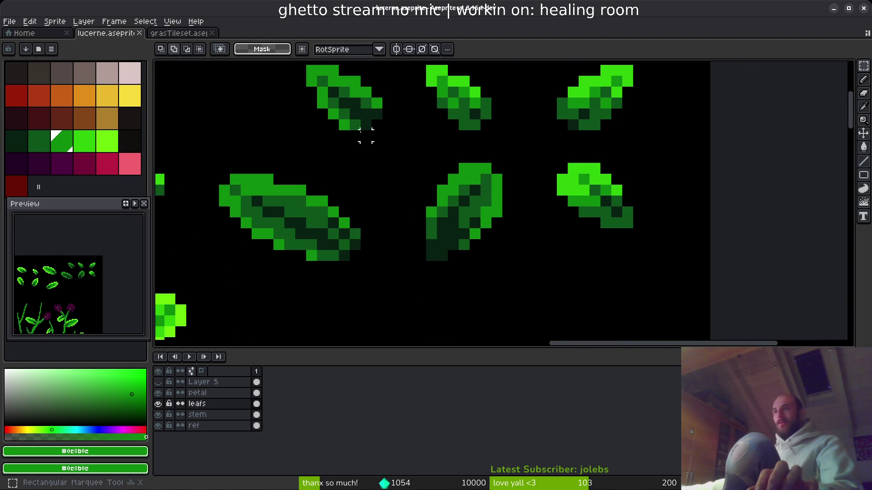
pyautogui.scroll(1, 426, 221)
pyautogui.moveTo(367, 160); pyautogui.dragTo(489, 282)
pyautogui.scroll(-3, 467, 249)
pyautogui.moveTo(467, 249)
pyautogui.mouseDown()
pyautogui.moveTo(541, 204)
pyautogui.moveTo(630, 205)
pyautogui.mouseUp()
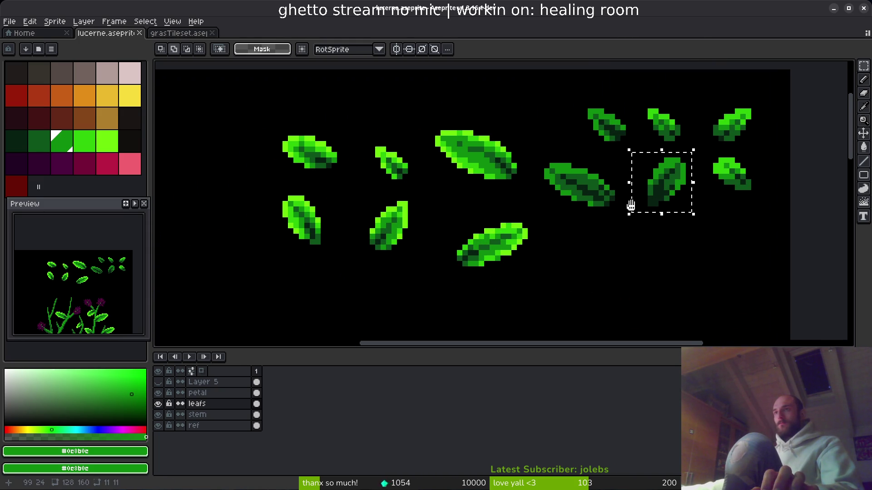
pyautogui.scroll(-3, 634, 210)
pyautogui.scroll(5, 525, 257)
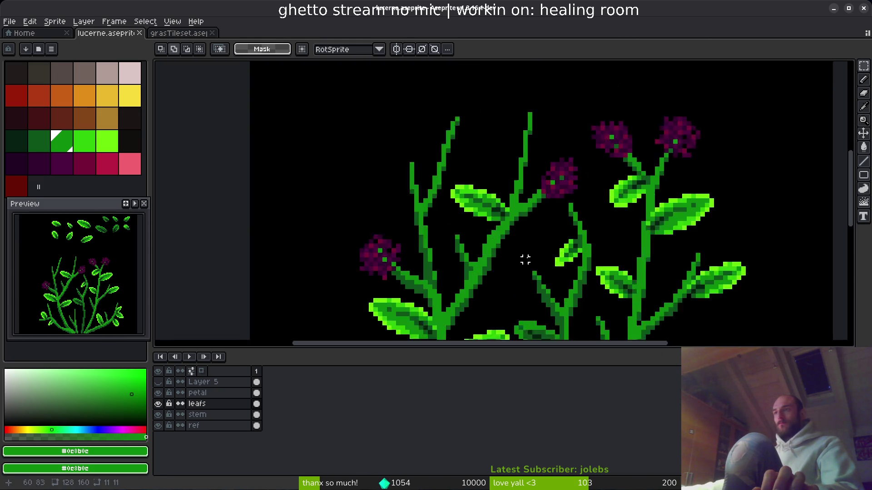
pyautogui.moveTo(540, 171); pyautogui.dragTo(405, 133)
pyautogui.hotkey('ctrl', 'v')
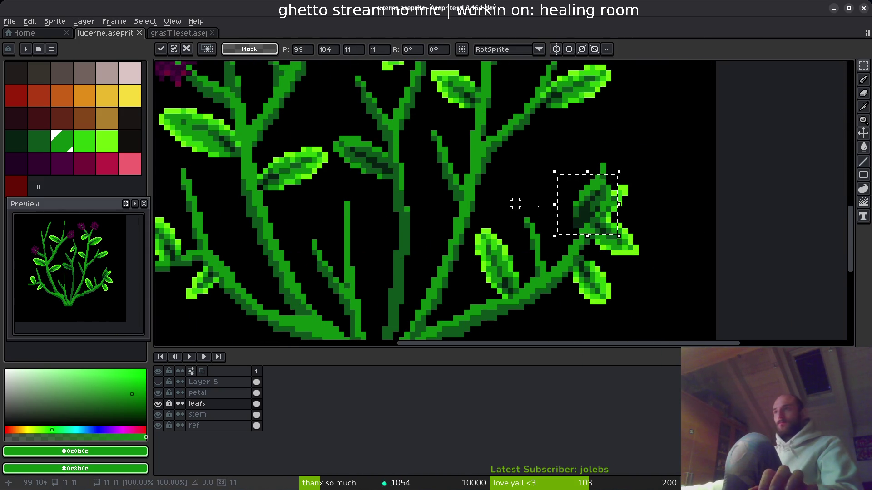
pyautogui.moveTo(567, 216)
pyautogui.mouseDown()
pyautogui.moveTo(425, 203)
pyautogui.moveTo(416, 210)
pyautogui.moveTo(424, 193)
pyautogui.moveTo(426, 226)
pyautogui.moveTo(381, 246)
pyautogui.moveTo(356, 241)
pyautogui.moveTo(518, 215)
pyautogui.moveTo(689, 117)
pyautogui.moveTo(672, 136)
pyautogui.mouseUp()
# On the stem layer, lasso the thin stem branch and lift it upward.
pyautogui.scroll(3, 444, 181)
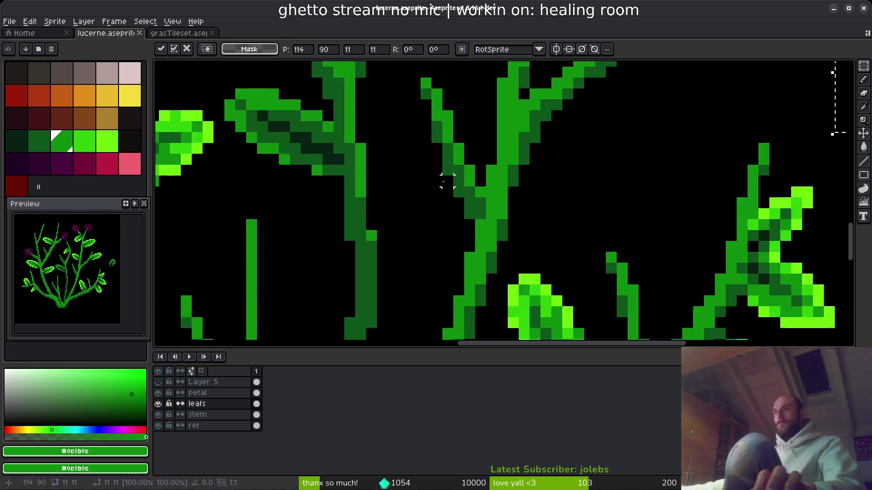
pyautogui.click(197, 415)
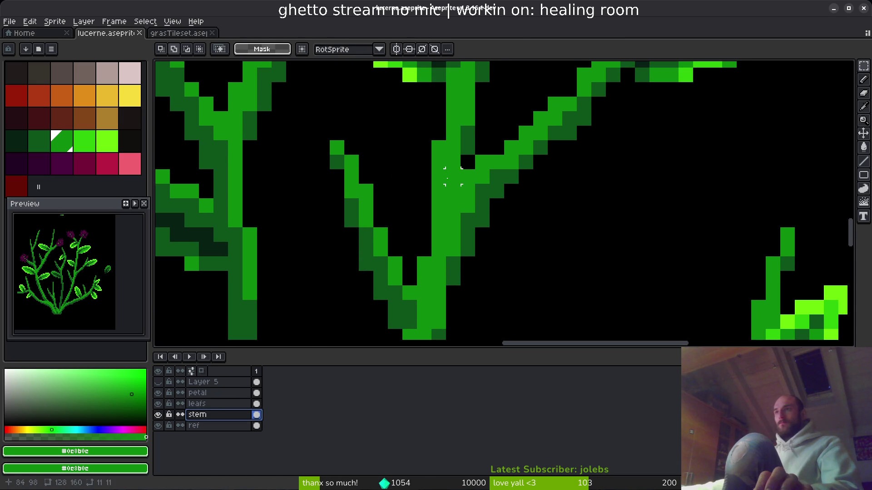
pyautogui.hotkey('shift', 'w')
pyautogui.moveTo(388, 154); pyautogui.dragTo(329, 104)
pyautogui.scroll(-3, 328, 97)
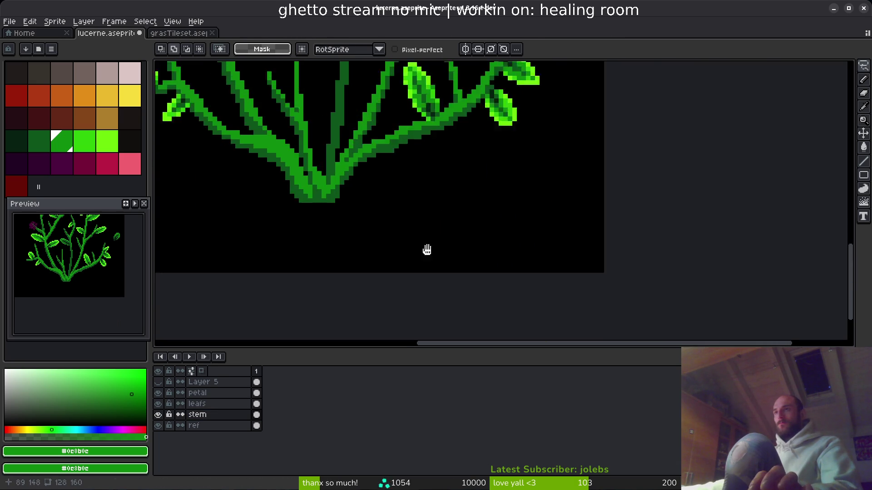
pyautogui.moveTo(432, 175); pyautogui.dragTo(399, 281)
pyautogui.scroll(2, 379, 160)
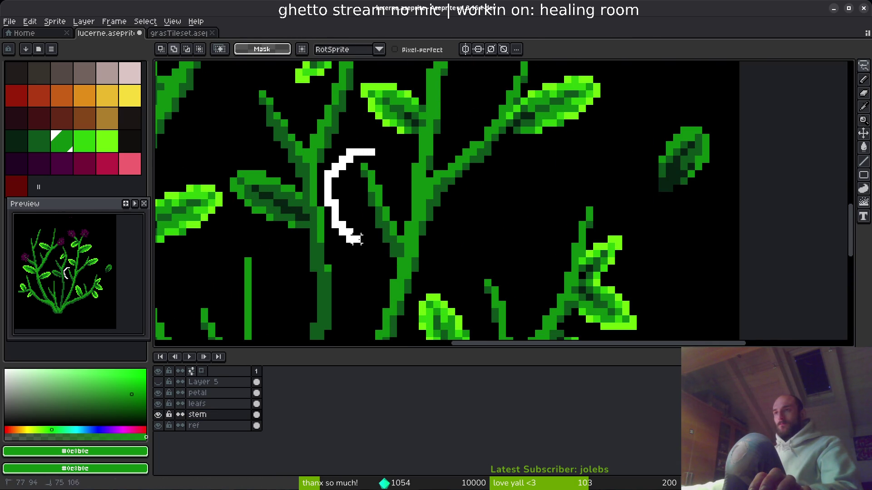
pyautogui.moveTo(380, 186); pyautogui.dragTo(379, 164)
pyautogui.moveTo(383, 238); pyautogui.dragTo(386, 210)
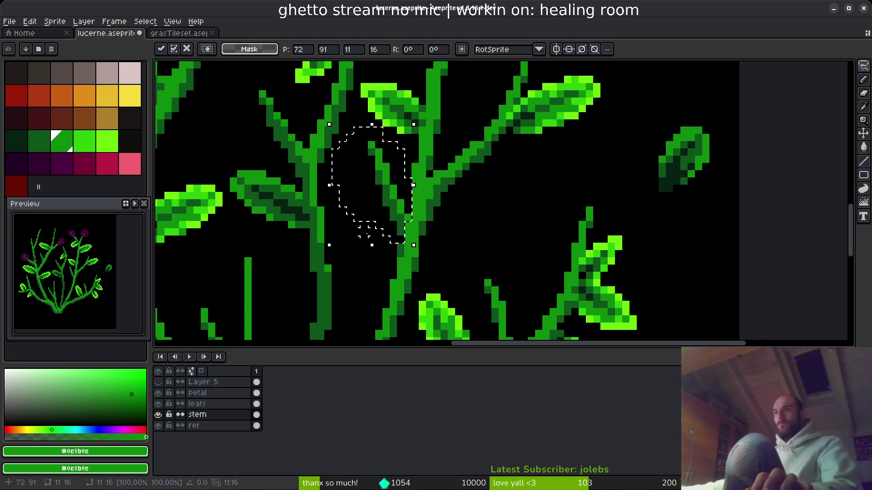
pyautogui.press('b')
# Fill the stem gap with dark green and marquee-select the loose leaf right of the plant.
pyautogui.scroll(2, 400, 242)
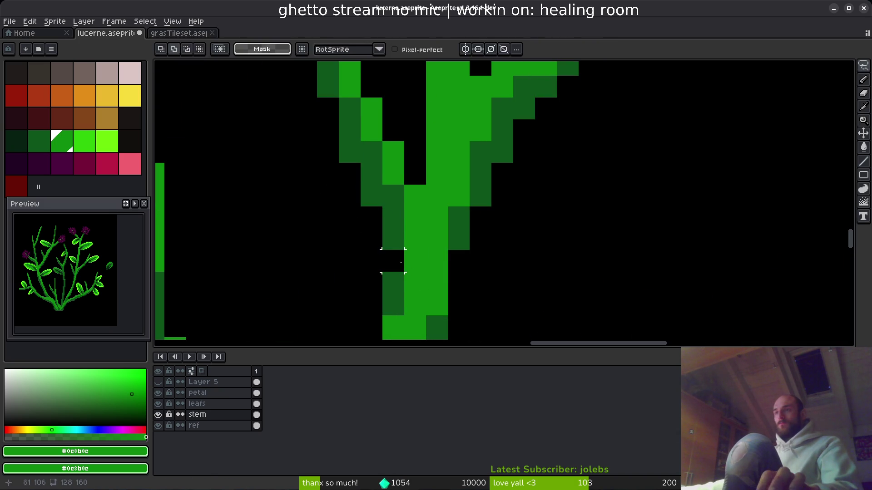
pyautogui.keyDown('alt'); pyautogui.click(400, 244); pyautogui.keyUp('alt')
pyautogui.click(394, 260)
pyautogui.press('e')
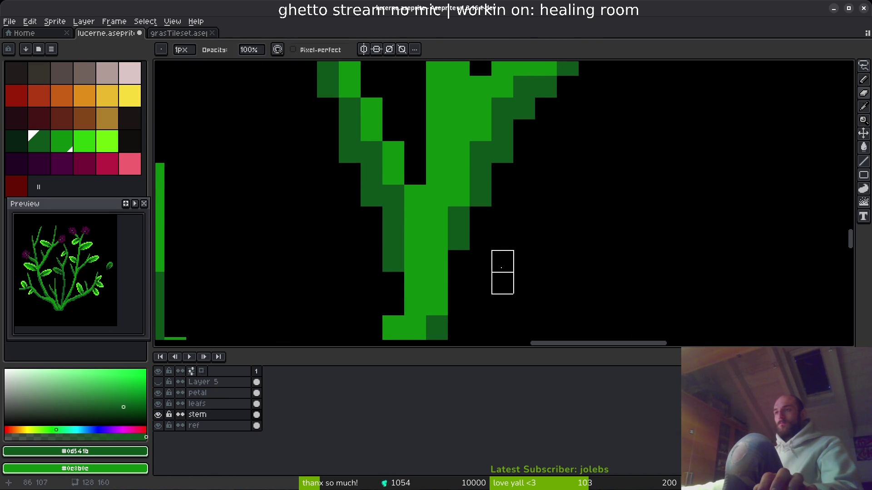
pyautogui.scroll(-3, 481, 285)
pyautogui.scroll(1, 522, 298)
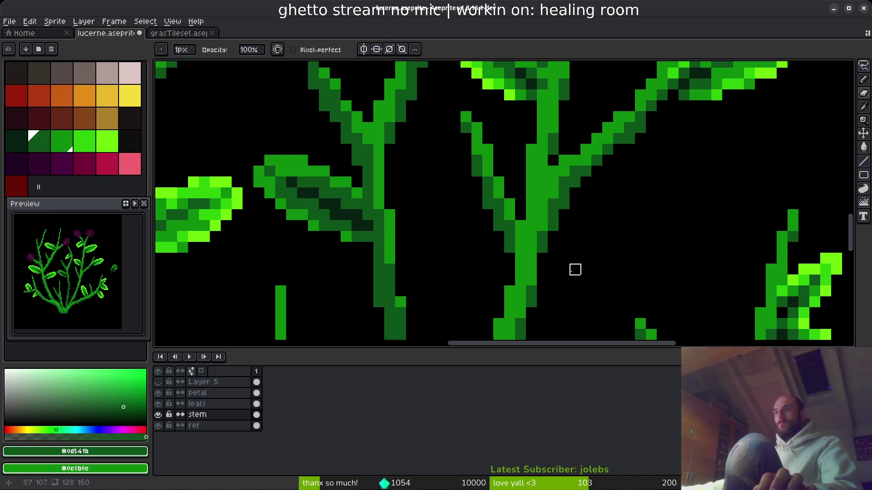
pyautogui.press('b')
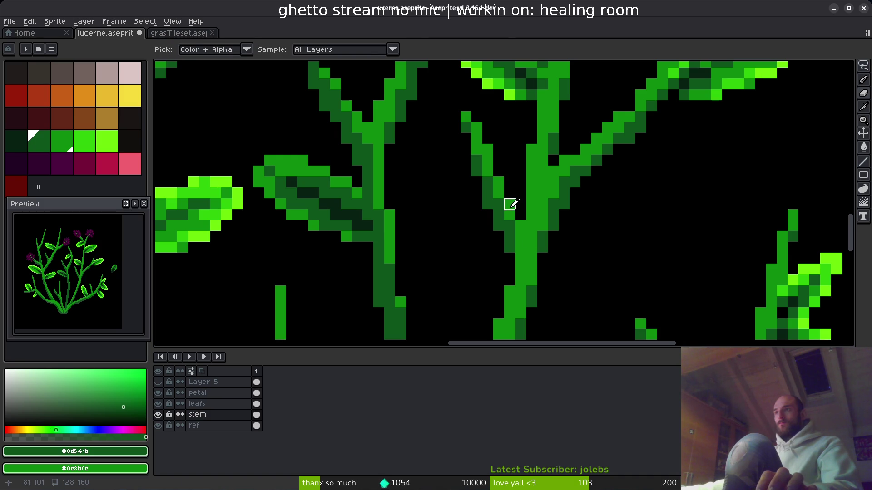
pyautogui.keyDown('alt'); pyautogui.click(505, 224); pyautogui.keyUp('alt')
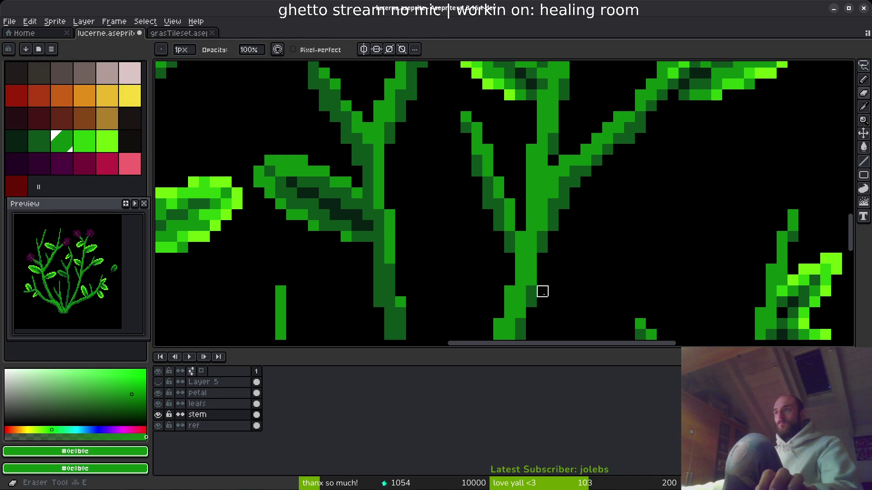
pyautogui.scroll(-2, 559, 272)
pyautogui.scroll(2, 519, 268)
pyautogui.keyDown('alt'); pyautogui.click(508, 235); pyautogui.keyUp('alt')
pyautogui.scroll(-2, 507, 262)
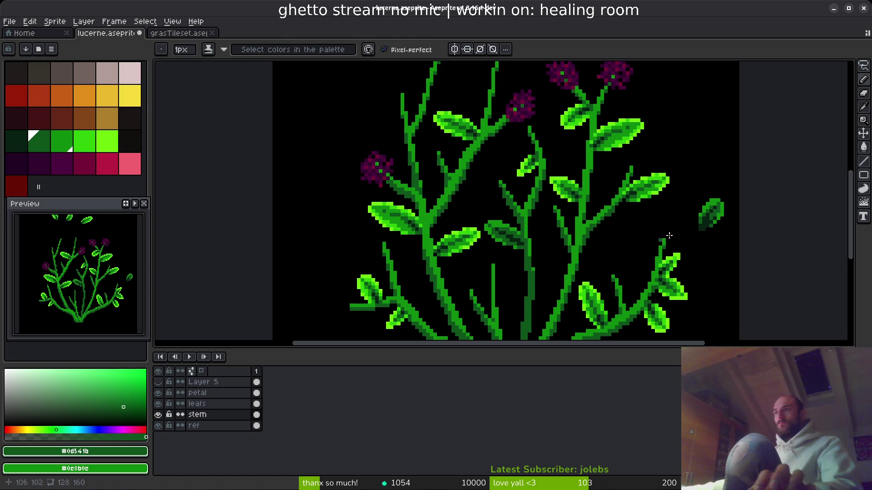
pyautogui.press('m')
pyautogui.moveTo(688, 188); pyautogui.dragTo(736, 245)
# Move the loose leaf on the leafs layer against the centre stem and confirm it.
pyautogui.moveTo(714, 217); pyautogui.dragTo(555, 283)
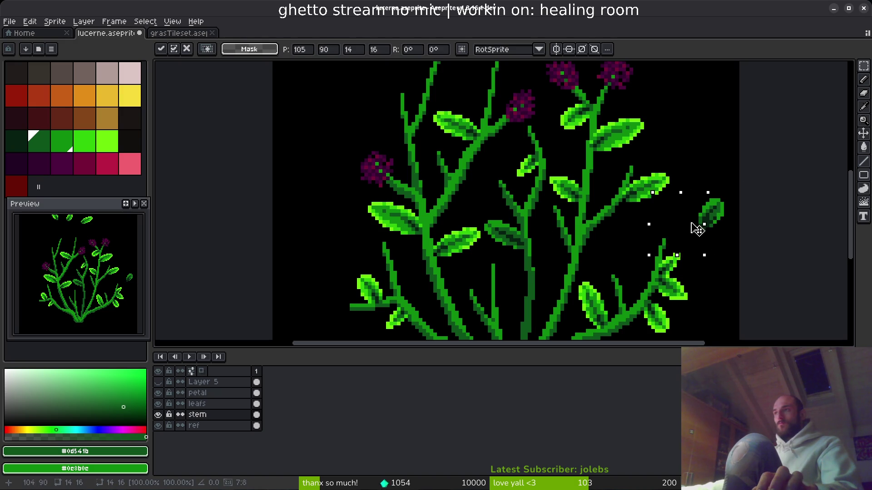
pyautogui.click(256, 404)
pyautogui.moveTo(705, 233)
pyautogui.mouseDown()
pyautogui.moveTo(555, 262)
pyautogui.moveTo(477, 308)
pyautogui.moveTo(446, 228)
pyautogui.mouseUp()
pyautogui.scroll(2, 555, 263)
pyautogui.press('Right')
pyautogui.press('Right')
pyautogui.press('Right')
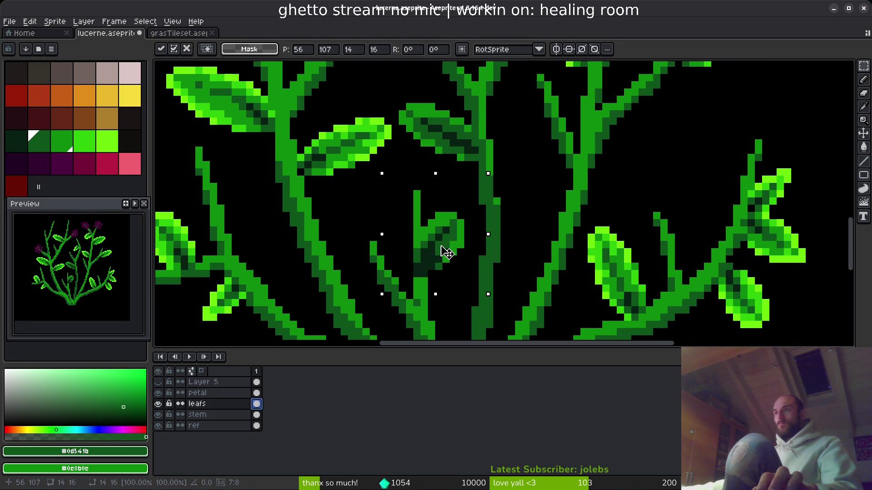
pyautogui.moveTo(512, 203)
pyautogui.mouseDown()
pyautogui.moveTo(535, 197)
pyautogui.moveTo(551, 248)
pyautogui.moveTo(468, 150)
pyautogui.moveTo(545, 192)
pyautogui.moveTo(530, 181)
pyautogui.moveTo(530, 220)
pyautogui.moveTo(530, 185)
pyautogui.mouseUp()
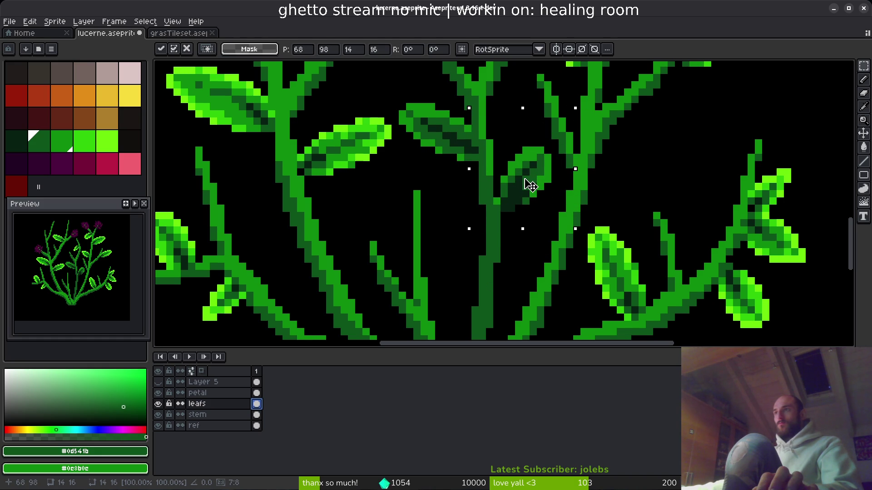
pyautogui.press('Return')
# Select a spare leaf above the plant, nudge it onto the stem and deselect.
pyautogui.scroll(-2, 530, 185)
pyautogui.scroll(-2, 530, 185)
pyautogui.moveTo(556, 241); pyautogui.dragTo(500, 233)
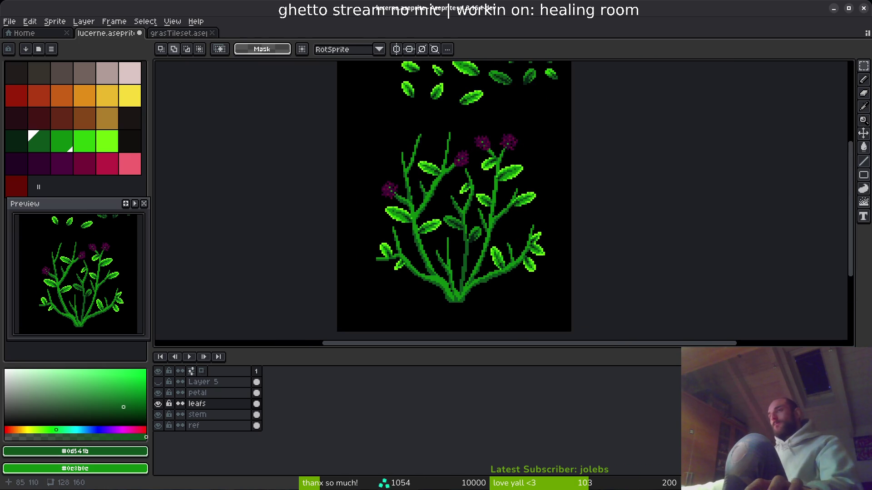
pyautogui.scroll(6, 509, 200)
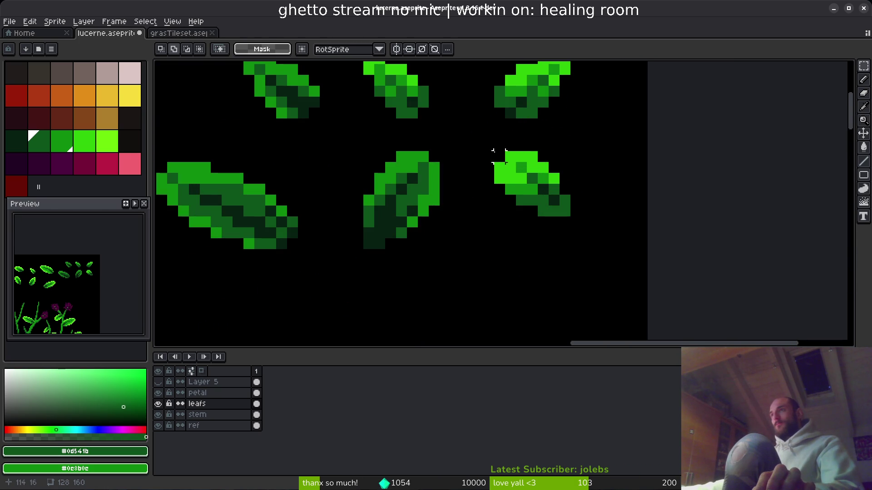
pyautogui.scroll(-1, 521, 224)
pyautogui.moveTo(322, 121)
pyautogui.mouseDown()
pyautogui.moveTo(425, 210)
pyautogui.moveTo(458, 70)
pyautogui.moveTo(438, 194)
pyautogui.moveTo(432, 171)
pyautogui.moveTo(638, 299)
pyautogui.moveTo(389, 181)
pyautogui.moveTo(402, 157)
pyautogui.moveTo(504, 132)
pyautogui.moveTo(460, 162)
pyautogui.mouseUp()
pyautogui.scroll(-1, 420, 212)
pyautogui.scroll(-1, 438, 195)
pyautogui.scroll(2, 432, 172)
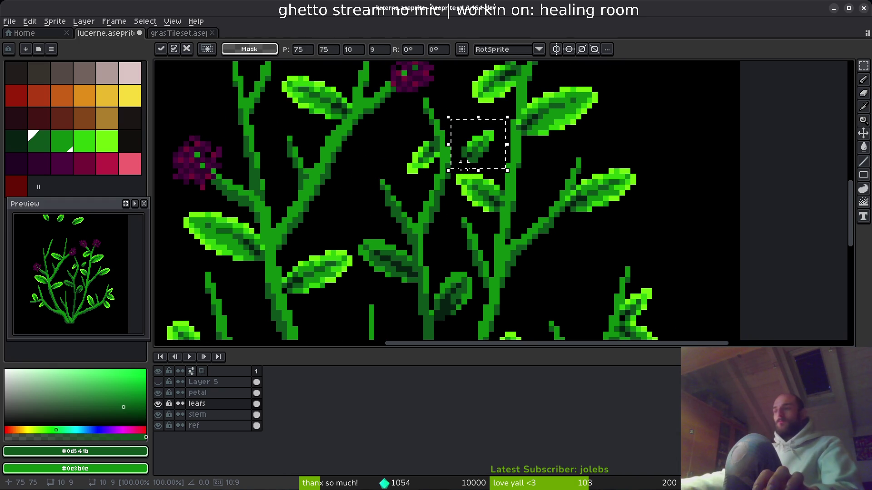
pyautogui.scroll(3, 461, 162)
pyautogui.moveTo(463, 240)
pyautogui.mouseDown()
pyautogui.moveTo(421, 130)
pyautogui.moveTo(397, 144)
pyautogui.moveTo(409, 173)
pyautogui.moveTo(436, 189)
pyautogui.moveTo(412, 148)
pyautogui.moveTo(484, 244)
pyautogui.mouseUp()
pyautogui.scroll(-2, 444, 189)
pyautogui.hotkey('ctrl', 'd')
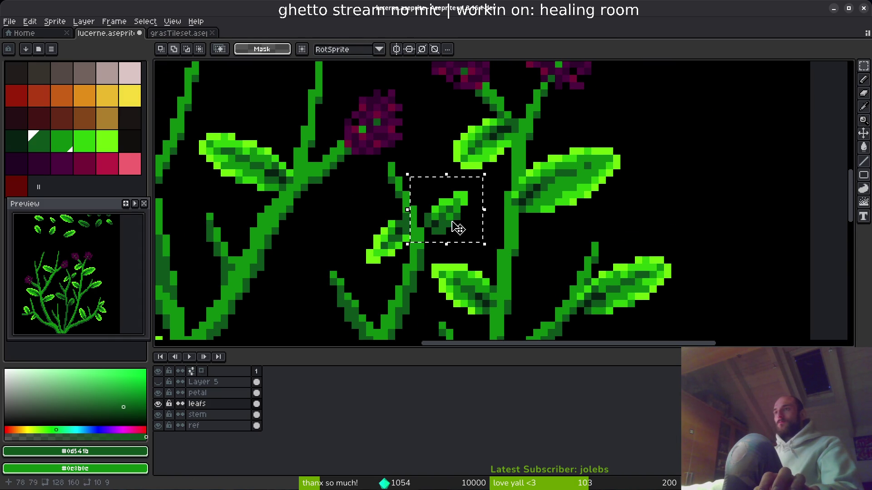
# Re-paste the leaf, turn it sideways and position it along the lower middle stem.
pyautogui.press('Delete')
pyautogui.hotkey('ctrl', 'v')
pyautogui.moveTo(678, 204)
pyautogui.mouseDown()
pyautogui.moveTo(467, 233)
pyautogui.moveTo(449, 224)
pyautogui.moveTo(472, 232)
pyautogui.mouseUp()
pyautogui.press('Down')
pyautogui.press('Down')
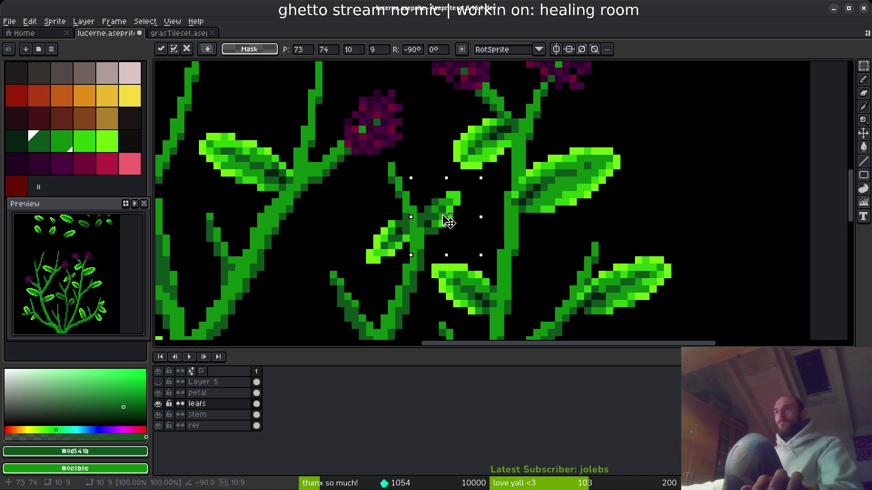
pyautogui.scroll(-2, 497, 236)
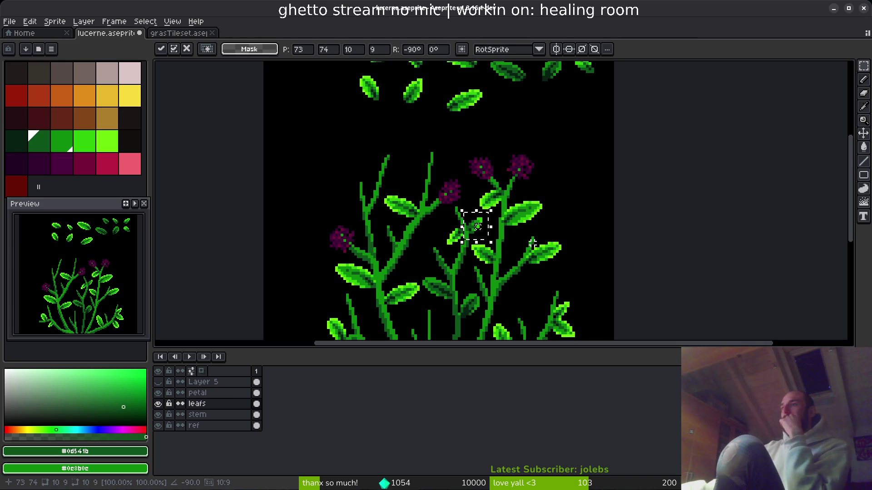
pyautogui.scroll(3, 487, 237)
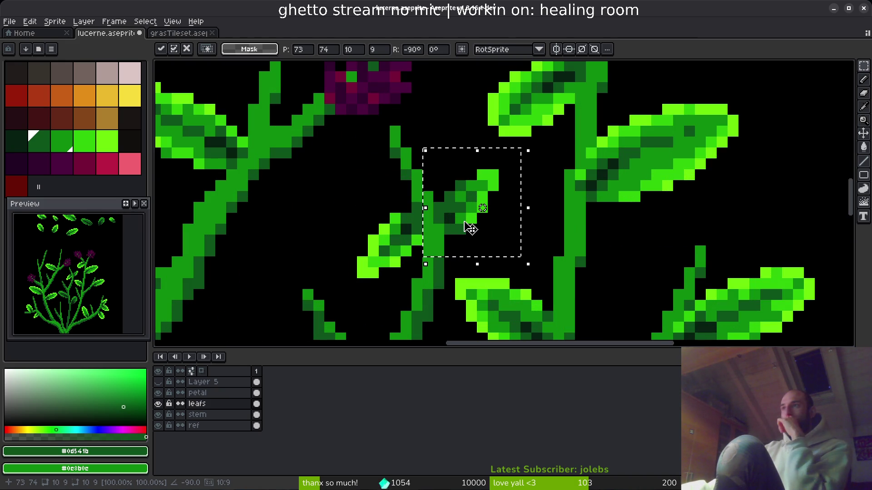
pyautogui.scroll(-3, 467, 224)
pyautogui.moveTo(468, 234)
pyautogui.mouseDown()
pyautogui.moveTo(411, 178)
pyautogui.moveTo(373, 219)
pyautogui.moveTo(307, 228)
pyautogui.moveTo(332, 247)
pyautogui.moveTo(330, 256)
pyautogui.moveTo(317, 232)
pyautogui.moveTo(302, 236)
pyautogui.moveTo(324, 253)
pyautogui.mouseUp()
pyautogui.scroll(2, 317, 232)
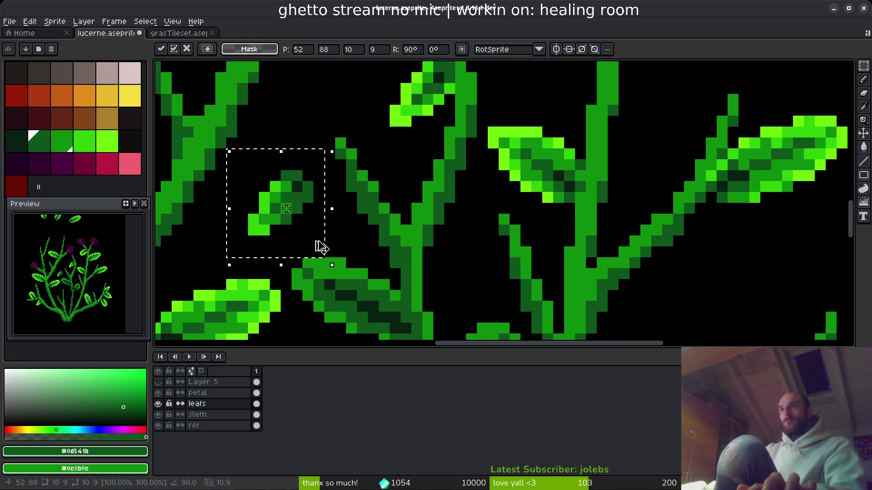
pyautogui.moveTo(298, 204)
pyautogui.mouseDown()
pyautogui.moveTo(343, 218)
pyautogui.moveTo(280, 207)
pyautogui.moveTo(278, 220)
pyautogui.moveTo(408, 175)
pyautogui.moveTo(424, 199)
pyautogui.moveTo(408, 275)
pyautogui.moveTo(414, 278)
pyautogui.moveTo(350, 253)
pyautogui.moveTo(382, 302)
pyautogui.mouseUp()
pyautogui.scroll(-2, 425, 198)
pyautogui.scroll(4, 414, 278)
pyautogui.scroll(-3, 382, 301)
pyautogui.scroll(3, 432, 253)
pyautogui.keyDown('alt'); pyautogui.click(476, 255); pyautogui.keyUp('alt')
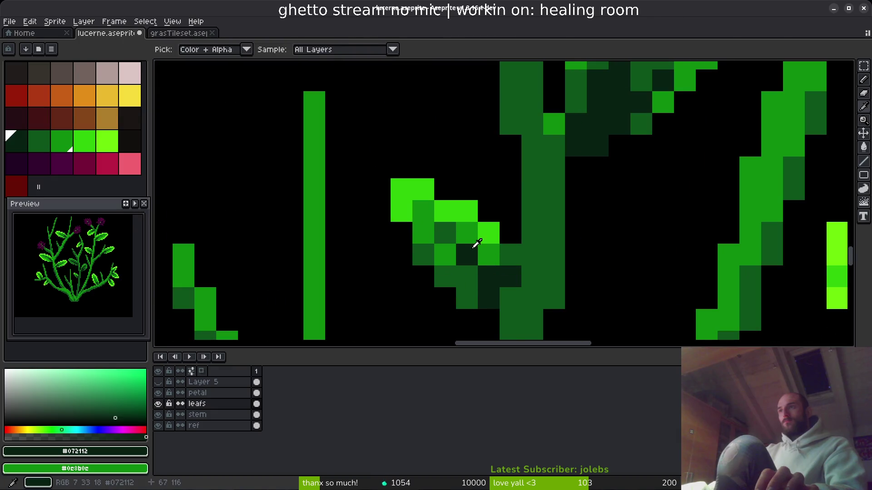
# Paint medium-green #0c8b0c pixels on the new leaf, including its tip, then pick dark green #0d541b.
pyautogui.keyDown('alt'); pyautogui.click(416, 231); pyautogui.keyUp('alt')
pyautogui.click(441, 212)
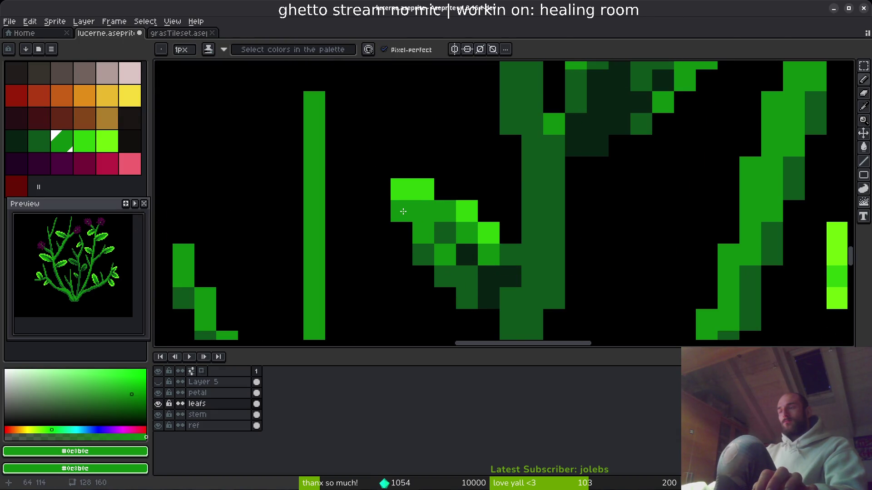
pyautogui.scroll(-5, 491, 256)
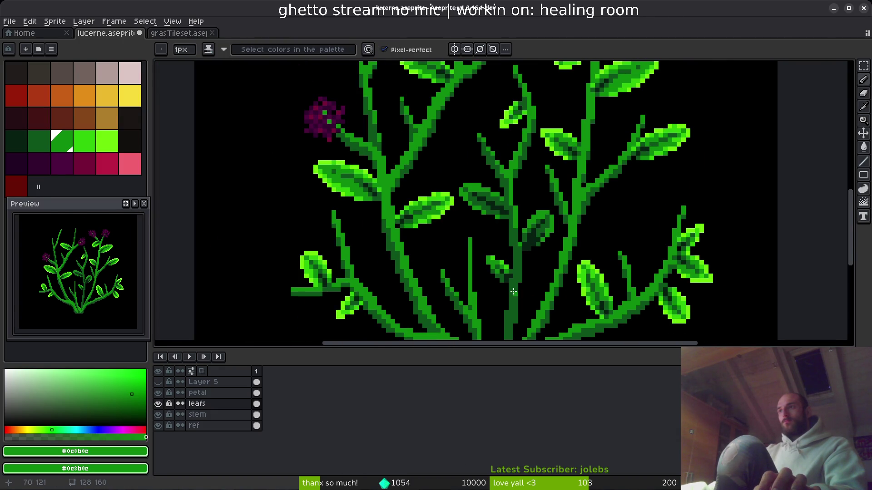
pyautogui.scroll(3, 485, 251)
pyautogui.click(442, 218)
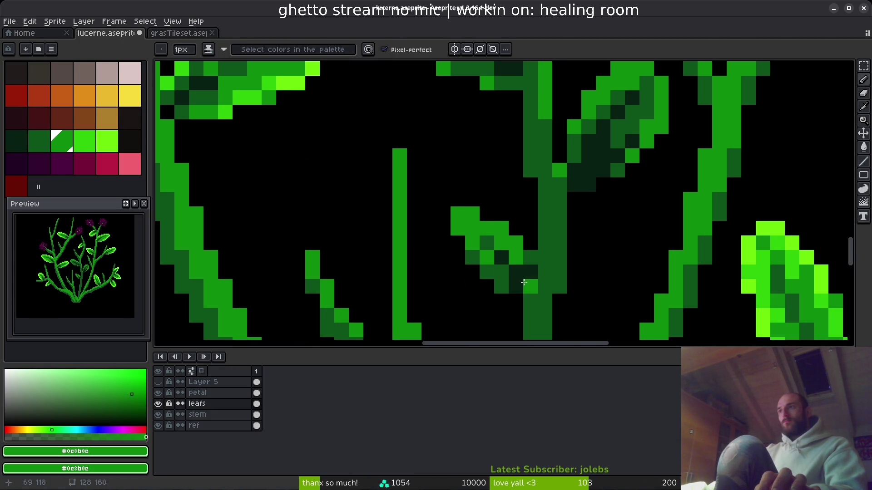
pyautogui.keyDown('alt'); pyautogui.click(514, 258); pyautogui.keyUp('alt')
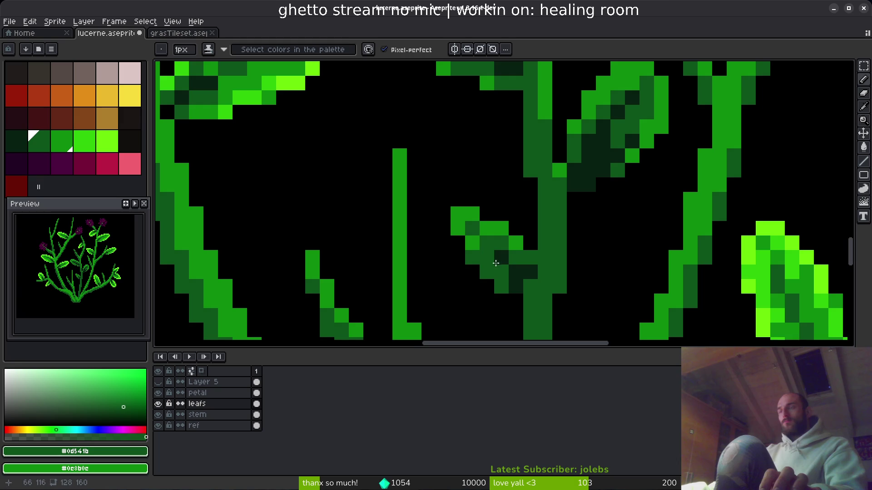
# Save lucerne.aseprite, then marquee-select another spare leaf on the leaf sheet.
pyautogui.scroll(-4, 542, 309)
pyautogui.scroll(-5, 482, 272)
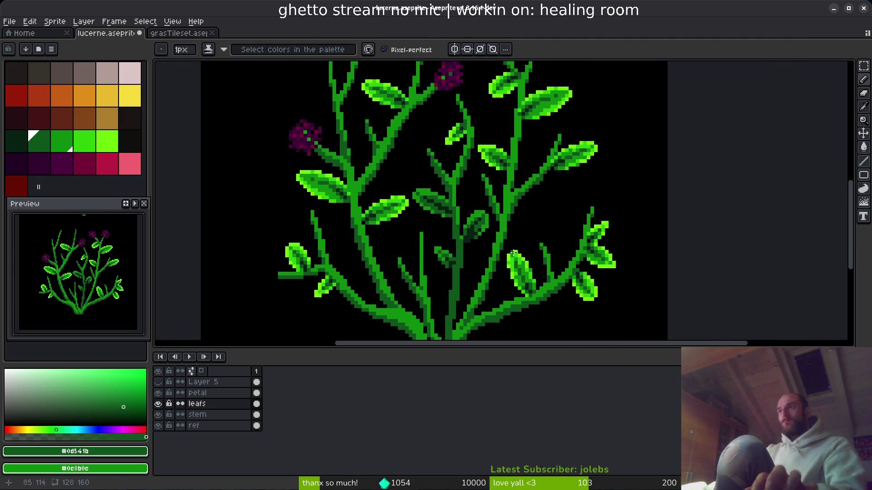
pyautogui.hotkey('ctrl', 's')
pyautogui.moveTo(451, 256); pyautogui.dragTo(439, 272)
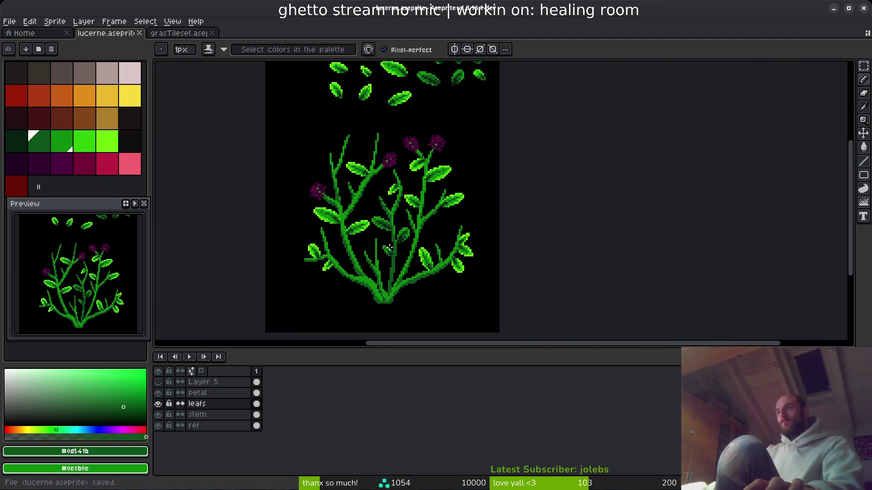
pyautogui.moveTo(387, 251); pyautogui.dragTo(426, 284)
pyautogui.moveTo(445, 240); pyautogui.dragTo(408, 189)
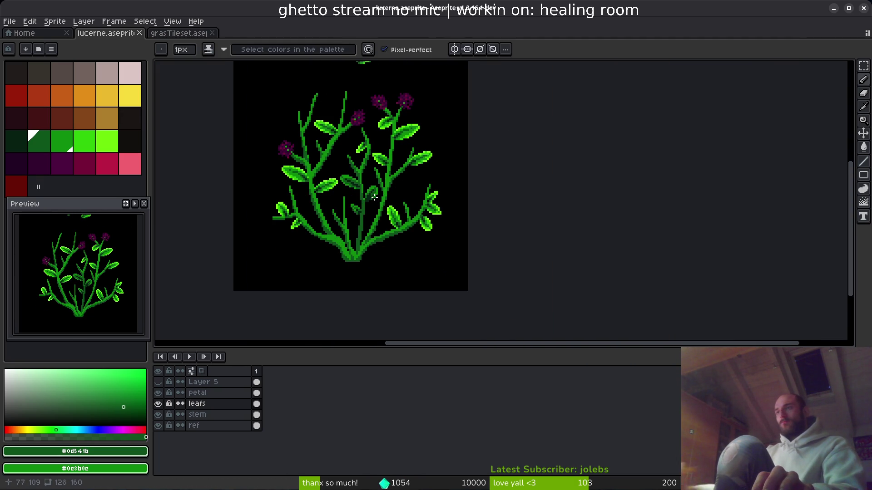
pyautogui.scroll(1, 374, 197)
pyautogui.scroll(-1, 397, 176)
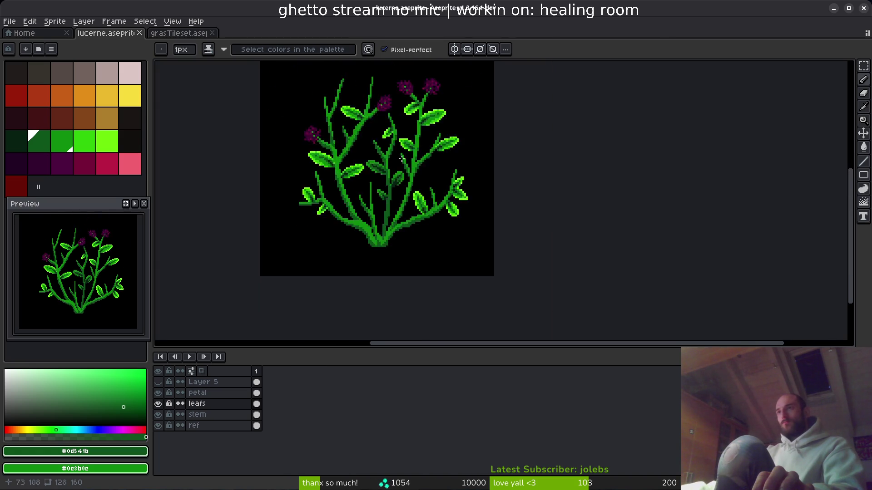
pyautogui.scroll(5, 397, 175)
pyautogui.scroll(4, 409, 205)
pyautogui.press('m')
pyautogui.moveTo(312, 182); pyautogui.dragTo(409, 258)
# Paste a copy of the chosen leaf onto the bush's lower stem.
pyautogui.scroll(-2, 381, 224)
pyautogui.scroll(2, 399, 249)
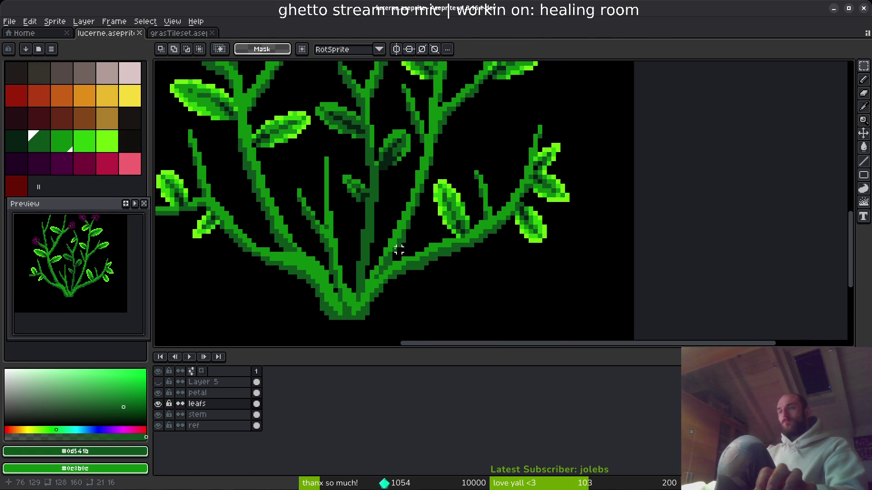
pyautogui.hotkey('ctrl', 'v')
pyautogui.moveTo(389, 201); pyautogui.dragTo(365, 229)
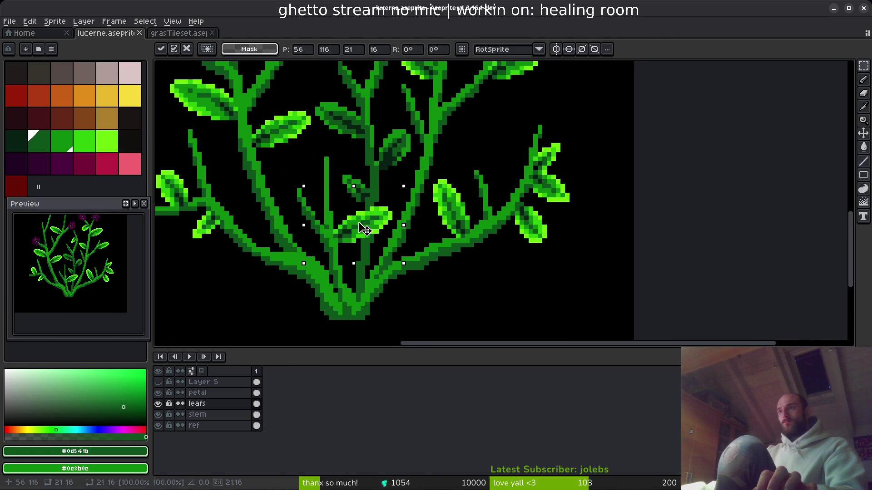
pyautogui.press('Return')
# Copy another spare leaf to the bush's base, nudged two pixels right.
pyautogui.scroll(-3, 413, 227)
pyautogui.scroll(3, 409, 213)
pyautogui.scroll(3, 403, 256)
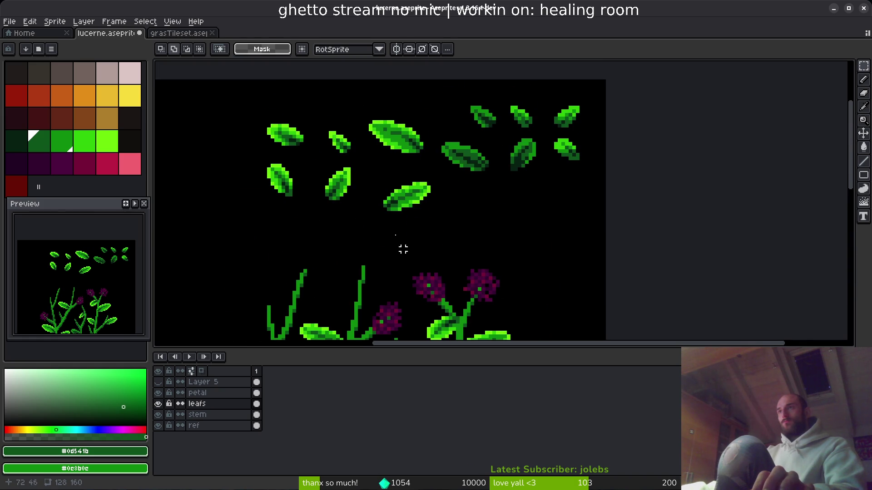
pyautogui.moveTo(336, 190); pyautogui.dragTo(366, 220)
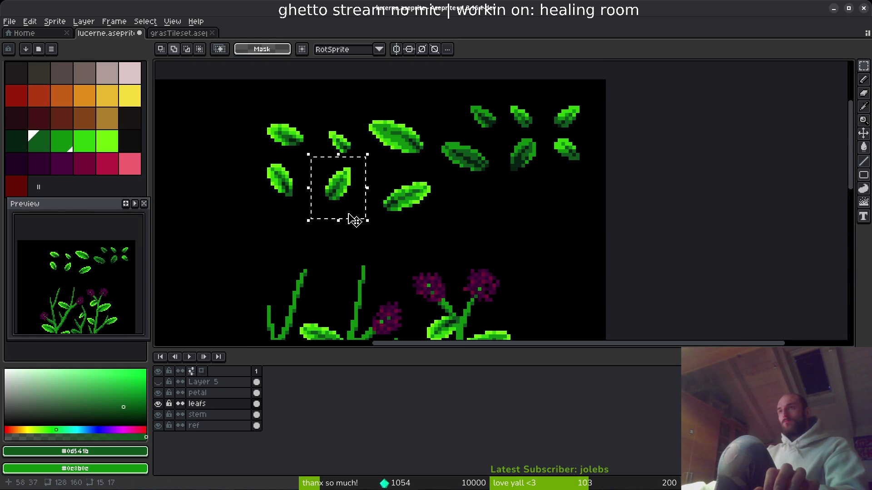
pyautogui.moveTo(254, 162); pyautogui.dragTo(309, 210)
pyautogui.scroll(-5, 370, 268)
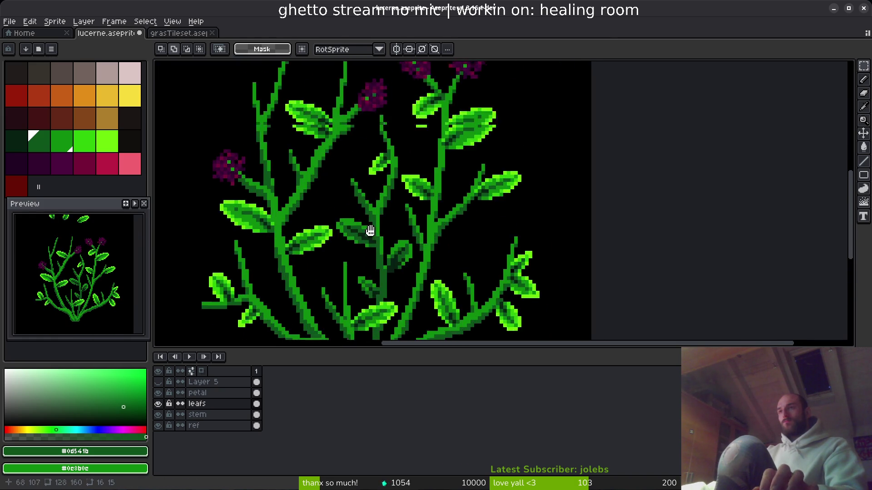
pyautogui.hotkey('ctrl', 'v')
pyautogui.scroll(1, 308, 231)
pyautogui.moveTo(227, 187)
pyautogui.mouseDown()
pyautogui.moveTo(321, 244)
pyautogui.moveTo(312, 288)
pyautogui.moveTo(331, 312)
pyautogui.moveTo(309, 285)
pyautogui.mouseUp()
pyautogui.press('Right')
pyautogui.press('Right')
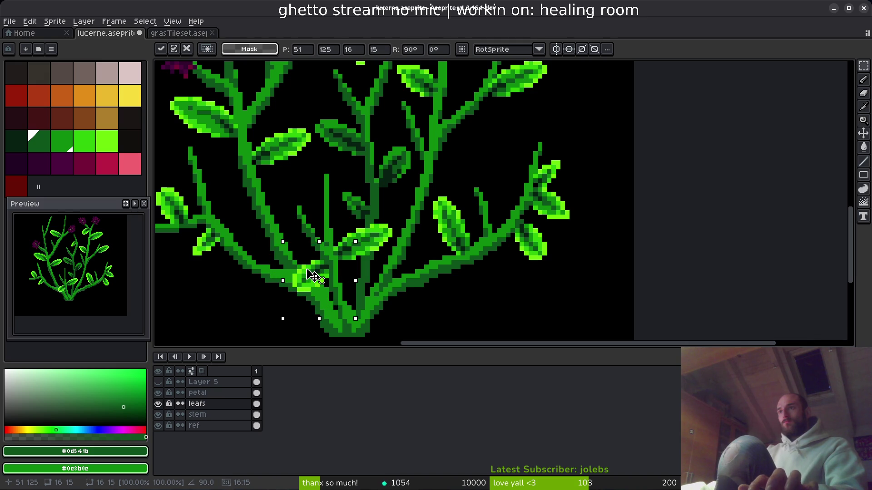
pyautogui.press('Return')
# Make the stem layer active with the pencil and save the sprite.
pyautogui.scroll(-2, 365, 294)
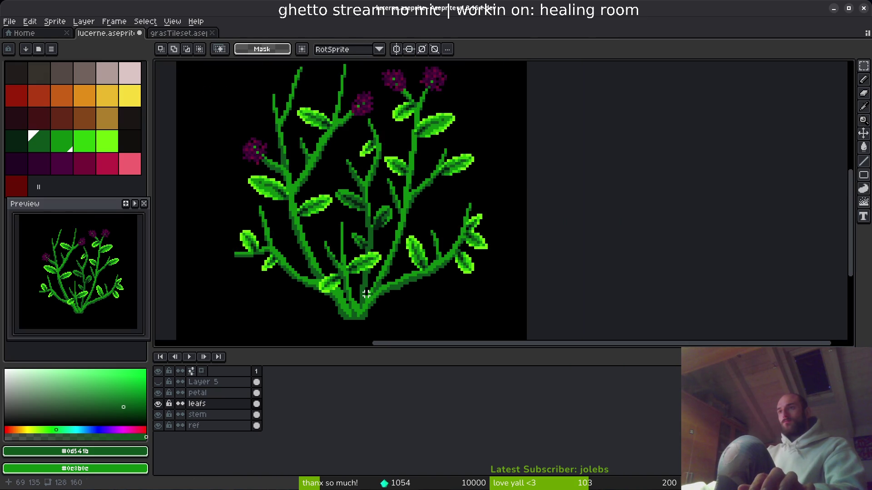
pyautogui.scroll(5, 374, 301)
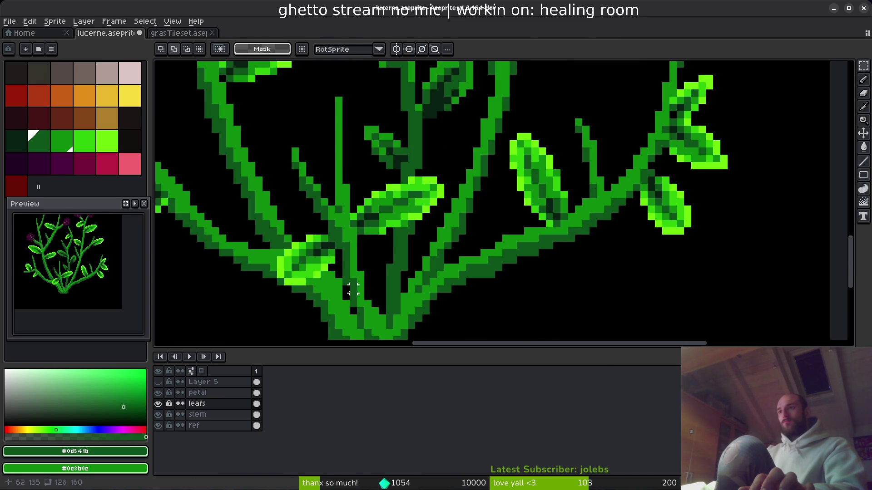
pyautogui.press('b')
pyautogui.click(199, 415)
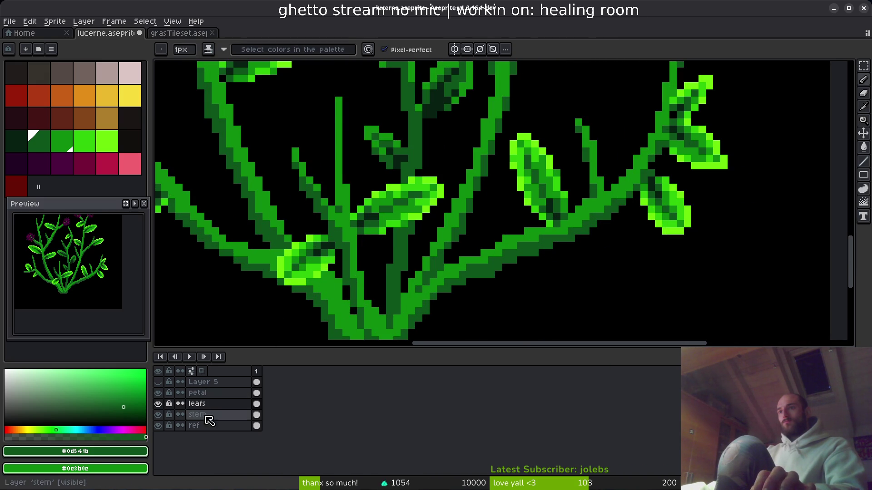
pyautogui.scroll(4, 368, 263)
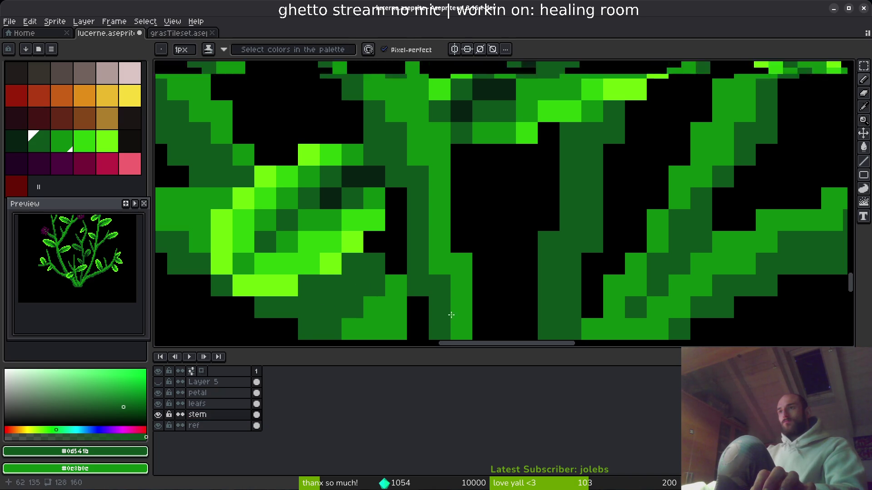
pyautogui.scroll(-5, 445, 308)
pyautogui.scroll(-2, 434, 258)
pyautogui.hotkey('ctrl', 's')
# On the leafs layer, move the small spare leaf onto the bush stem.
pyautogui.moveTo(410, 169)
pyautogui.mouseDown()
pyautogui.moveTo(377, 205)
pyautogui.moveTo(368, 302)
pyautogui.mouseUp()
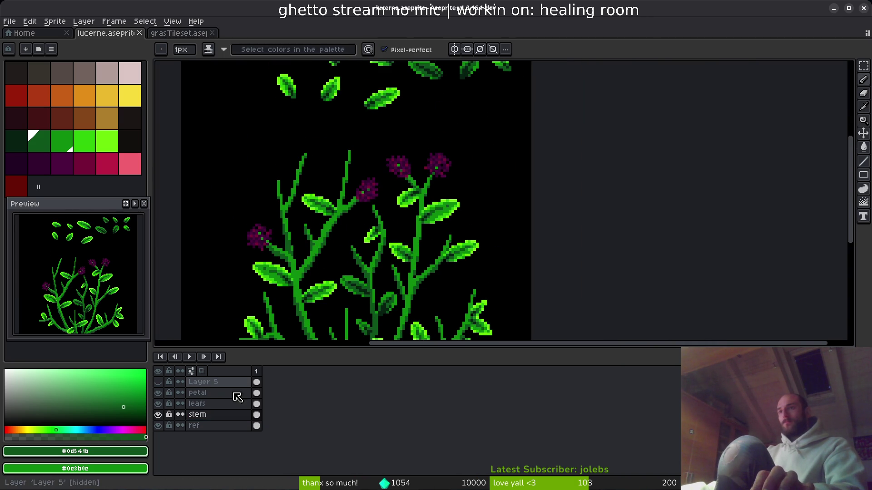
pyautogui.click(257, 403)
pyautogui.moveTo(327, 150); pyautogui.dragTo(359, 219)
pyautogui.press('m')
pyautogui.scroll(2, 359, 219)
pyautogui.moveTo(265, 213); pyautogui.dragTo(323, 269)
pyautogui.moveTo(282, 166); pyautogui.dragTo(318, 209)
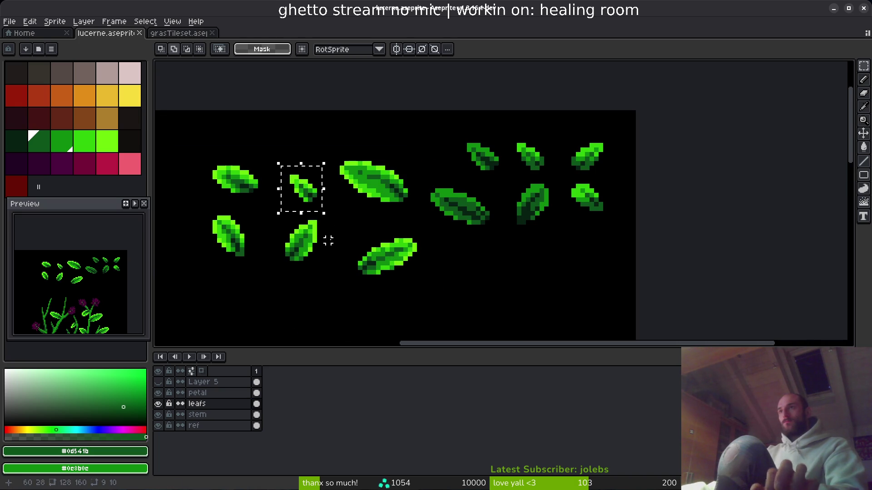
pyautogui.scroll(-2, 327, 241)
pyautogui.scroll(3, 324, 198)
pyautogui.scroll(-1, 324, 198)
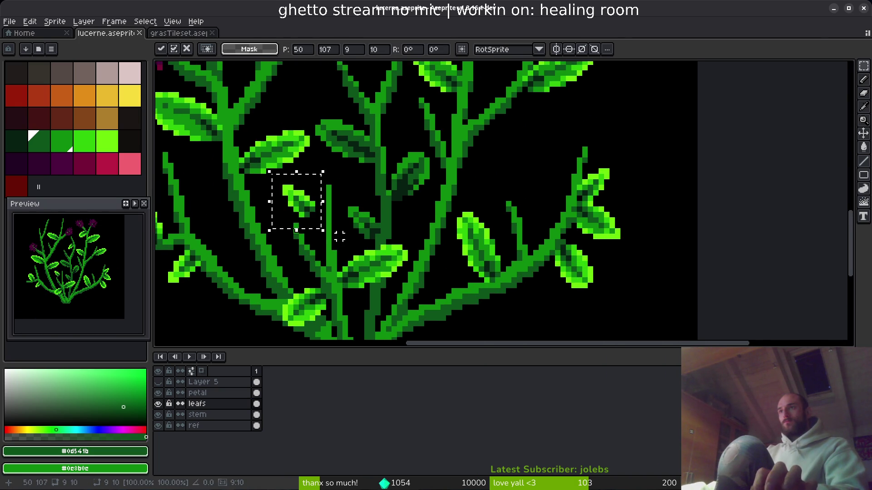
pyautogui.scroll(2, 291, 191)
pyautogui.moveTo(288, 189); pyautogui.dragTo(318, 211)
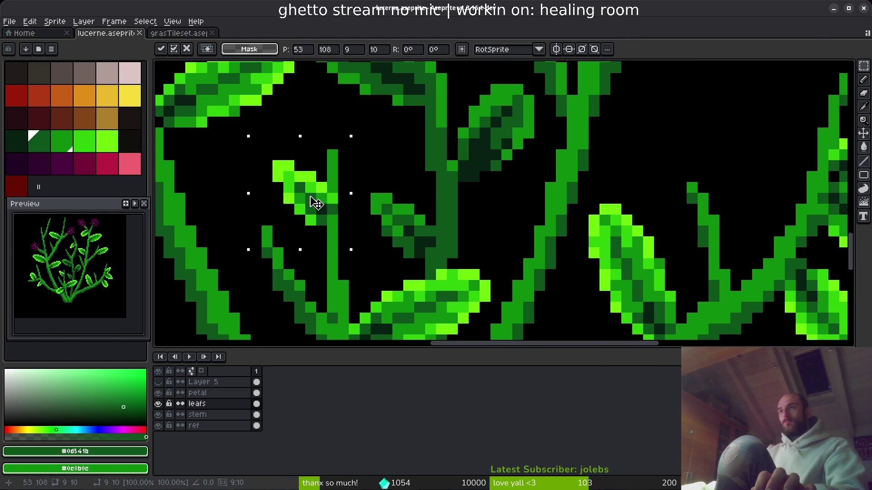
pyautogui.press('Return')
# Shift the selected leaf slightly down and right.
pyautogui.scroll(-3, 380, 233)
pyautogui.scroll(3, 374, 220)
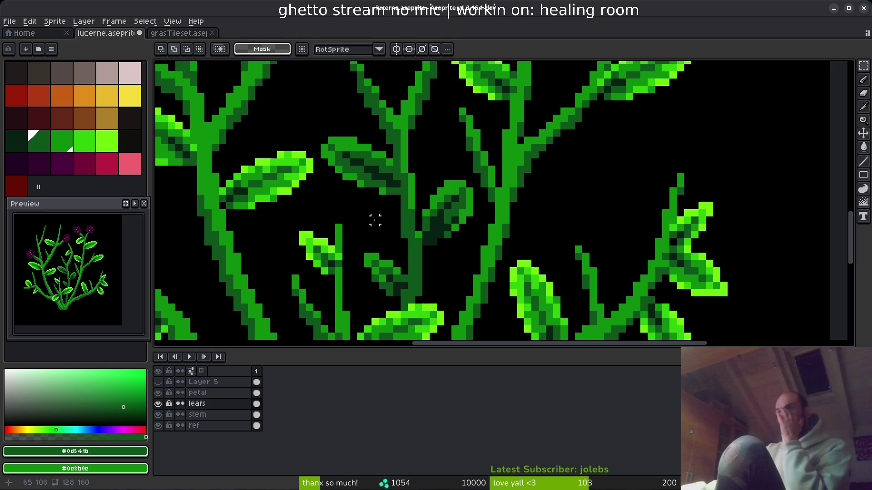
pyautogui.scroll(2, 361, 255)
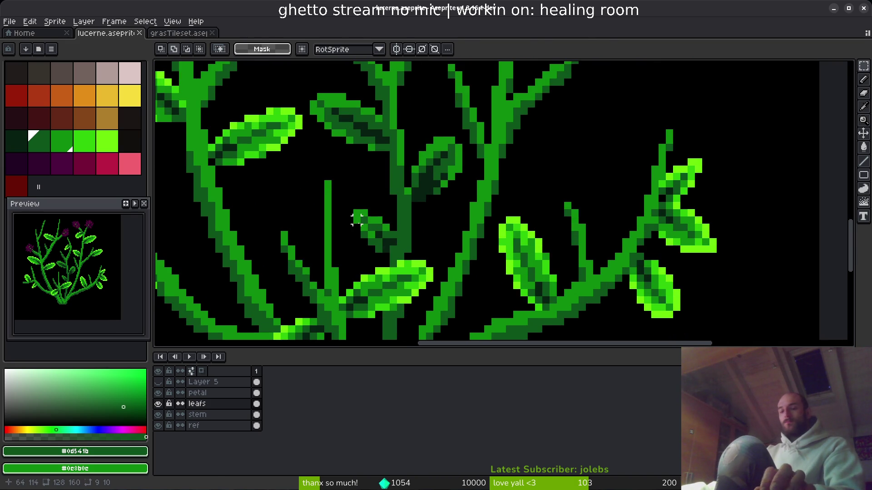
pyautogui.moveTo(254, 186)
pyautogui.mouseDown()
pyautogui.moveTo(296, 226)
pyautogui.moveTo(283, 211)
pyautogui.mouseUp()
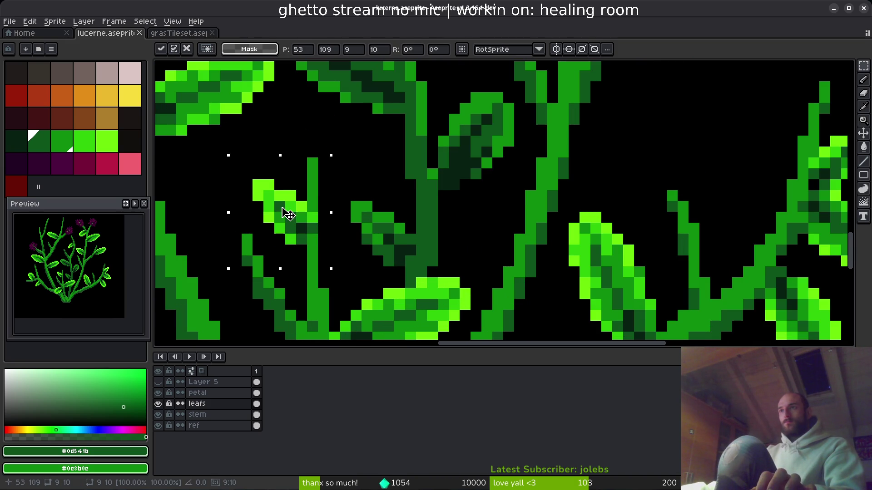
pyautogui.press('Return')
# Select a spare leaf in the top row and drop the moved leaf in place.
pyautogui.scroll(-3, 382, 218)
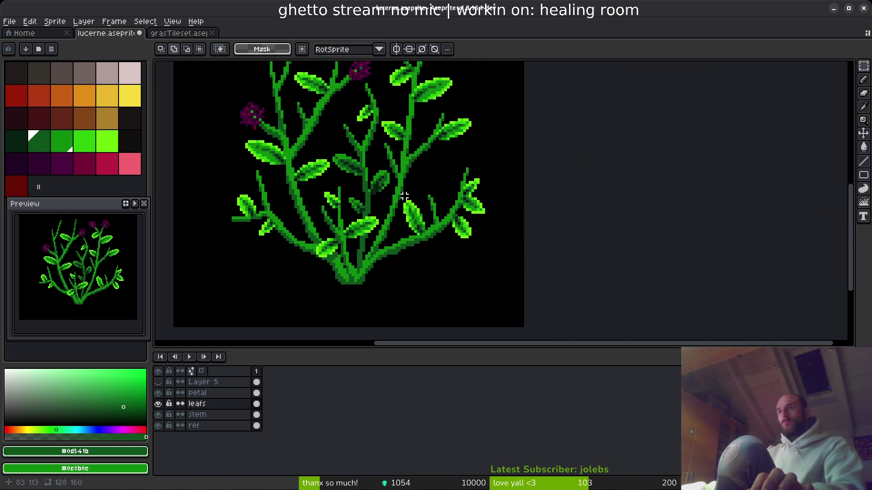
pyautogui.scroll(5, 467, 282)
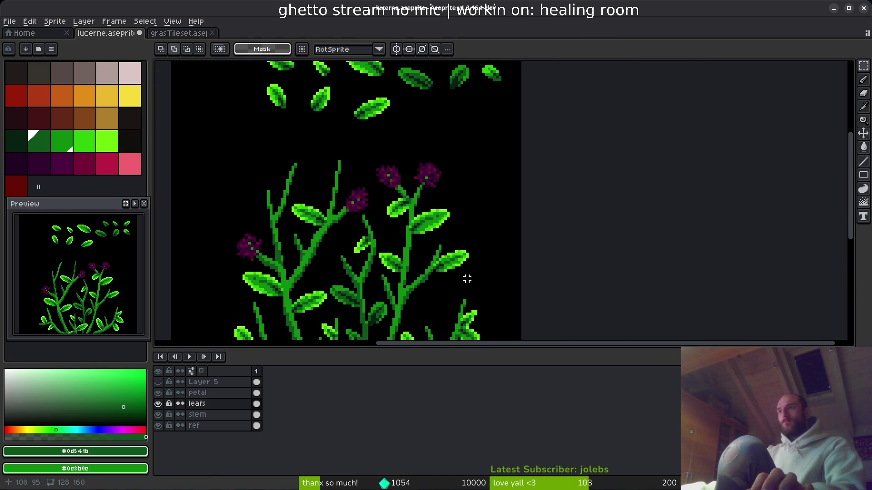
pyautogui.scroll(2, 451, 161)
pyautogui.scroll(1, 436, 146)
pyautogui.moveTo(388, 119)
pyautogui.mouseDown()
pyautogui.moveTo(448, 190)
pyautogui.moveTo(450, 228)
pyautogui.moveTo(395, 198)
pyautogui.moveTo(393, 207)
pyautogui.mouseUp()
pyautogui.scroll(-3, 407, 80)
pyautogui.scroll(-3, 434, 240)
pyautogui.scroll(2, 434, 241)
pyautogui.click(413, 162)
# Place a top-row leaf under the right branch, rotated 180°.
pyautogui.scroll(-2, 414, 162)
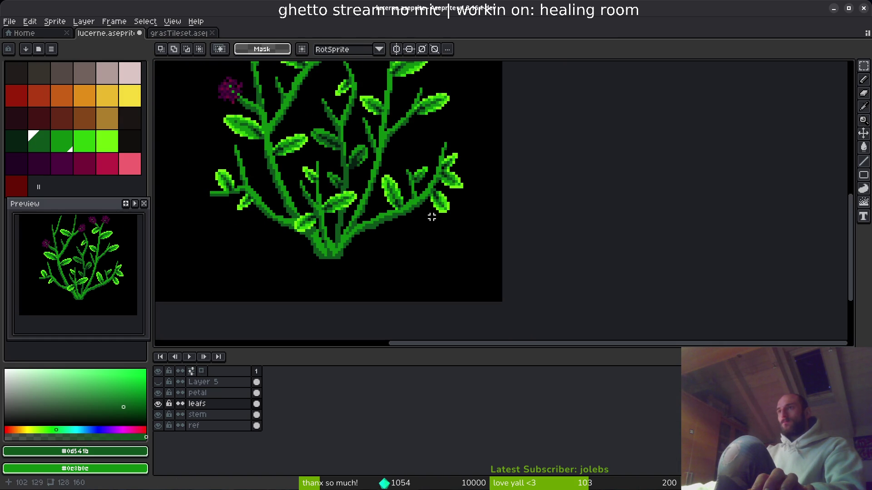
pyautogui.scroll(-1, 421, 225)
pyautogui.scroll(1, 410, 164)
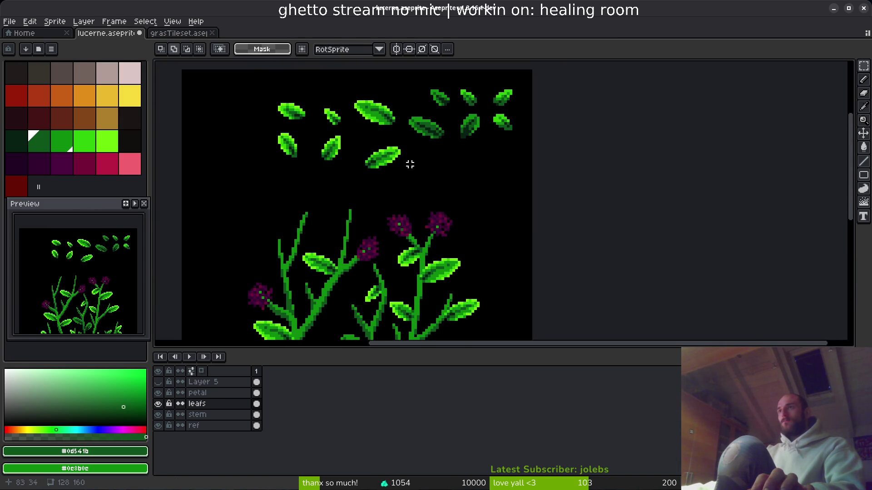
pyautogui.moveTo(355, 109); pyautogui.dragTo(403, 133)
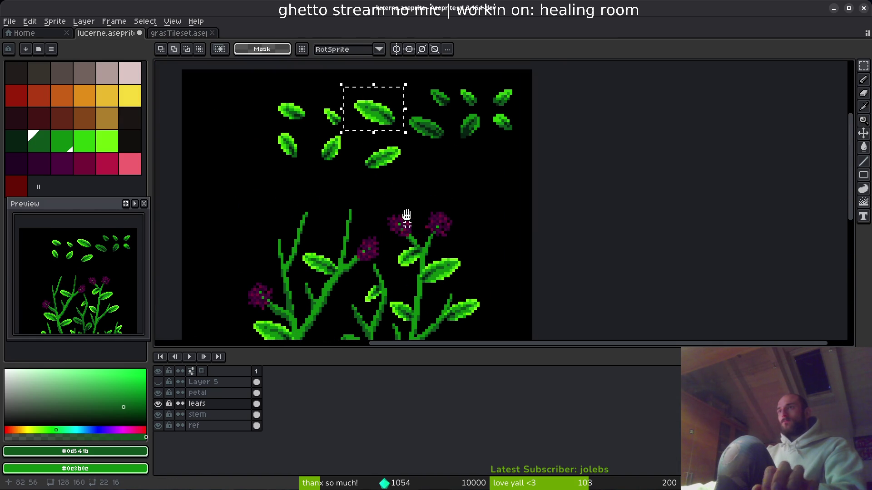
pyautogui.scroll(2, 412, 229)
pyautogui.scroll(1, 412, 229)
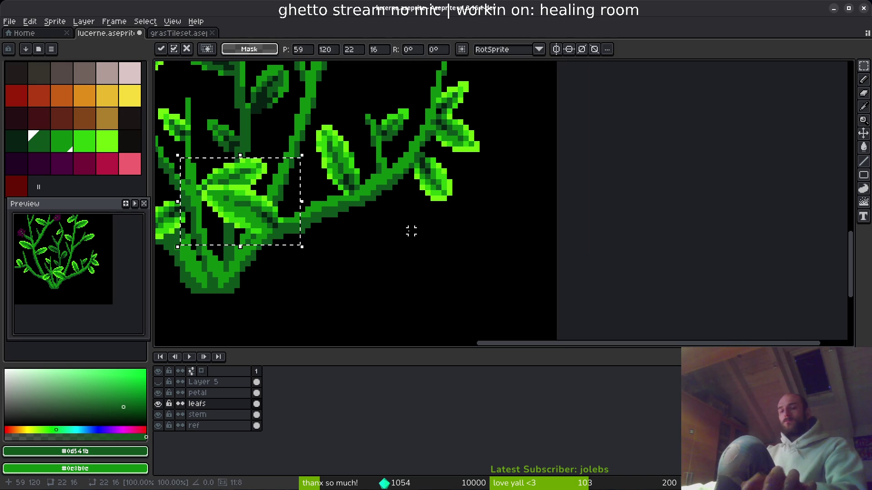
pyautogui.hotkey('ctrl', 'r')
pyautogui.moveTo(250, 200)
pyautogui.mouseDown()
pyautogui.moveTo(385, 253)
pyautogui.moveTo(395, 245)
pyautogui.mouseUp()
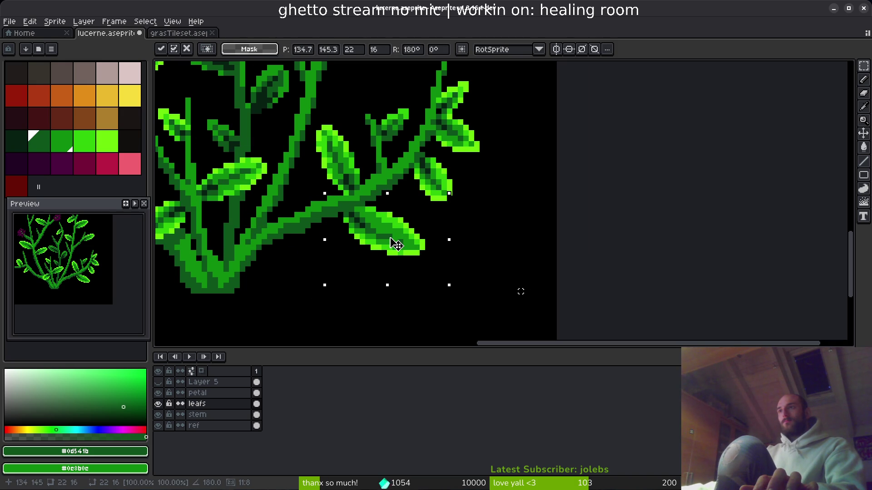
pyautogui.moveTo(395, 244)
pyautogui.mouseDown()
pyautogui.moveTo(413, 236)
pyautogui.moveTo(397, 234)
pyautogui.moveTo(407, 248)
pyautogui.moveTo(387, 240)
pyautogui.mouseUp()
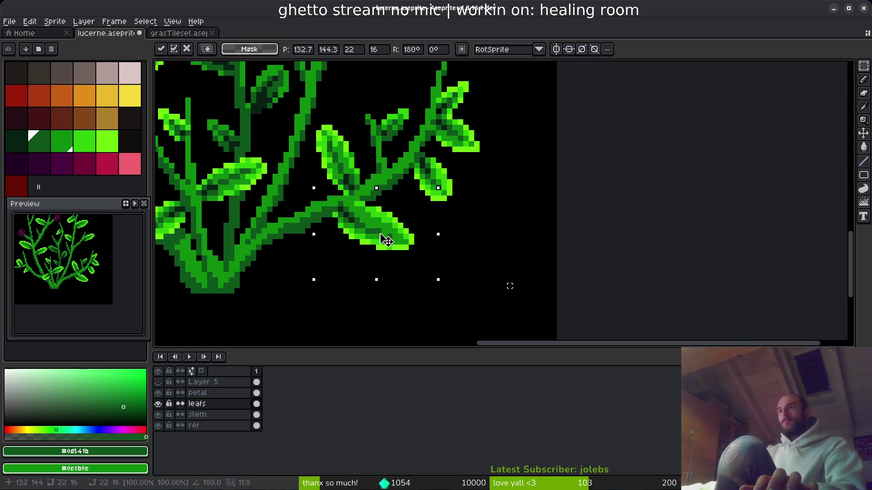
pyautogui.press('Return')
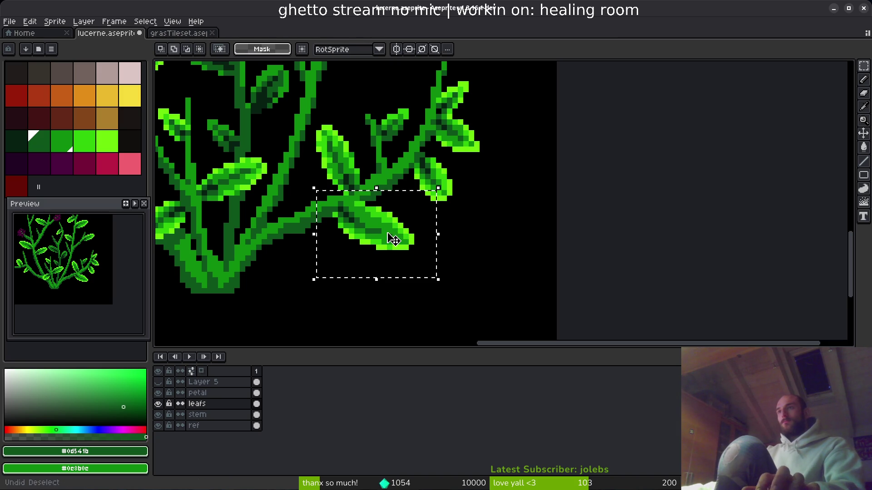
# Redo the upside-down leaf: paste it again on the right branch, rotated 180°.
pyautogui.hotkey('ctrl', 'z')
pyautogui.hotkey('ctrl', 'v')
pyautogui.moveTo(259, 214)
pyautogui.mouseDown()
pyautogui.moveTo(387, 285)
pyautogui.moveTo(409, 268)
pyautogui.moveTo(393, 241)
pyautogui.moveTo(373, 239)
pyautogui.mouseUp()
pyautogui.hotkey('shift', 'r')
pyautogui.press('Return')
pyautogui.scroll(-3, 403, 238)
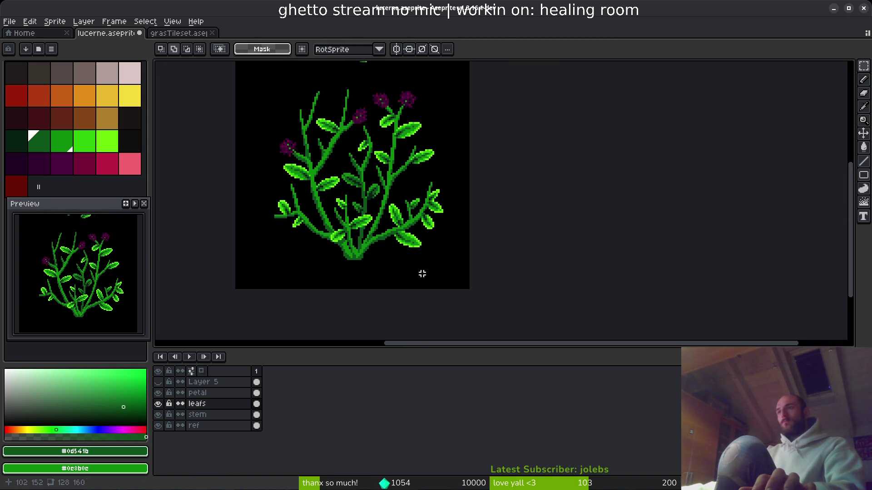
# Paste a copy of the top-left spare leaf into a gap in the bush.
pyautogui.scroll(-3, 391, 224)
pyautogui.scroll(3, 396, 241)
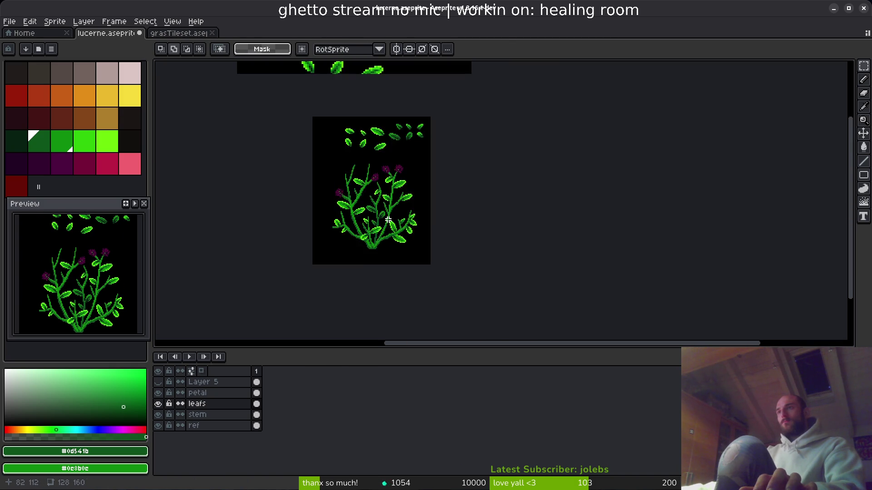
pyautogui.scroll(3, 399, 176)
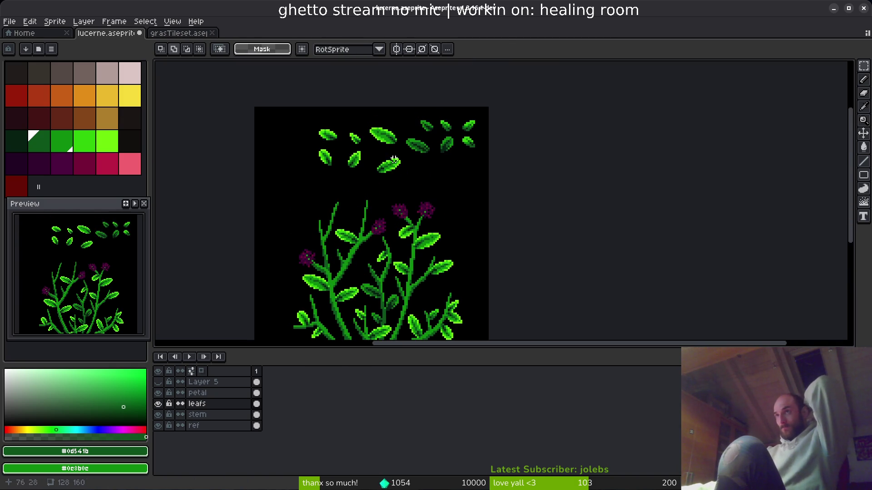
pyautogui.scroll(2, 369, 128)
pyautogui.scroll(-2, 278, 132)
pyautogui.scroll(3, 227, 121)
pyautogui.moveTo(198, 91); pyautogui.dragTo(292, 151)
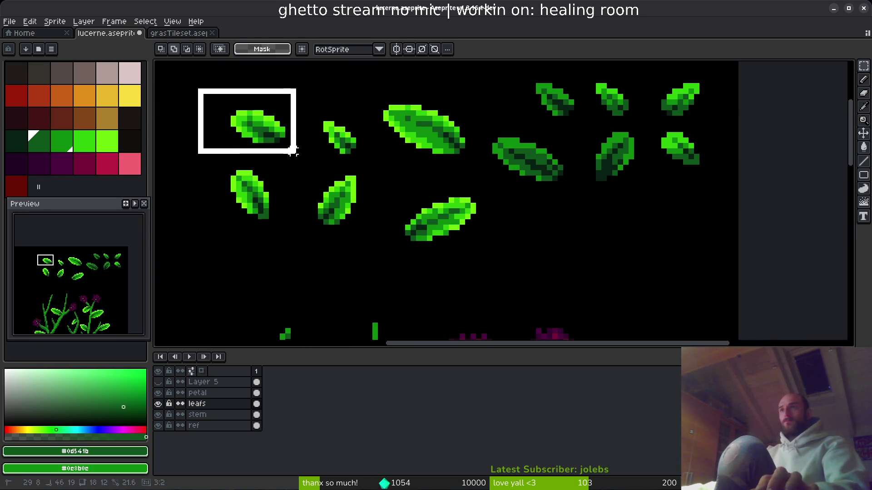
pyautogui.scroll(-1, 357, 211)
pyautogui.scroll(-3, 357, 211)
pyautogui.scroll(3, 356, 211)
pyautogui.hotkey('ctrl', 'v')
pyautogui.moveTo(227, 208)
pyautogui.mouseDown()
pyautogui.moveTo(365, 241)
pyautogui.moveTo(355, 243)
pyautogui.mouseUp()
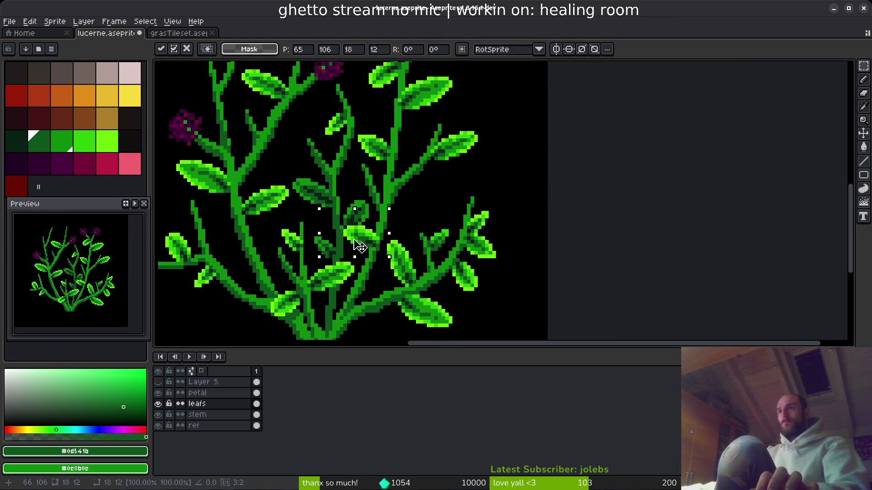
pyautogui.press('Return')
# Copy another top-row spare leaf onto a stem in the bush's centre.
pyautogui.scroll(-1, 364, 248)
pyautogui.scroll(2, 368, 250)
pyautogui.scroll(-3, 370, 252)
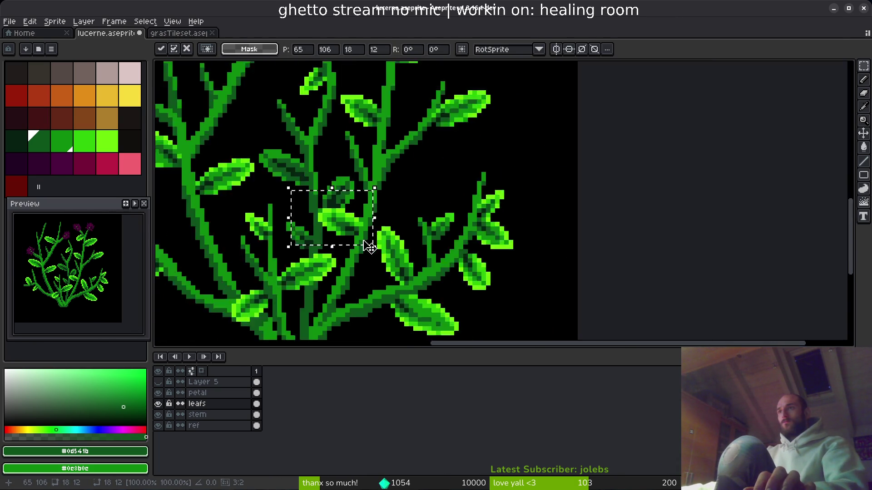
pyautogui.scroll(-4, 370, 250)
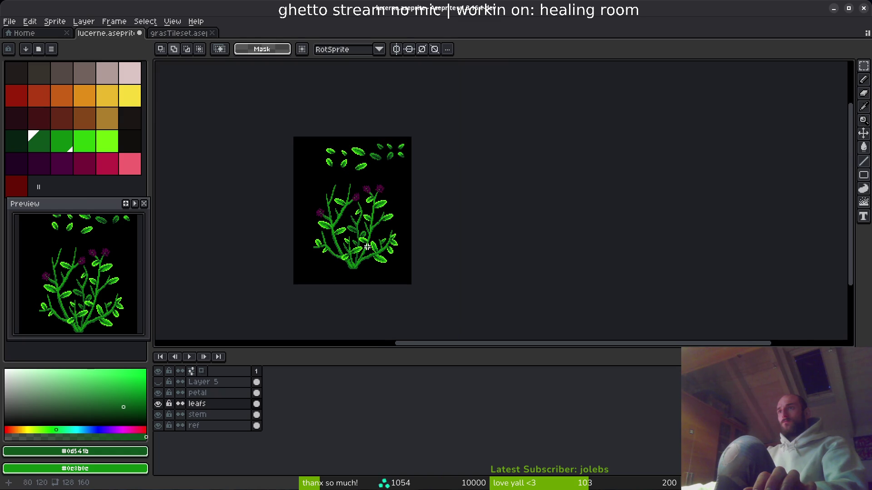
pyautogui.scroll(2, 370, 239)
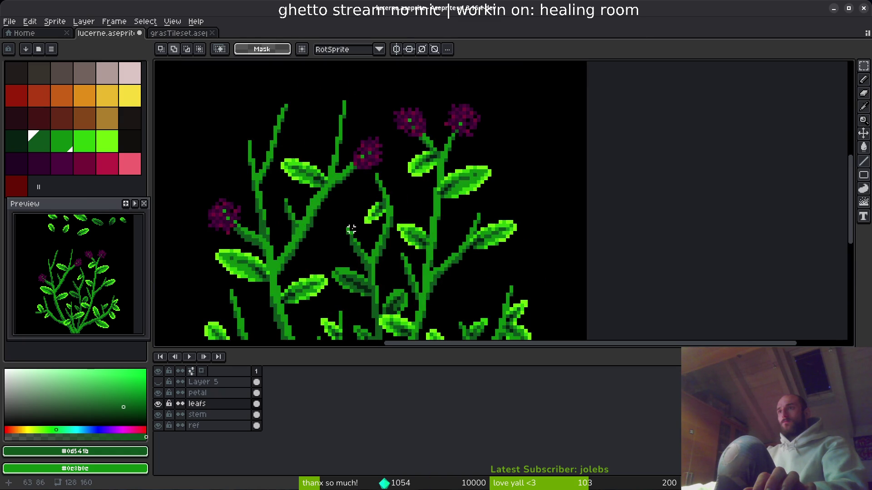
pyautogui.scroll(1, 412, 256)
pyautogui.scroll(-2, 432, 204)
pyautogui.scroll(2, 447, 190)
pyautogui.moveTo(399, 184)
pyautogui.mouseDown()
pyautogui.moveTo(491, 263)
pyautogui.moveTo(486, 255)
pyautogui.mouseUp()
pyautogui.moveTo(501, 288); pyautogui.dragTo(399, 136)
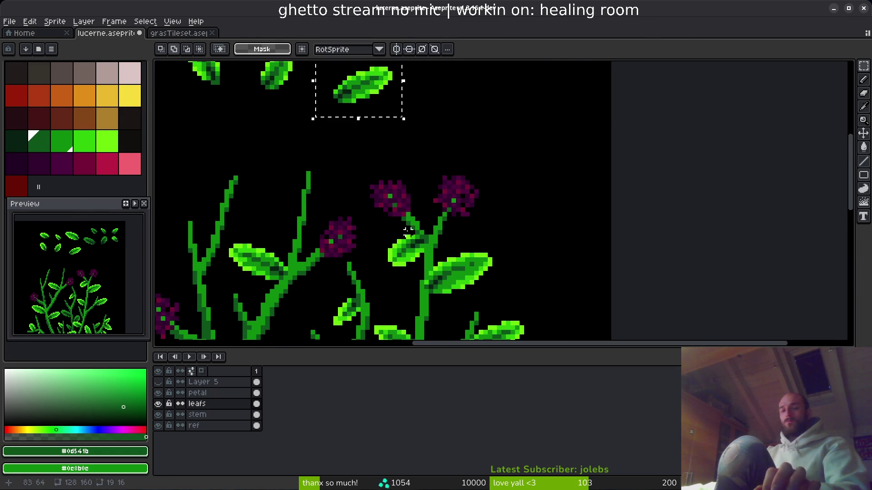
pyautogui.scroll(-1, 408, 230)
pyautogui.scroll(1, 376, 237)
pyautogui.hotkey('ctrl', 'v')
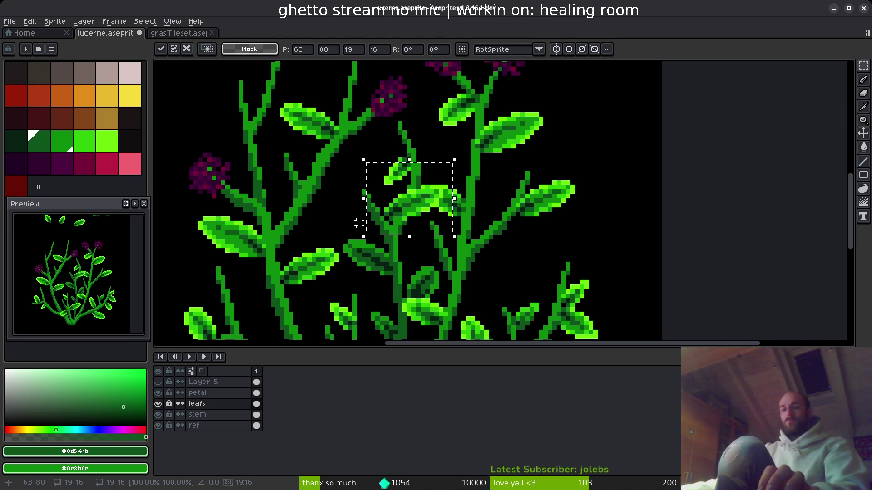
pyautogui.moveTo(415, 204)
pyautogui.mouseDown()
pyautogui.moveTo(345, 204)
pyautogui.moveTo(329, 244)
pyautogui.moveTo(340, 208)
pyautogui.mouseUp()
pyautogui.press('Return')
# Place one more spare leaf on the left branch and deselect.
pyautogui.scroll(-3, 449, 246)
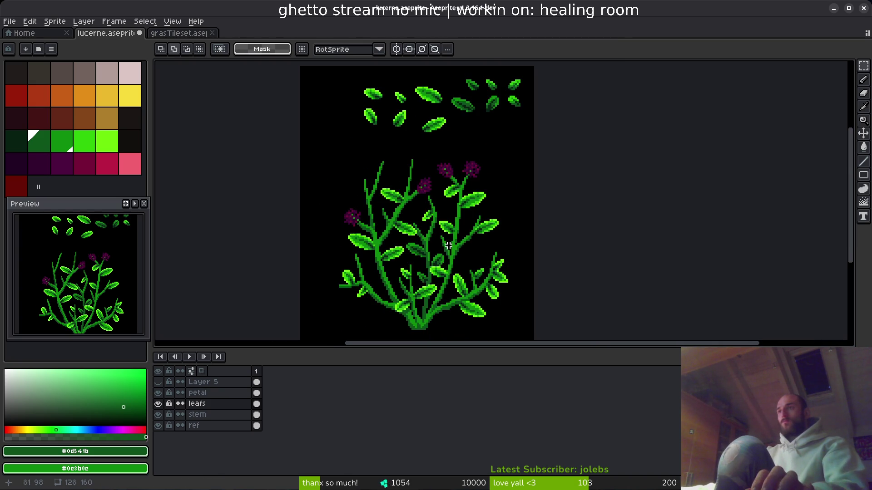
pyautogui.scroll(3, 422, 168)
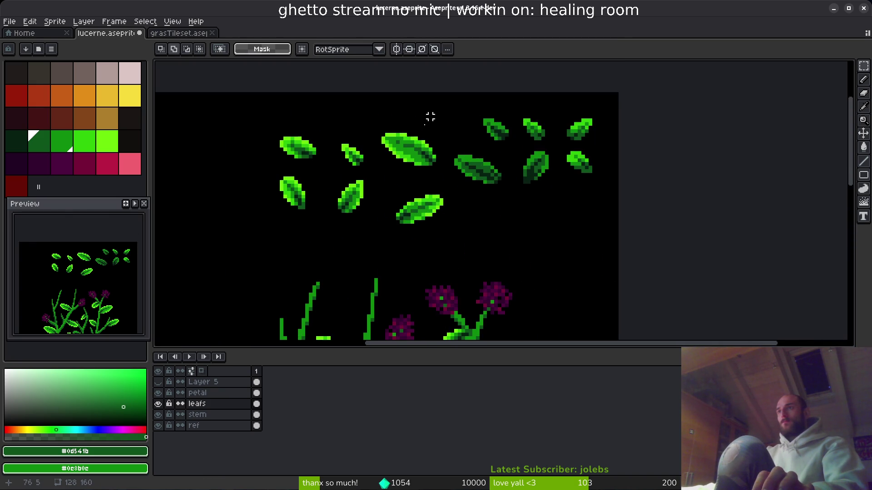
pyautogui.scroll(1, 428, 117)
pyautogui.moveTo(400, 180)
pyautogui.mouseDown()
pyautogui.moveTo(477, 233)
pyautogui.moveTo(403, 64)
pyautogui.moveTo(356, 229)
pyautogui.moveTo(366, 213)
pyautogui.mouseUp()
pyautogui.hotkey('ctrl', 'v')
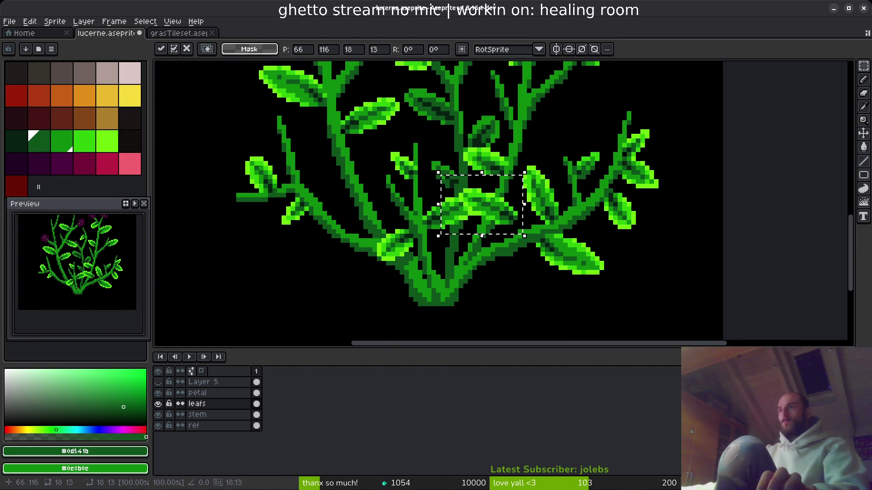
pyautogui.moveTo(495, 213)
pyautogui.mouseDown()
pyautogui.moveTo(318, 158)
pyautogui.moveTo(323, 171)
pyautogui.mouseUp()
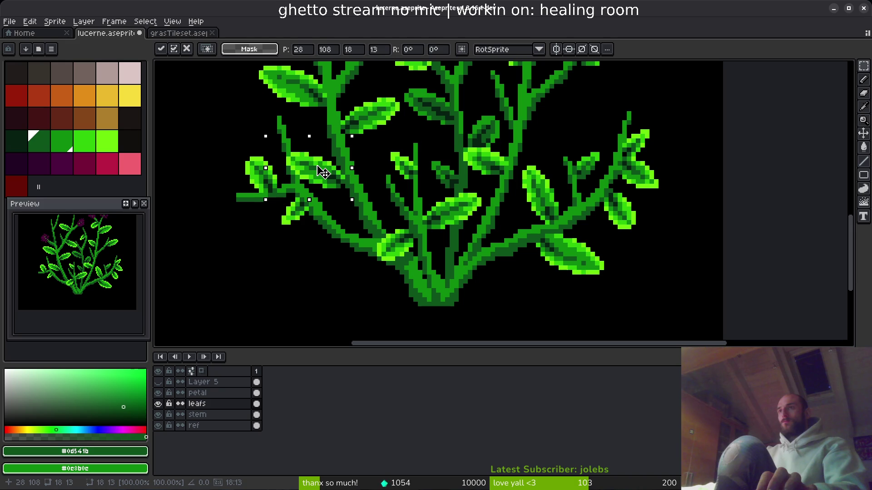
pyautogui.press('Return')
pyautogui.scroll(-4, 427, 211)
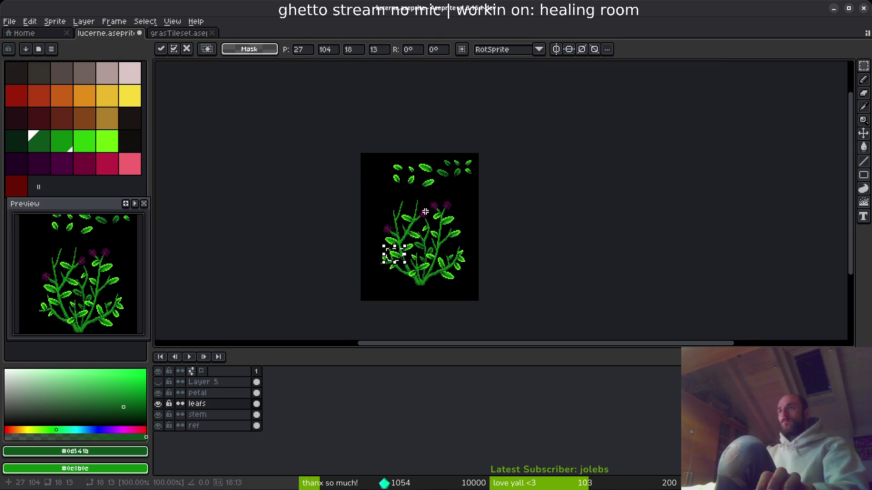
pyautogui.hotkey('ctrl', 'd')
pyautogui.scroll(4, 407, 181)
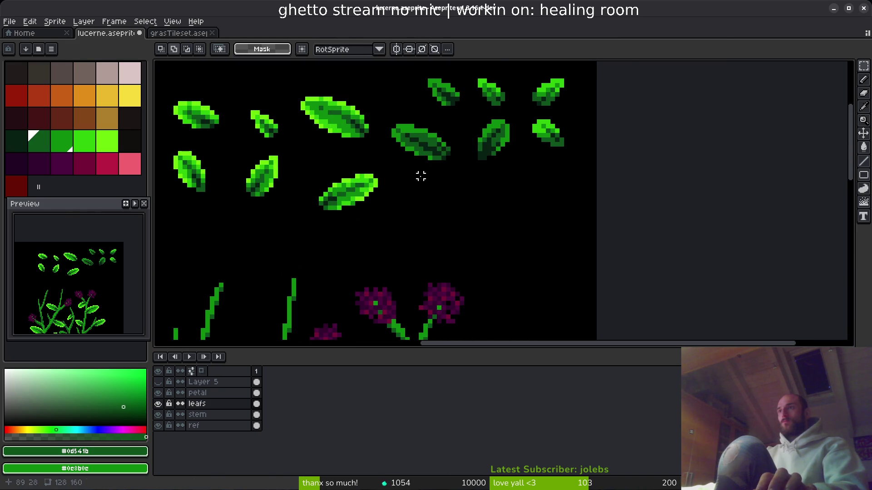
pyautogui.scroll(1, 425, 177)
# Copy a leaf template from grasTileset.aseprite and paste it into the lucerne plant sprite.
pyautogui.click(187, 38)
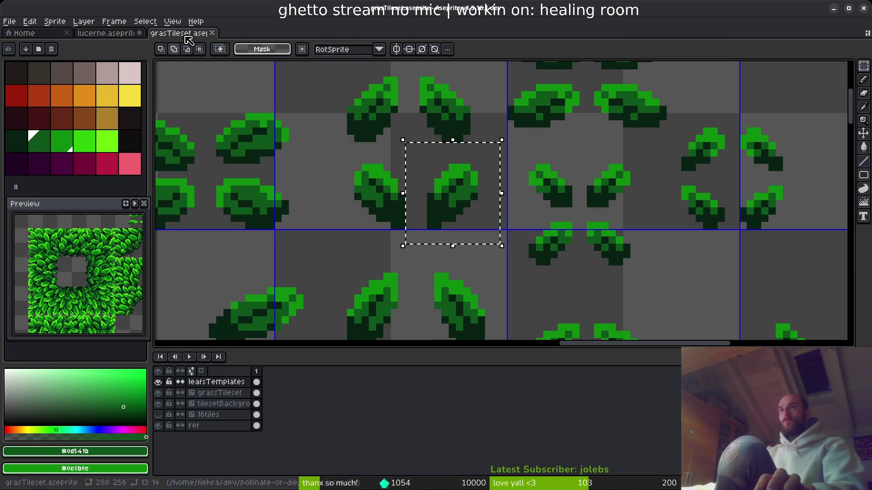
pyautogui.scroll(-2, 417, 145)
pyautogui.scroll(2, 417, 145)
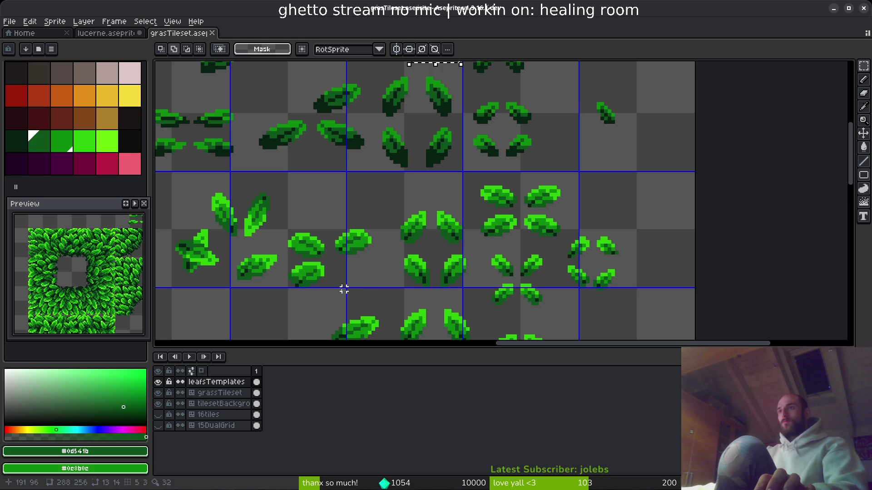
pyautogui.hotkey('ctrl', 'd')
pyautogui.scroll(3, 347, 154)
pyautogui.moveTo(335, 110)
pyautogui.mouseDown()
pyautogui.moveTo(364, 141)
pyautogui.moveTo(499, 221)
pyautogui.mouseUp()
pyautogui.click(106, 33)
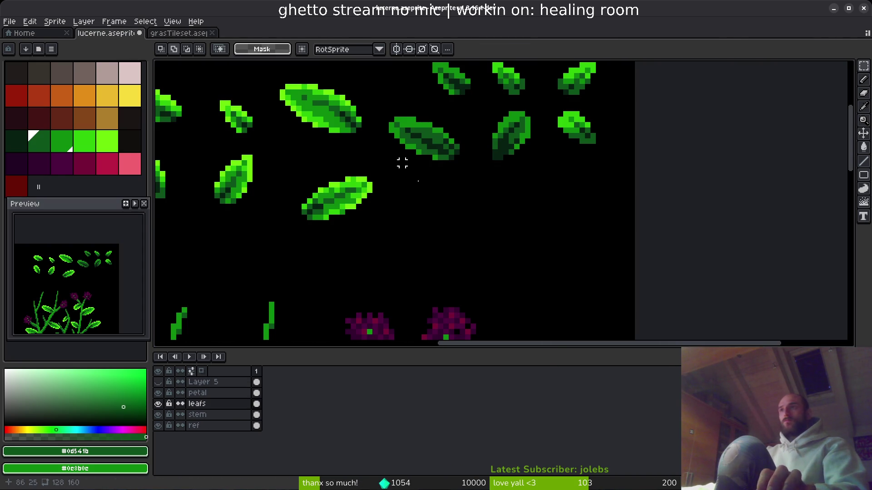
pyautogui.click(187, 33)
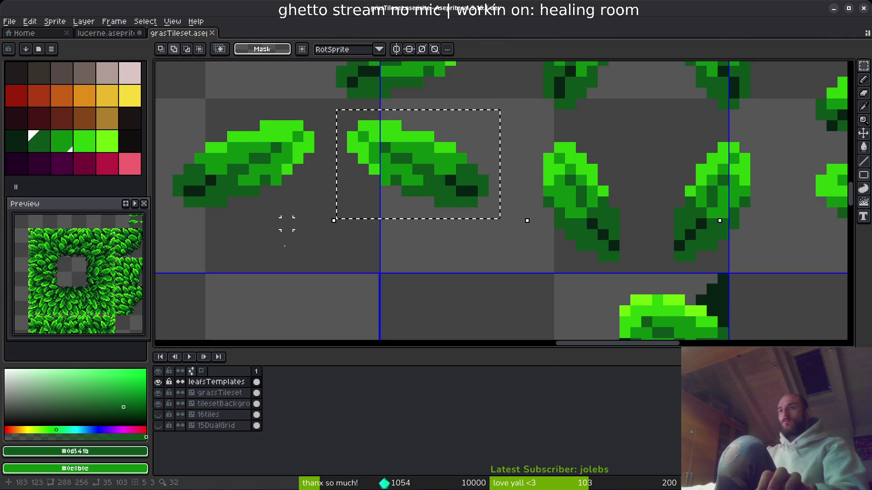
pyautogui.hotkey('ctrl', 'x')
pyautogui.hotkey('ctrl', 'z')
pyautogui.click(132, 32)
pyautogui.hotkey('ctrl', 'v')
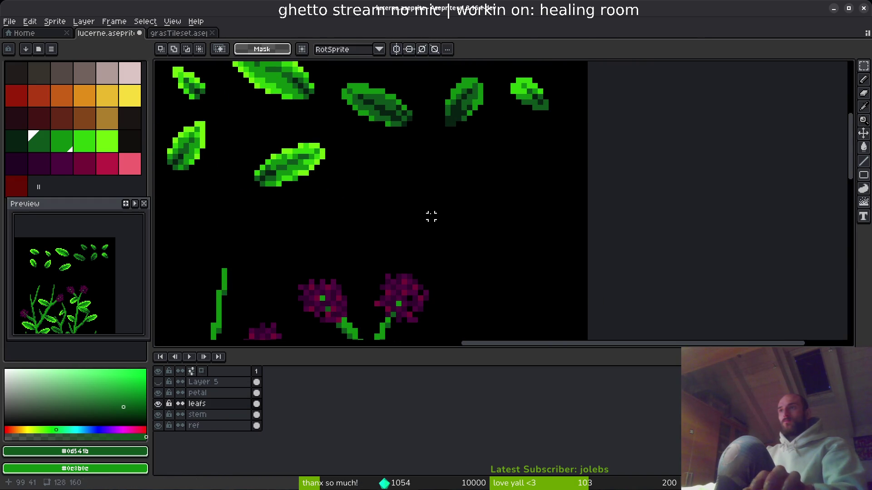
# Select a single leaf in grasTileset instead and paste it into lucerne as a spare leaf.
pyautogui.scroll(-5, 432, 218)
pyautogui.scroll(5, 492, 219)
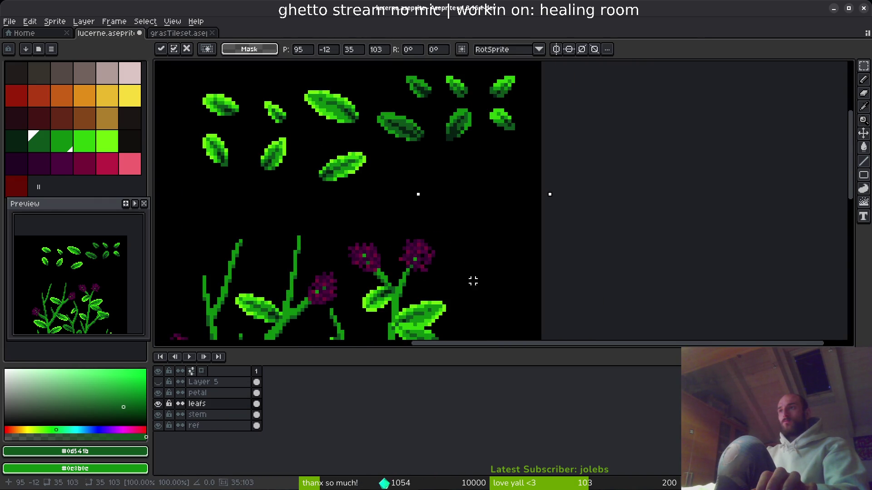
pyautogui.scroll(-2, 471, 276)
pyautogui.click(470, 226)
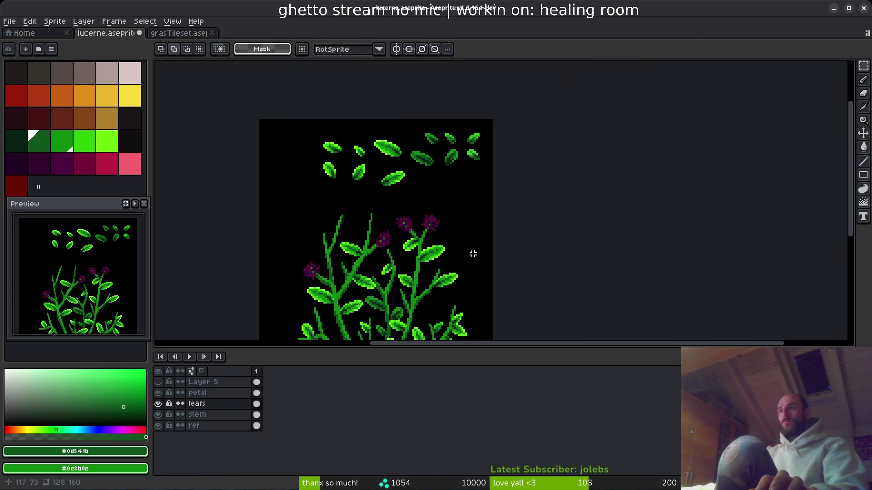
pyautogui.scroll(2, 462, 198)
pyautogui.hotkey('ctrl', 'v')
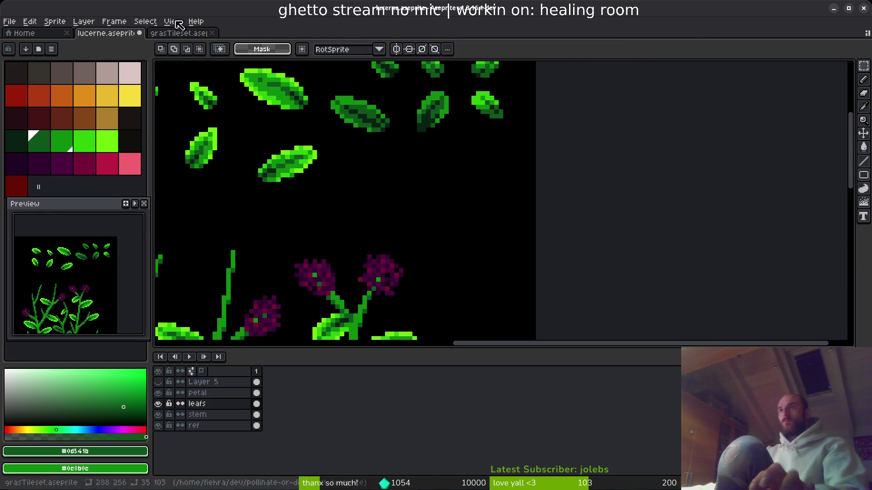
pyautogui.click(177, 33)
pyautogui.scroll(-8, 422, 195)
pyautogui.scroll(6, 429, 212)
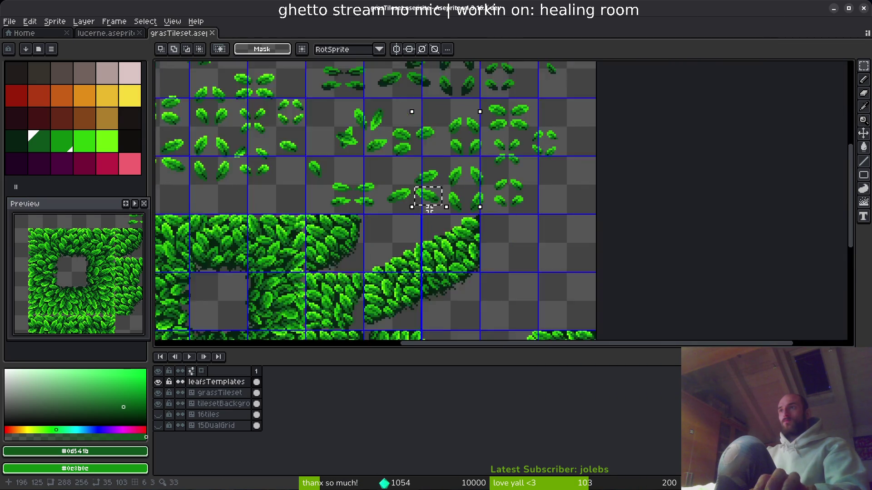
pyautogui.moveTo(361, 153); pyautogui.dragTo(462, 225)
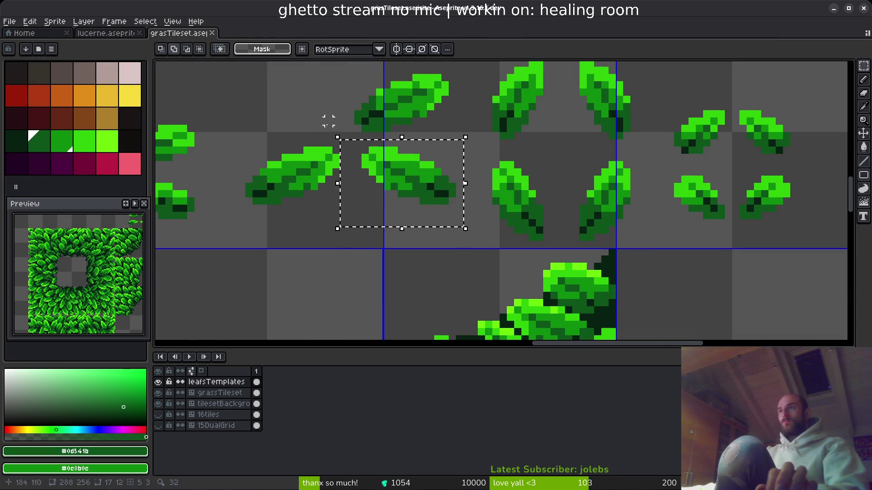
pyautogui.click(107, 33)
pyautogui.hotkey('ctrl', 'v')
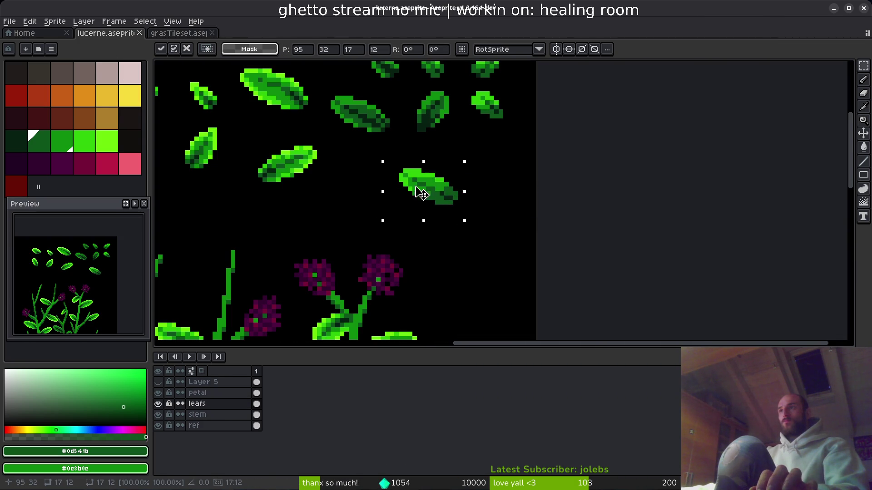
# Reshade the pasted leaf's pixels with mid green, dark green #0d541b and the darkest green.
pyautogui.scroll(4, 441, 212)
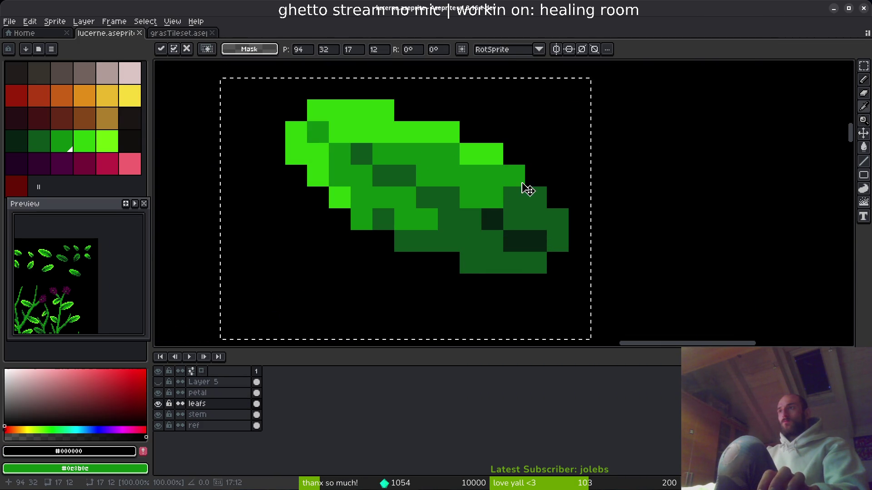
pyautogui.press('b')
pyautogui.keyDown('alt'); pyautogui.click(516, 171); pyautogui.keyUp('alt')
pyautogui.click(539, 197)
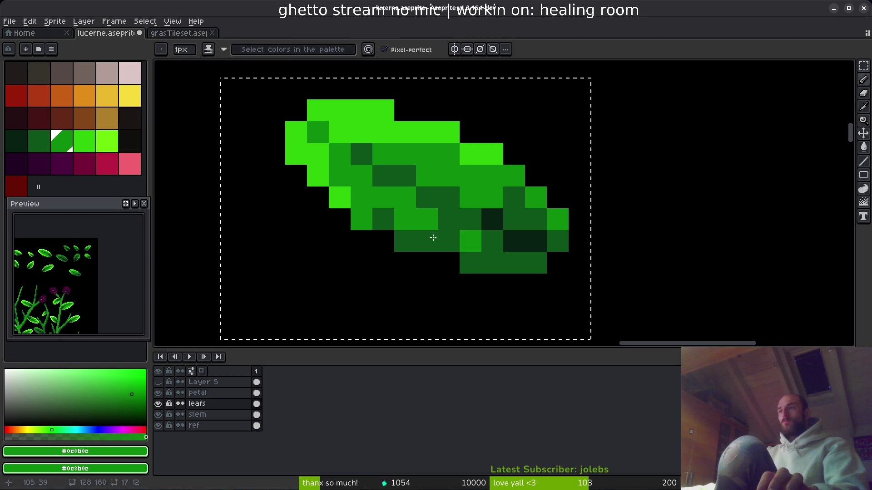
pyautogui.moveTo(450, 262); pyautogui.dragTo(424, 242)
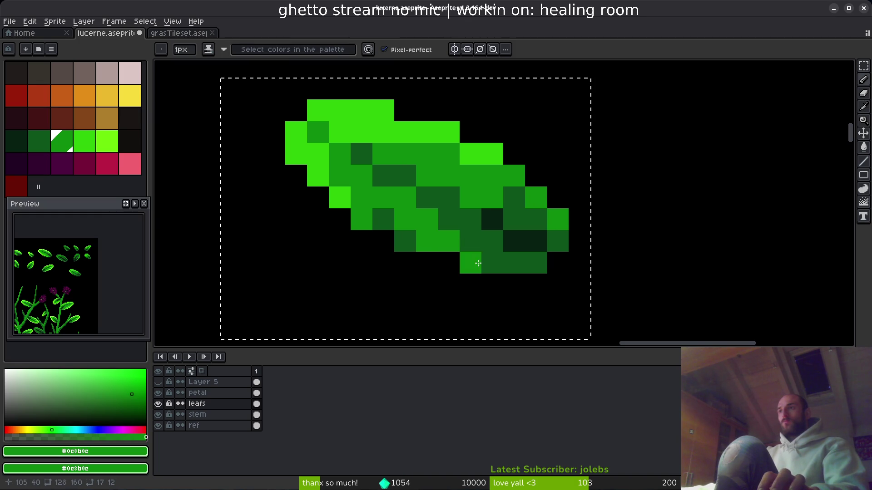
pyautogui.keyDown('alt'); pyautogui.click(511, 193); pyautogui.keyUp('alt')
pyautogui.moveTo(536, 220); pyautogui.dragTo(513, 219)
pyautogui.click(467, 198)
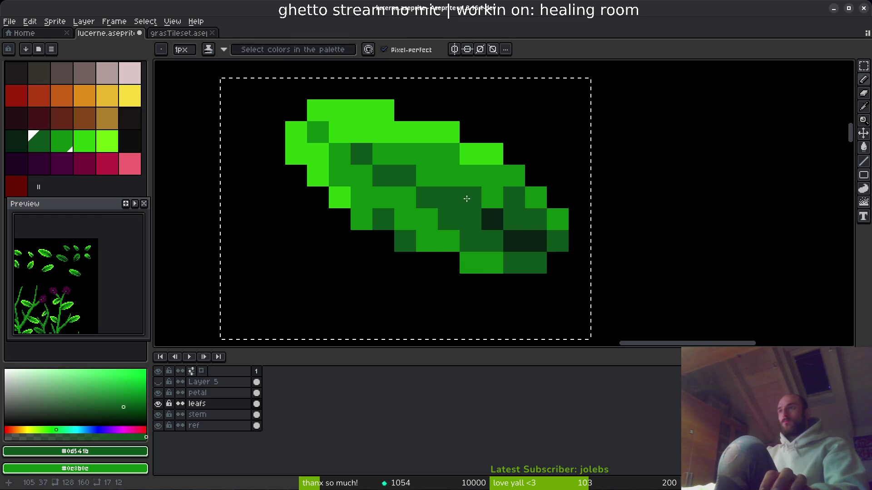
pyautogui.keyDown('alt'); pyautogui.click(539, 232); pyautogui.keyUp('alt')
pyautogui.click(535, 262)
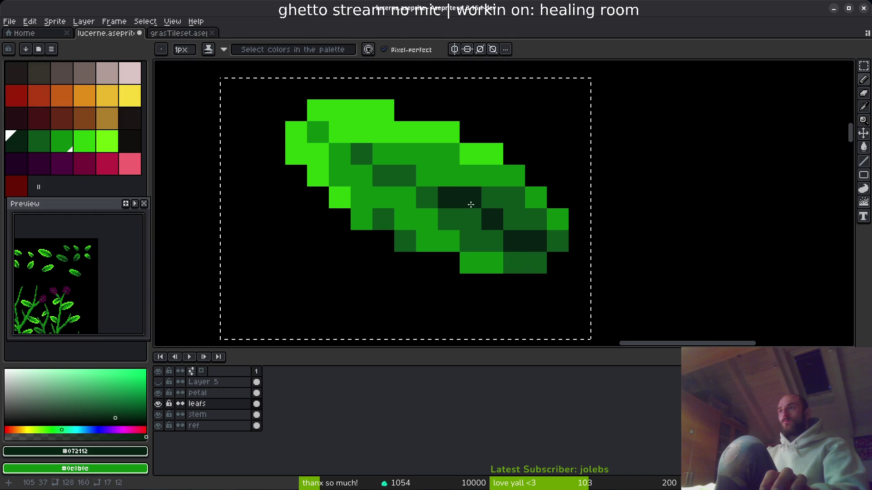
pyautogui.keyDown('alt'); pyautogui.click(471, 218); pyautogui.keyUp('alt')
pyautogui.moveTo(470, 197); pyautogui.dragTo(492, 197)
# Add bright green highlight pixels to the leaf, then sample its mid and darkest greens.
pyautogui.keyDown('alt'); pyautogui.click(536, 197); pyautogui.keyUp('alt')
pyautogui.click(516, 198)
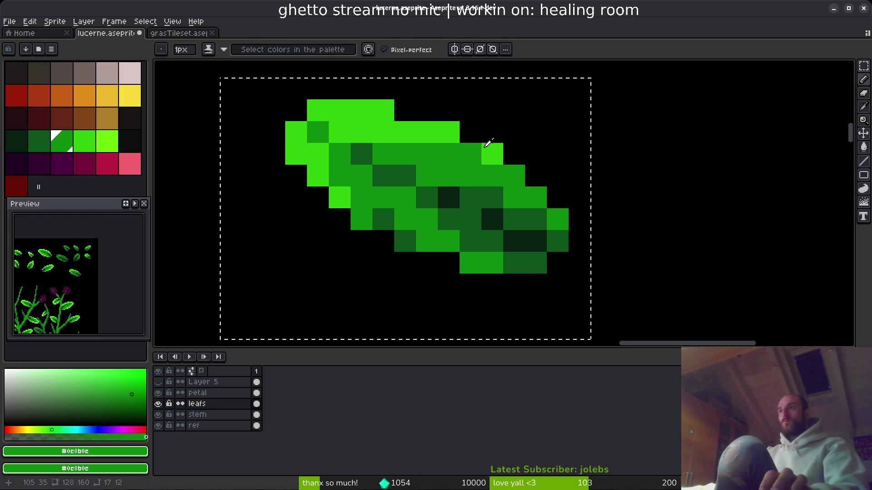
pyautogui.keyDown('alt'); pyautogui.click(487, 146); pyautogui.keyUp('alt')
pyautogui.click(519, 175)
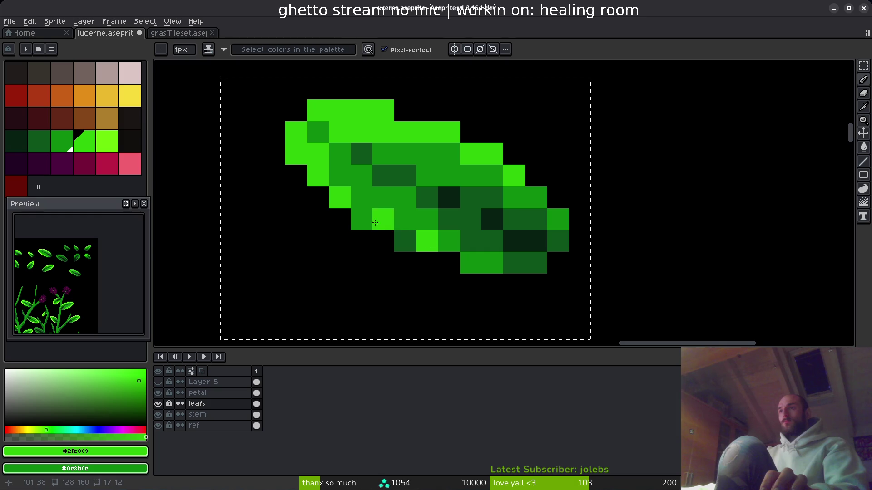
pyautogui.scroll(-5, 366, 220)
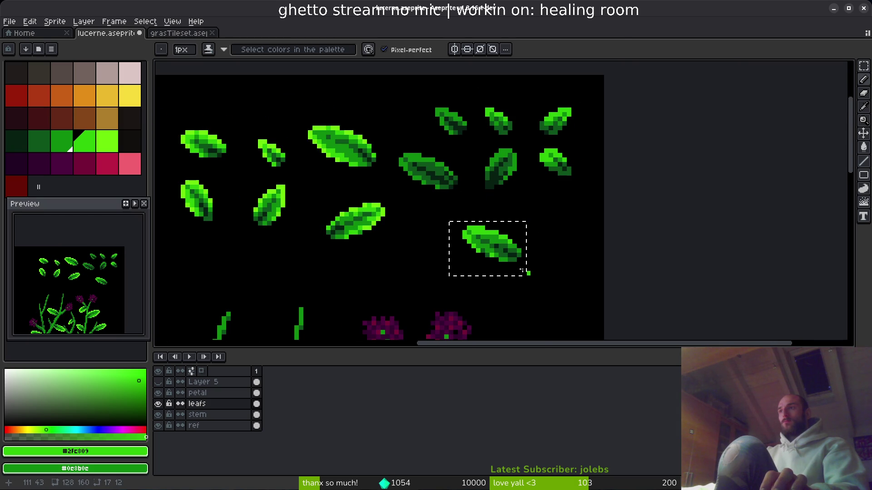
pyautogui.scroll(5, 528, 277)
pyautogui.keyDown('alt'); pyautogui.click(468, 198); pyautogui.keyUp('alt')
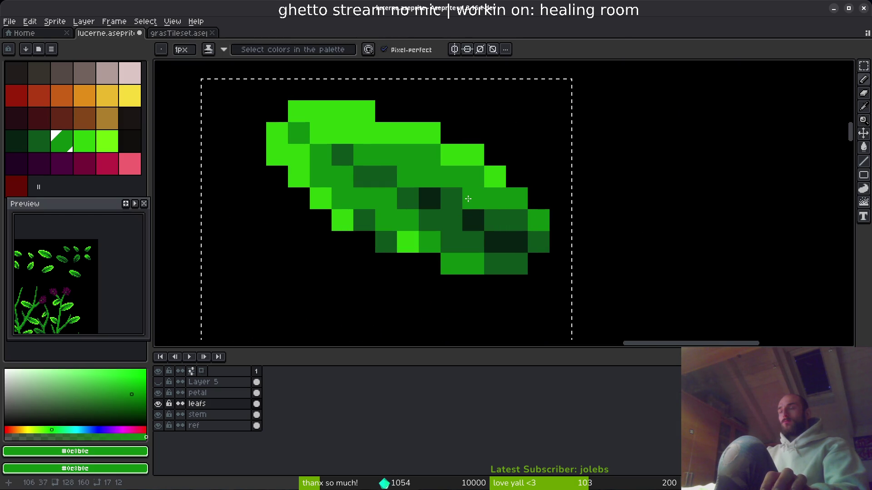
pyautogui.scroll(-5, 461, 195)
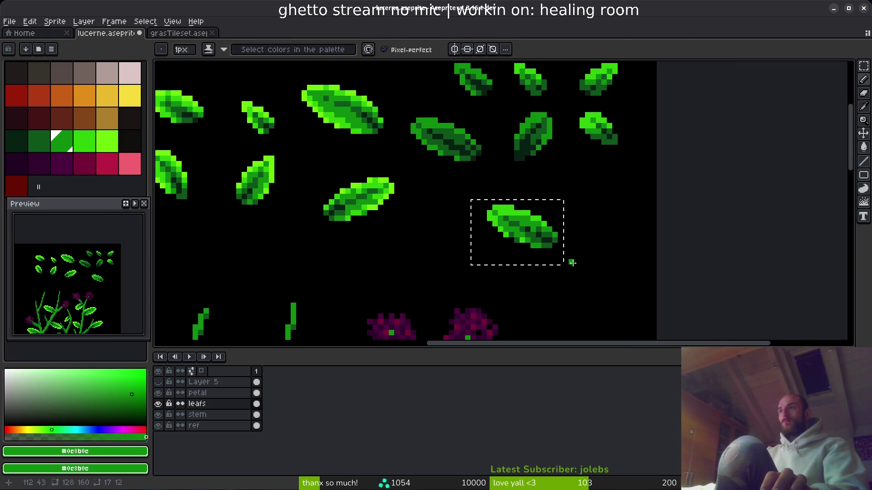
pyautogui.scroll(5, 520, 209)
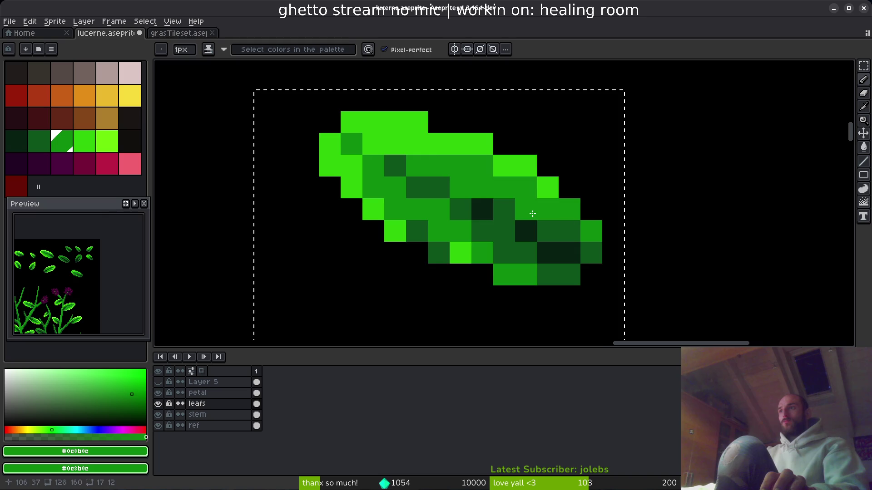
pyautogui.scroll(-6, 579, 250)
pyautogui.scroll(3, 576, 252)
pyautogui.keyDown('alt'); pyautogui.click(527, 199); pyautogui.keyUp('alt')
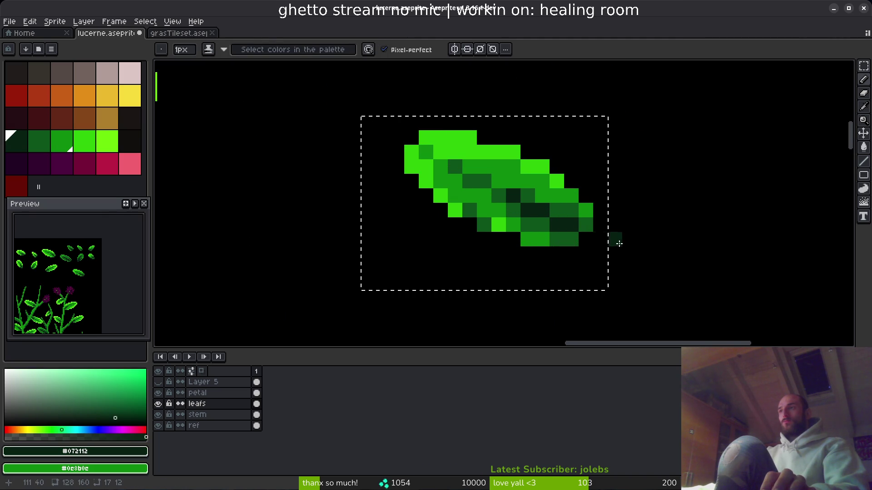
# Deselect the finished leaf and move the spare leaf up and to the left.
pyautogui.scroll(-3, 615, 240)
pyautogui.hotkey('ctrl', 'd')
pyautogui.scroll(3, 618, 262)
pyautogui.press('m')
pyautogui.moveTo(510, 181)
pyautogui.mouseDown()
pyautogui.moveTo(619, 255)
pyautogui.moveTo(558, 233)
pyautogui.mouseUp()
# Move the leaf to the left of the plant stems.
pyautogui.scroll(-3, 619, 254)
pyautogui.scroll(1, 533, 200)
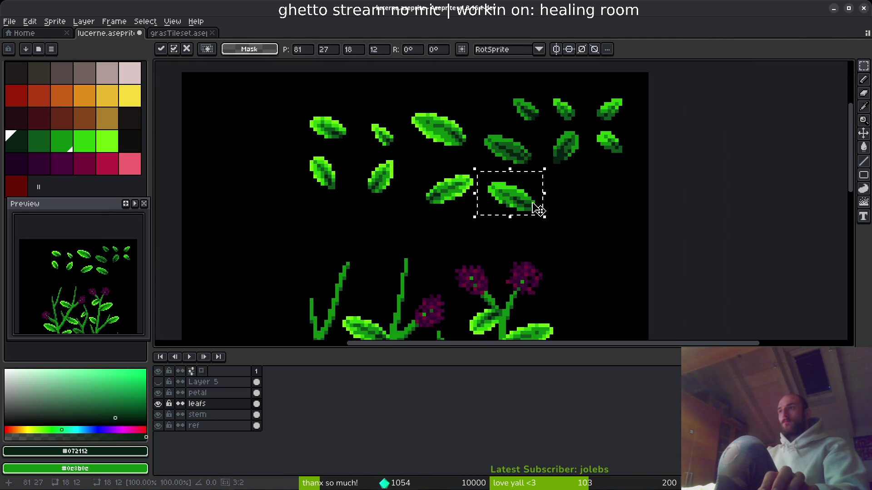
pyautogui.scroll(3, 535, 243)
pyautogui.scroll(-2, 359, 205)
pyautogui.scroll(4, 390, 232)
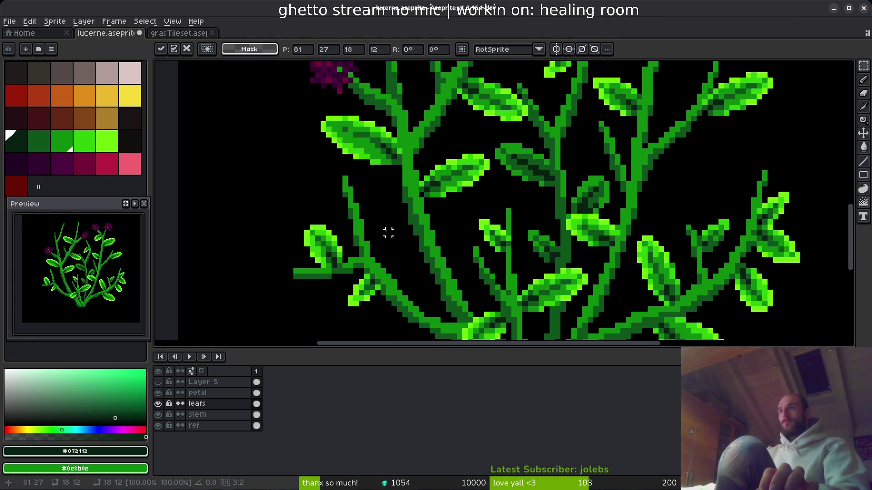
pyautogui.moveTo(770, 212)
pyautogui.mouseDown()
pyautogui.moveTo(411, 227)
pyautogui.moveTo(204, 156)
pyautogui.moveTo(395, 227)
pyautogui.moveTo(253, 151)
pyautogui.moveTo(368, 228)
pyautogui.mouseUp()
# Erase pixels along the leaf's left edge, then shift the leaf right and down.
pyautogui.press('Tab')
pyautogui.hotkey('ctrl', 'd')
pyautogui.press('e')
pyautogui.moveTo(307, 158); pyautogui.dragTo(301, 189)
pyautogui.scroll(3, 302, 189)
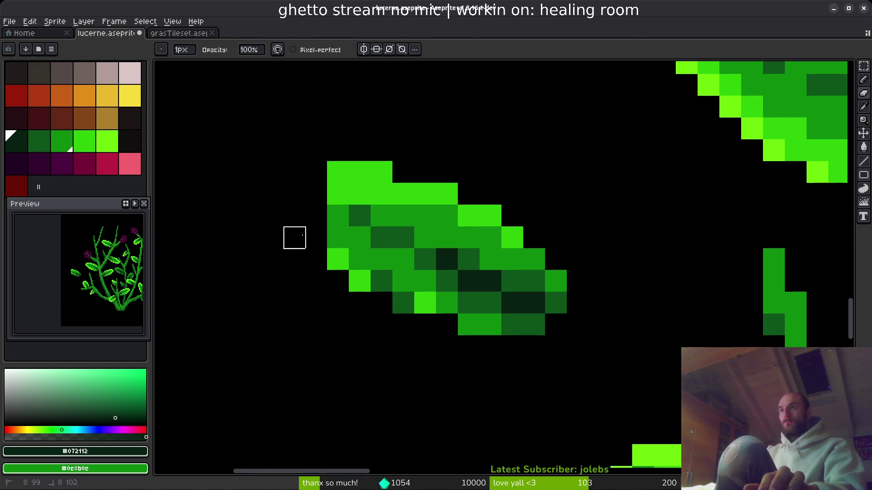
pyautogui.moveTo(336, 150); pyautogui.dragTo(338, 281)
pyautogui.scroll(-3, 339, 281)
pyautogui.press('m')
pyautogui.moveTo(250, 175)
pyautogui.mouseDown()
pyautogui.moveTo(411, 287)
pyautogui.moveTo(627, 334)
pyautogui.moveTo(640, 331)
pyautogui.moveTo(647, 307)
pyautogui.moveTo(643, 324)
pyautogui.mouseUp()
pyautogui.press('Return')
# Restore the erased column, place the left leaf onto the central stem, and darken stem pixels beneath.
pyautogui.scroll(3, 586, 304)
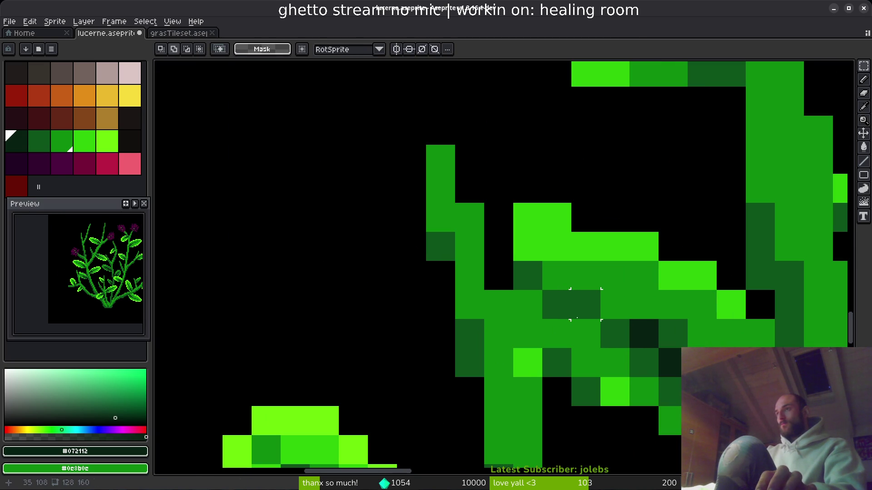
pyautogui.scroll(-3, 556, 275)
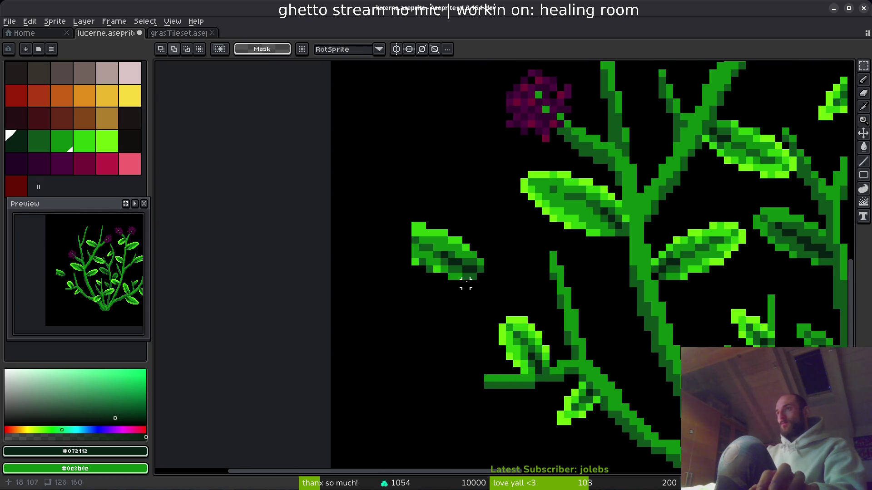
pyautogui.hotkey('ctrl', 'z')
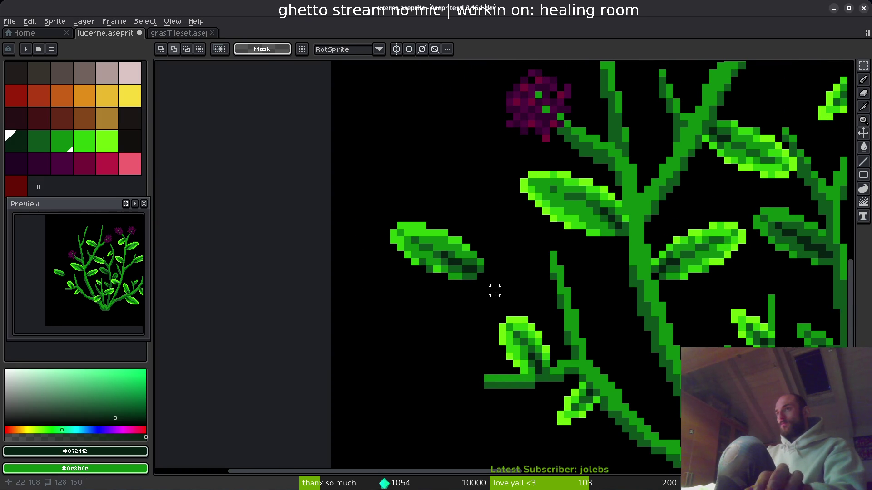
pyautogui.scroll(-1, 495, 291)
pyautogui.moveTo(276, 163); pyautogui.dragTo(404, 248)
pyautogui.scroll(2, 411, 251)
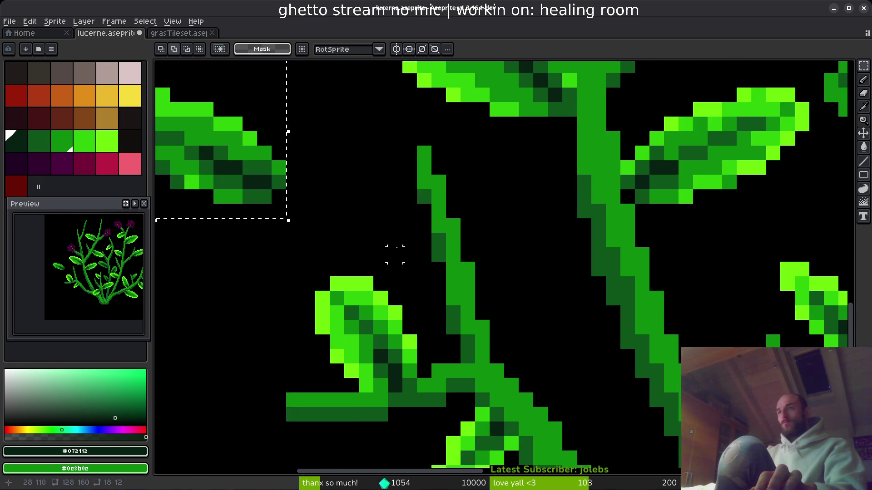
pyautogui.moveTo(198, 165)
pyautogui.mouseDown()
pyautogui.moveTo(545, 317)
pyautogui.moveTo(496, 307)
pyautogui.moveTo(543, 307)
pyautogui.mouseUp()
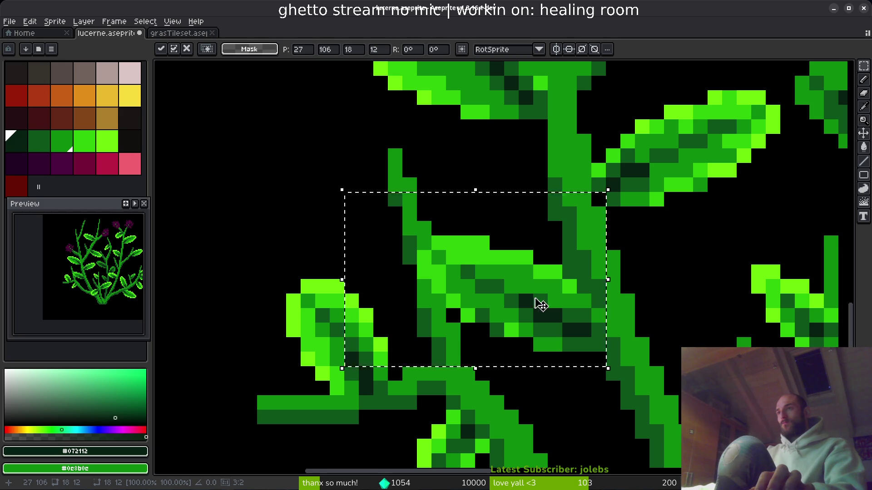
pyautogui.press('b')
pyautogui.moveTo(424, 273); pyautogui.dragTo(439, 316)
# Sample the bright, dark #0d541b and medium stem greens, then save lucerne.aseprite.
pyautogui.keyDown('alt'); pyautogui.click(462, 257); pyautogui.keyUp('alt')
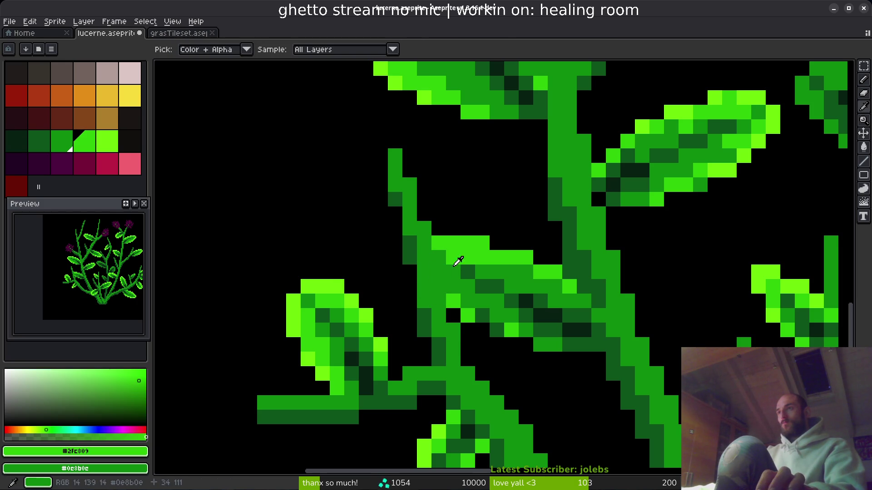
pyautogui.keyDown('alt'); pyautogui.click(467, 270); pyautogui.keyUp('alt')
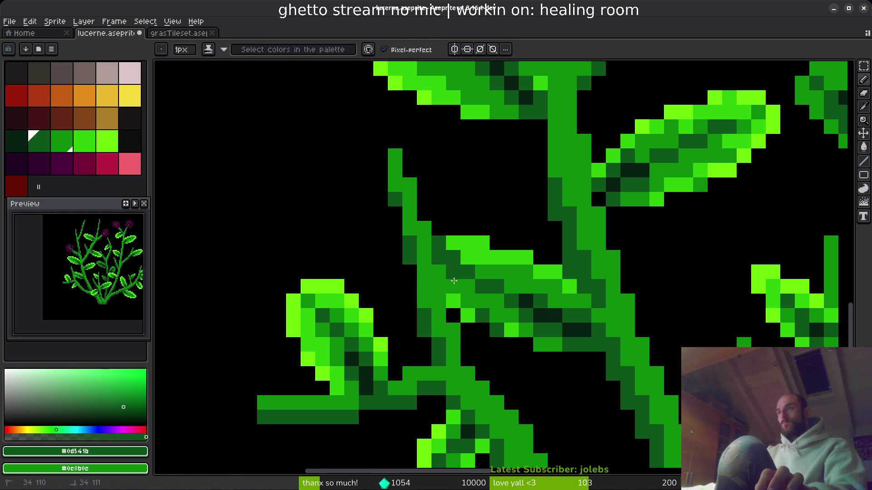
pyautogui.scroll(-5, 494, 318)
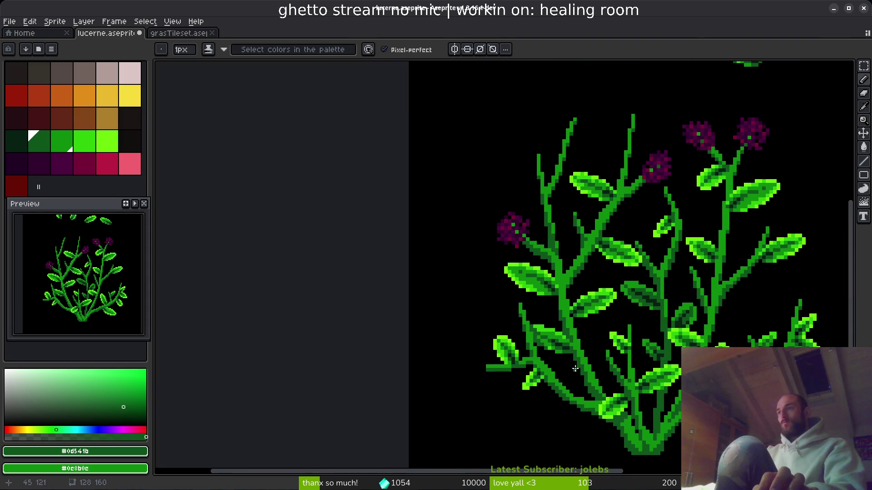
pyautogui.scroll(5, 548, 337)
pyautogui.keyDown('alt'); pyautogui.click(548, 336); pyautogui.keyUp('alt')
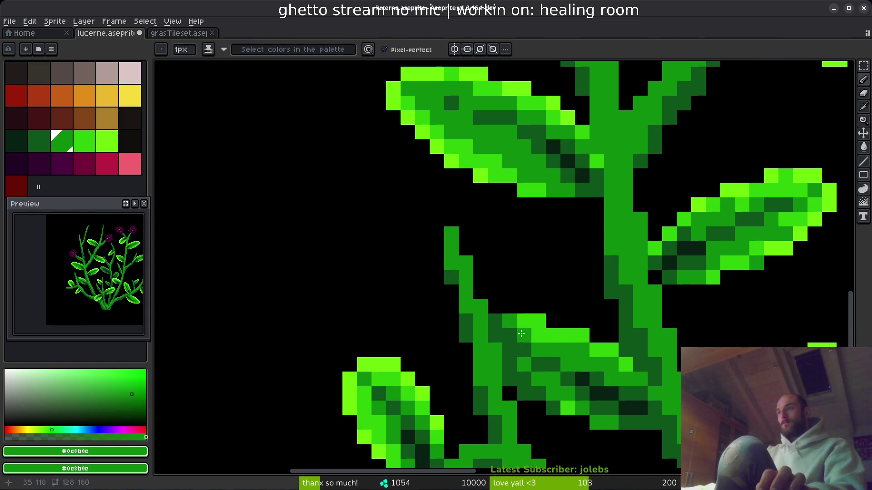
pyautogui.scroll(-2, 569, 389)
pyautogui.scroll(-2, 569, 389)
pyautogui.scroll(3, 568, 421)
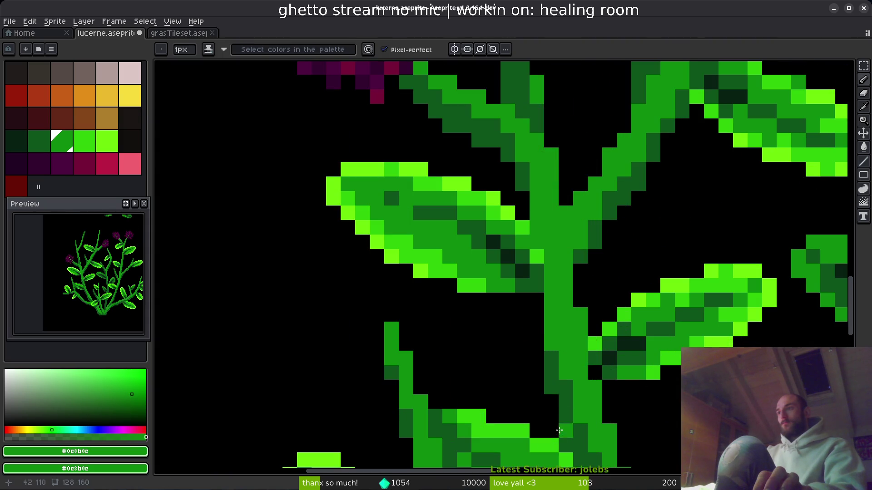
pyautogui.scroll(-1, 513, 368)
pyautogui.scroll(-2, 463, 319)
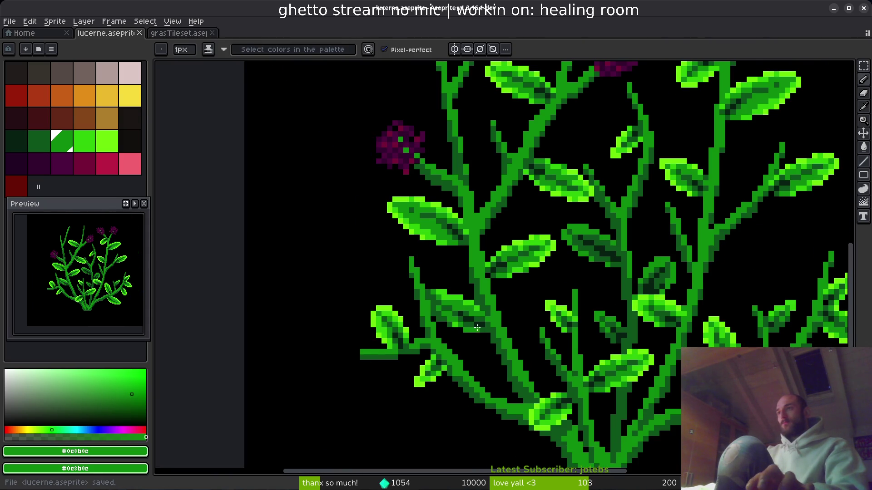
pyautogui.hotkey('ctrl', 's')
# Select a small spare leaf above the plant and paste a copy of it onto the plant.
pyautogui.scroll(-2, 484, 343)
pyautogui.scroll(3, 500, 209)
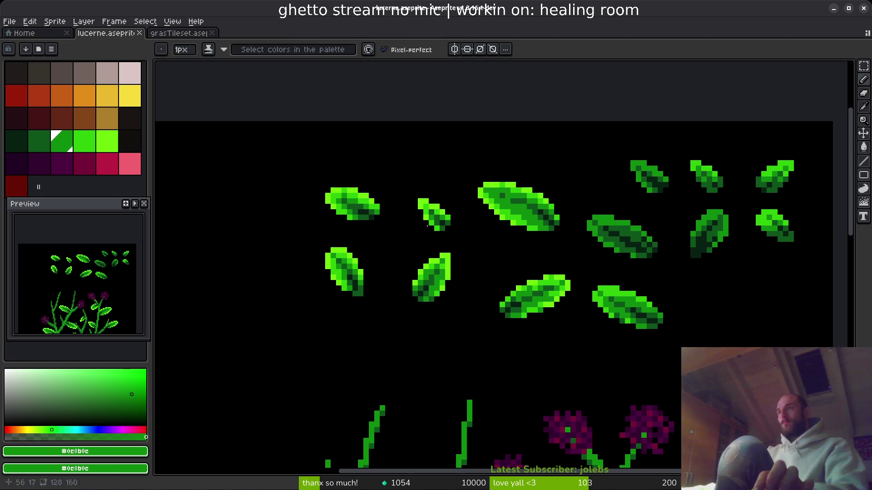
pyautogui.press('m')
pyautogui.moveTo(399, 179); pyautogui.dragTo(464, 239)
pyautogui.scroll(-3, 436, 323)
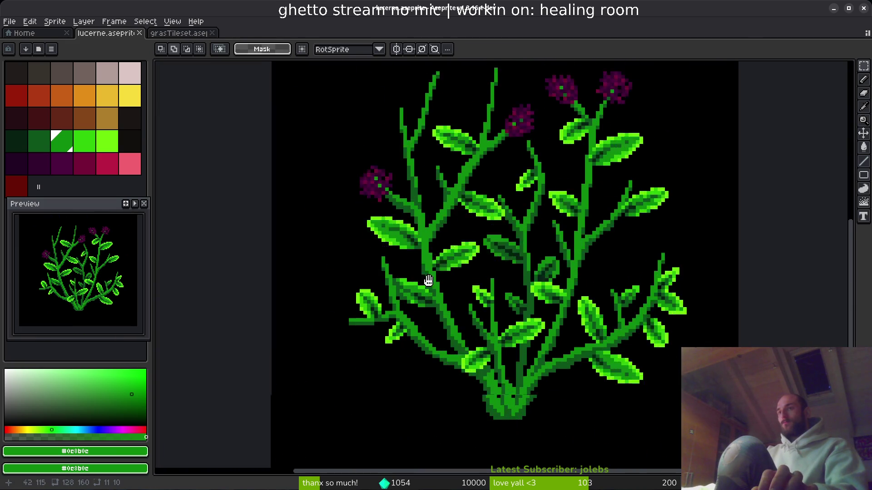
pyautogui.scroll(2, 423, 299)
pyautogui.press('Tab')
pyautogui.scroll(2, 336, 236)
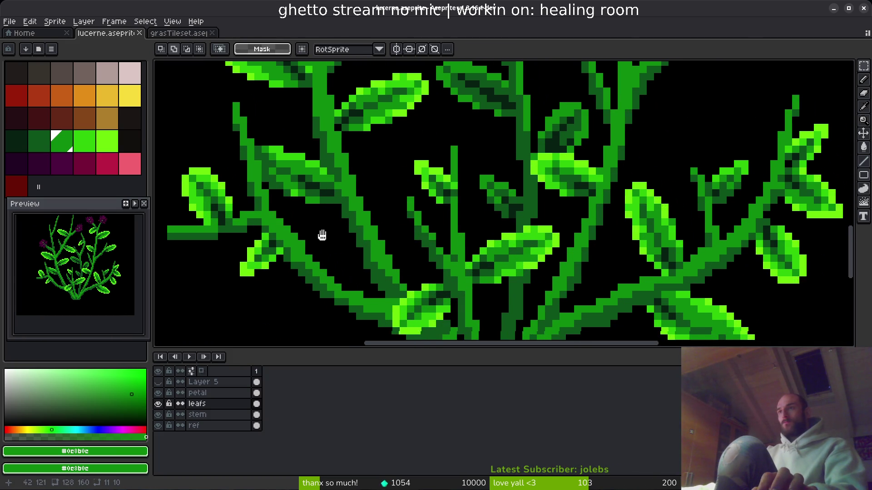
pyautogui.hotkey('ctrl', 't')
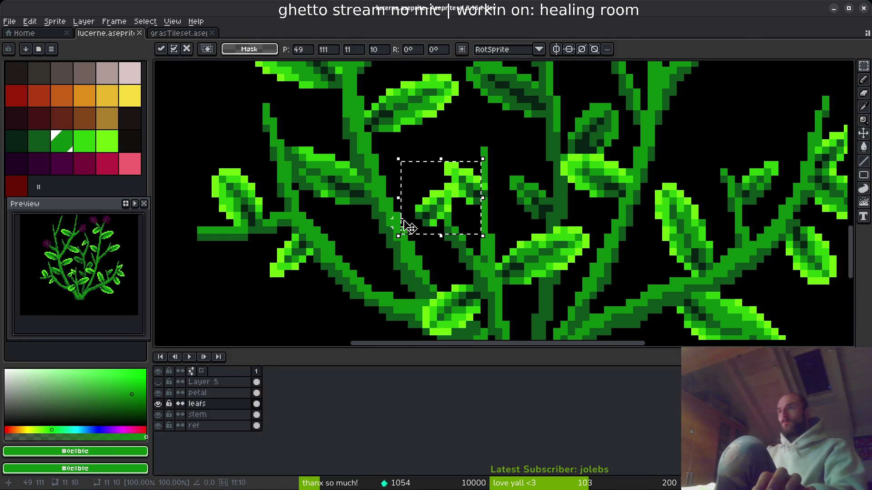
# Move the pasted leaf up-left onto a stem and commit it in its rotated placement.
pyautogui.moveTo(432, 224)
pyautogui.mouseDown()
pyautogui.moveTo(286, 161)
pyautogui.moveTo(294, 144)
pyautogui.moveTo(296, 200)
pyautogui.moveTo(315, 212)
pyautogui.moveTo(295, 144)
pyautogui.moveTo(314, 155)
pyautogui.moveTo(200, 117)
pyautogui.moveTo(315, 155)
pyautogui.mouseUp()
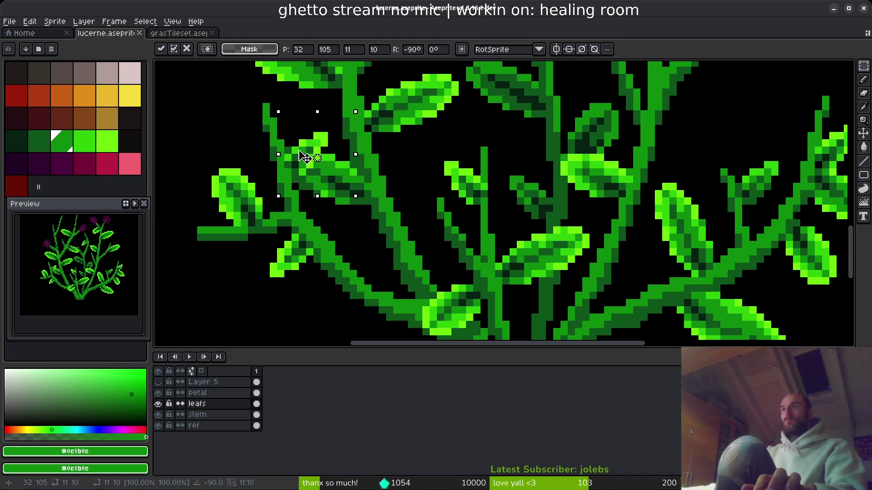
pyautogui.press('Return')
pyautogui.scroll(-3, 382, 274)
pyautogui.scroll(-2, 380, 269)
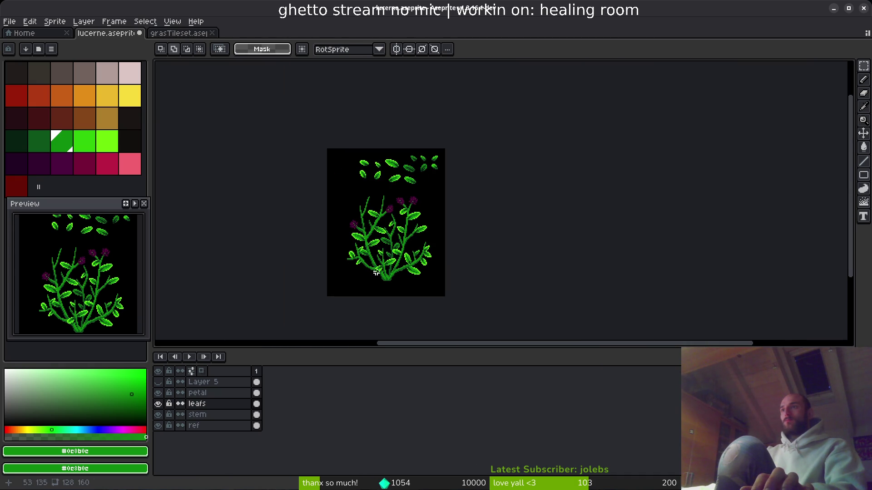
pyautogui.scroll(5, 376, 273)
pyautogui.scroll(3, 368, 257)
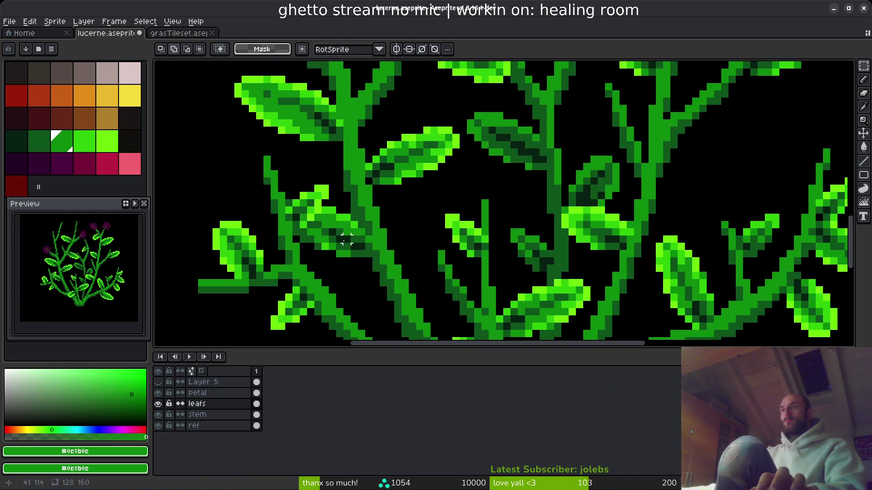
# Place a second leaf copy on the left stem, rotated a quarter turn.
pyautogui.hotkey('ctrl', 'v')
pyautogui.moveTo(564, 214)
pyautogui.mouseDown()
pyautogui.moveTo(249, 150)
pyautogui.moveTo(393, 200)
pyautogui.mouseUp()
pyautogui.hotkey('ctrl', 'r')
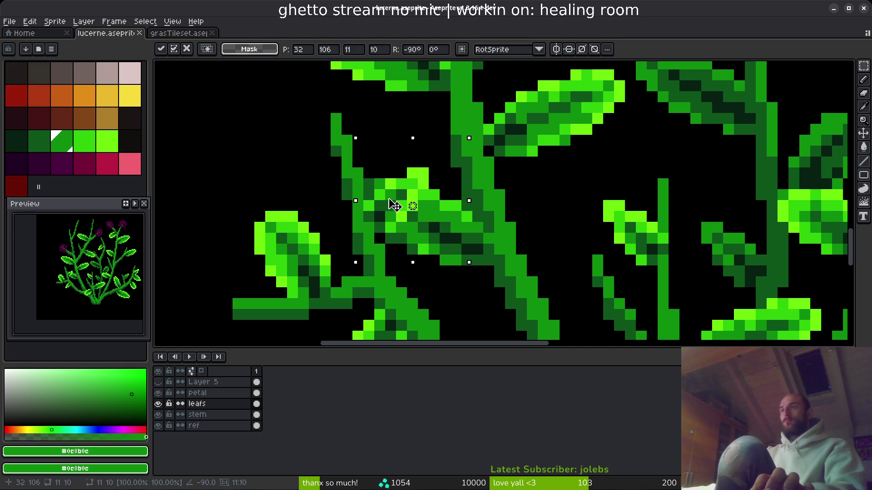
pyautogui.press('Return')
# Add a lime #6cff0a highlight pixel to the leaf and erase a stray pixel beside it.
pyautogui.press('alt')
pyautogui.keyDown('alt'); pyautogui.click(404, 208); pyautogui.keyUp('alt')
pyautogui.scroll(3, 405, 209)
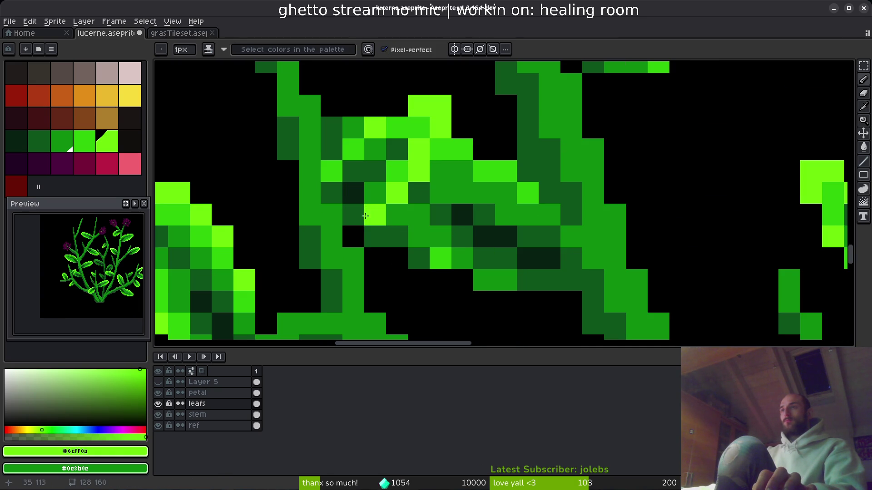
pyautogui.click(396, 127)
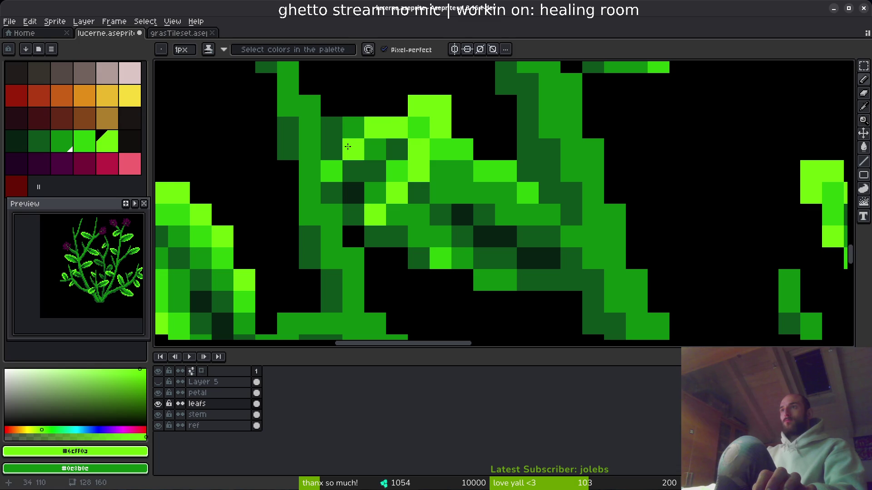
pyautogui.press('e')
pyautogui.click(354, 128)
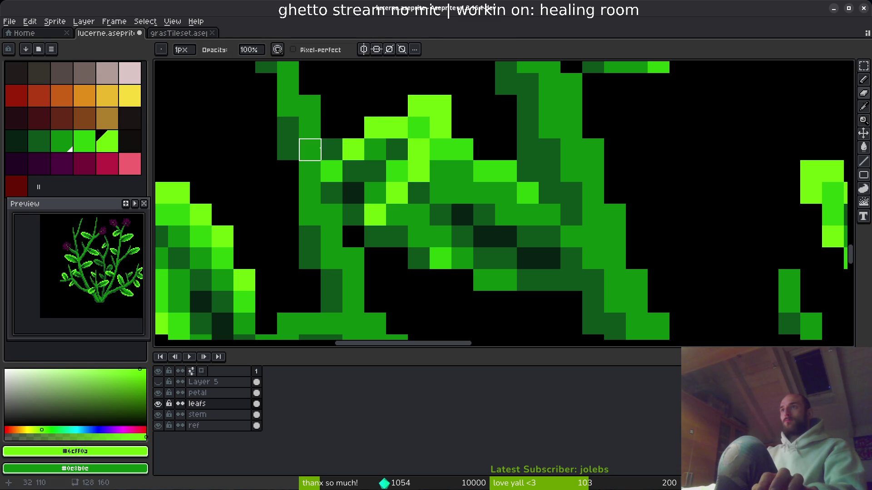
pyautogui.scroll(-5, 472, 273)
pyautogui.scroll(5, 493, 294)
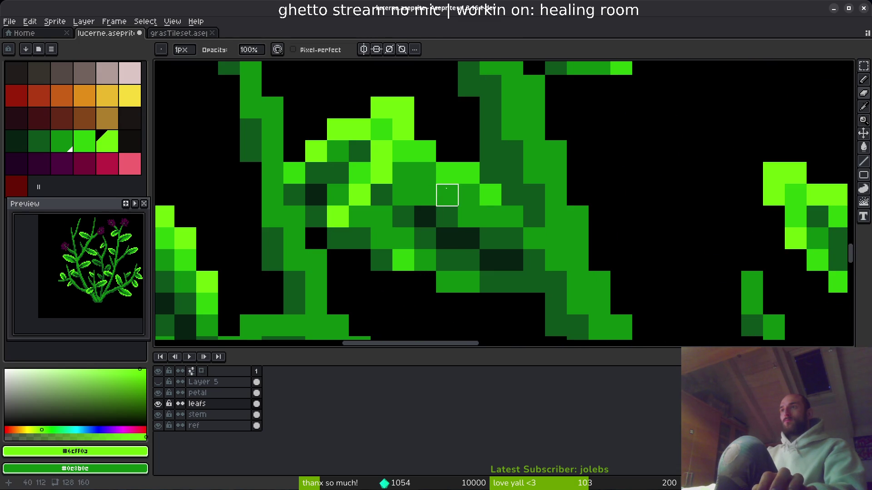
# Shade the new leaf with dark green #0d541b and medium green #0c8b0c, then save.
pyautogui.keyDown('alt'); pyautogui.click(447, 193); pyautogui.keyUp('alt')
pyautogui.moveTo(402, 151)
pyautogui.mouseDown()
pyautogui.moveTo(360, 225)
pyautogui.moveTo(394, 199)
pyautogui.mouseUp()
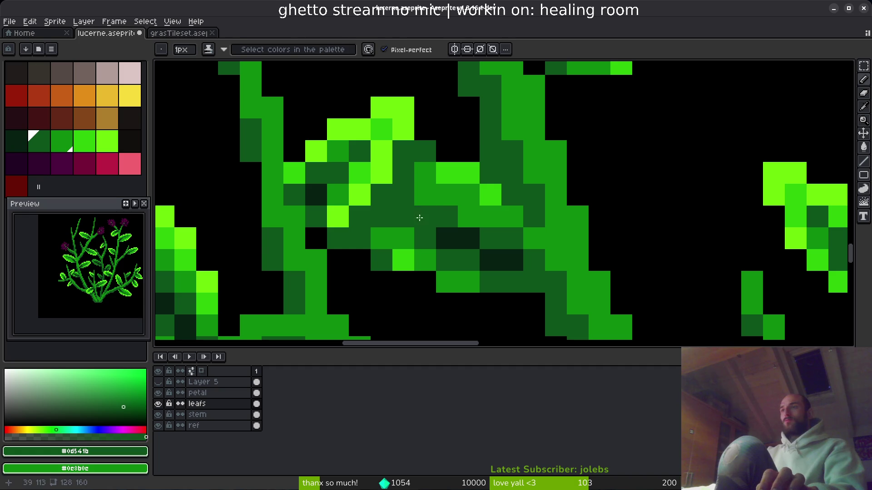
pyautogui.keyDown('alt'); pyautogui.click(426, 194); pyautogui.keyUp('alt')
pyautogui.click(395, 218)
pyautogui.click(452, 221)
pyautogui.scroll(-5, 483, 237)
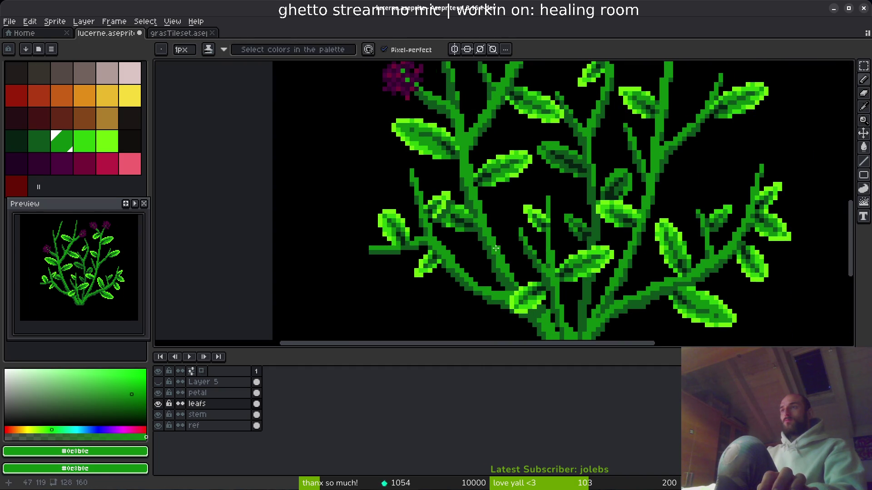
pyautogui.scroll(5, 500, 253)
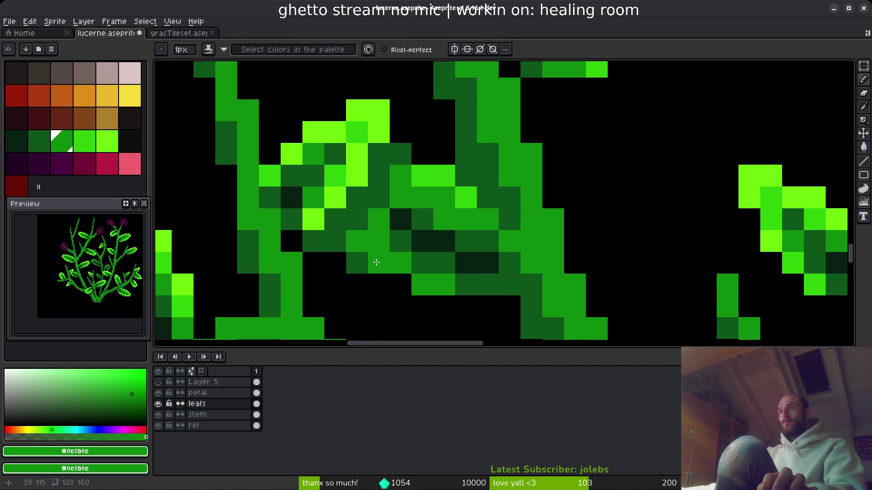
pyautogui.scroll(-4, 445, 263)
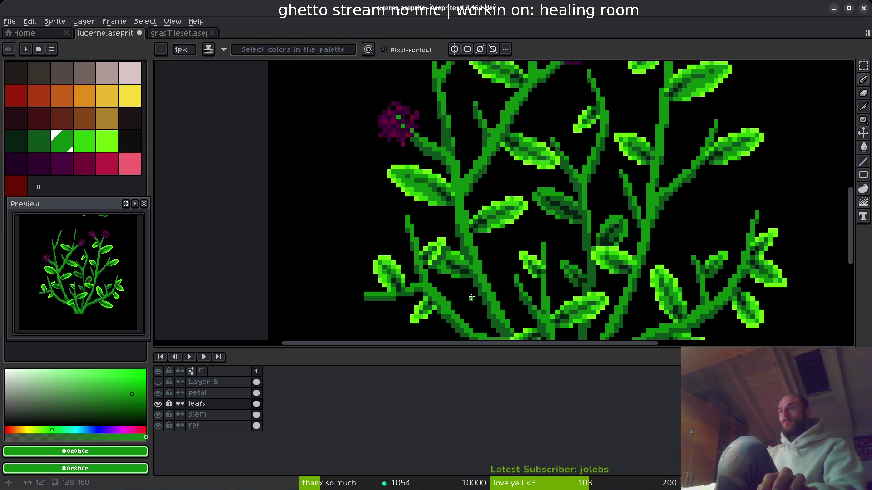
pyautogui.scroll(-2, 468, 291)
pyautogui.hotkey('ctrl', 's')
pyautogui.hscroll(3, 330, 160)
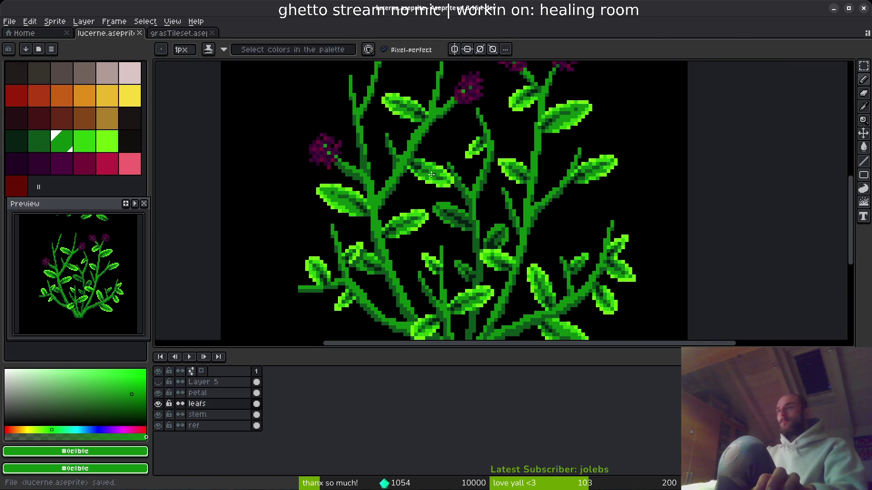
pyautogui.scroll(1, 330, 160)
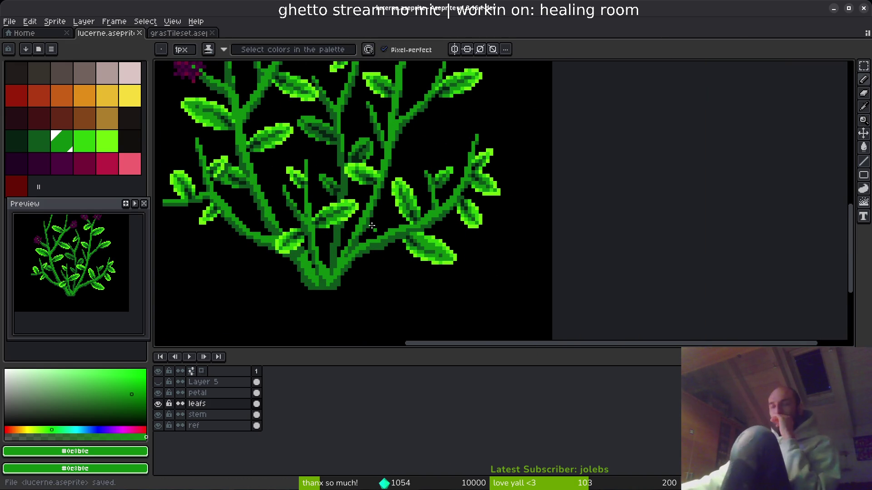
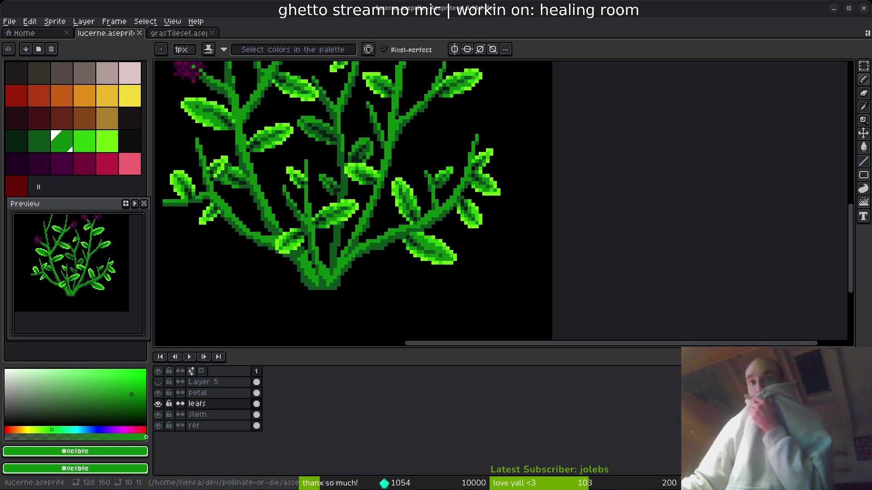
# Turn the leaf 180° with a rectangular selection and move it up and to the right.
pyautogui.scroll(3, 405, 197)
pyautogui.moveTo(405, 196)
pyautogui.mouseDown()
pyautogui.moveTo(307, 172)
pyautogui.moveTo(453, 242)
pyautogui.moveTo(359, 199)
pyautogui.moveTo(333, 175)
pyautogui.moveTo(437, 187)
pyautogui.moveTo(384, 186)
pyautogui.mouseUp()
pyautogui.press('Return')
pyautogui.hotkey('ctrl', 'd')
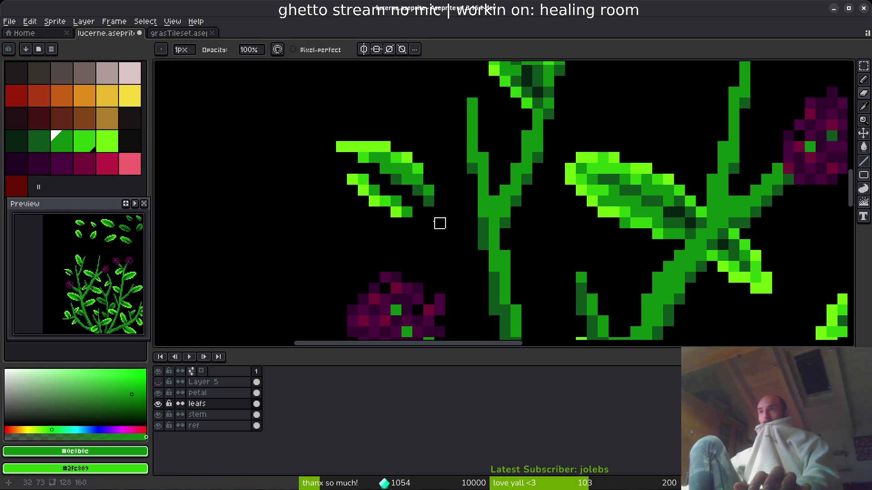
pyautogui.hotkey('ctrl', 'z')
pyautogui.press('m')
pyautogui.moveTo(314, 119); pyautogui.dragTo(435, 227)
pyautogui.moveTo(400, 186)
pyautogui.mouseDown()
pyautogui.moveTo(424, 196)
pyautogui.moveTo(440, 177)
pyautogui.moveTo(441, 211)
pyautogui.moveTo(430, 152)
pyautogui.moveTo(466, 190)
pyautogui.moveTo(457, 208)
pyautogui.mouseUp()
# Brighten a leaf pixel with the yellow-green picked from the leaf's top edge.
pyautogui.scroll(-4, 461, 213)
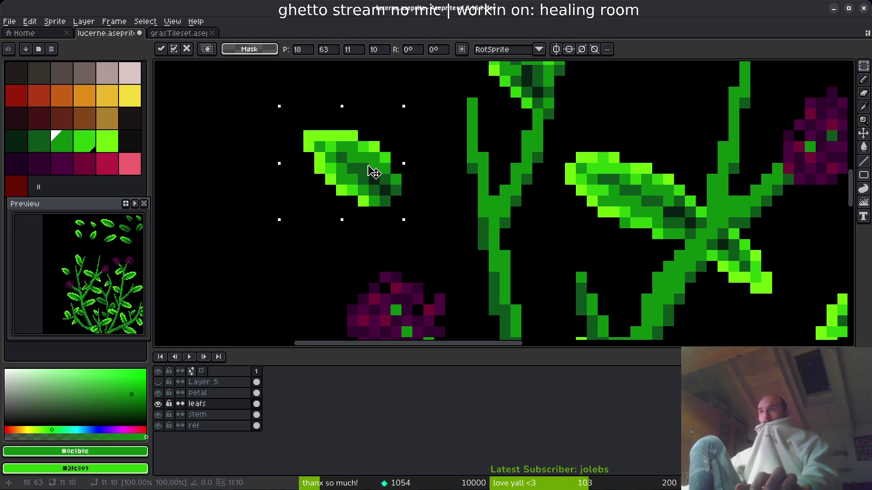
pyautogui.press('Return')
pyautogui.scroll(8, 318, 105)
pyautogui.press('i')
pyautogui.keyDown('alt'); pyautogui.click(317, 106); pyautogui.keyUp('alt')
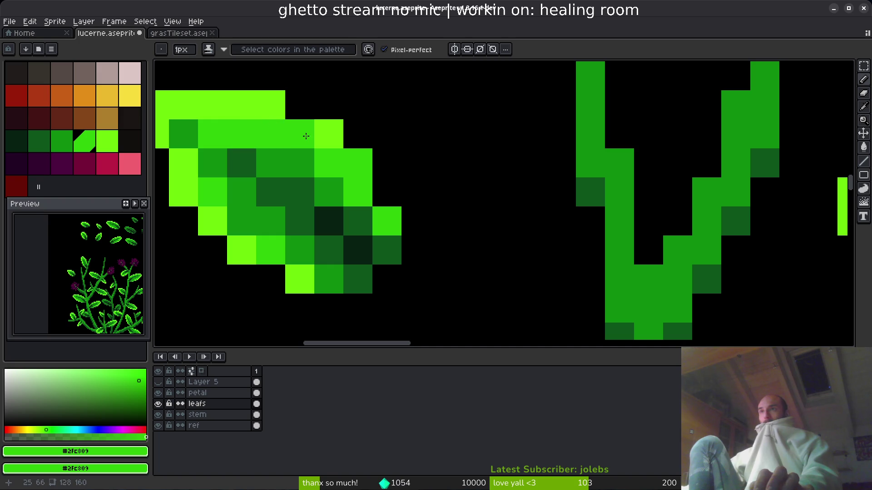
pyautogui.keyDown('alt'); pyautogui.click(271, 105); pyautogui.keyUp('alt')
pyautogui.click(358, 163)
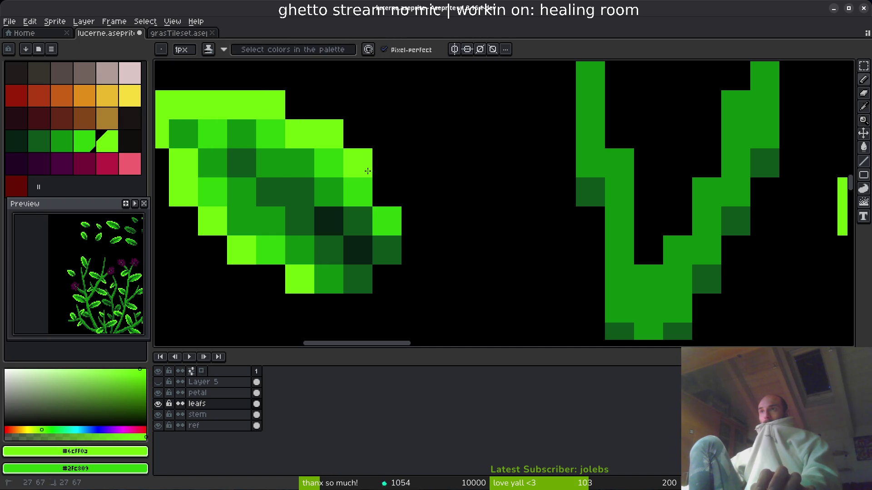
# Repaint two leaf pixels in the leaf's darker mid green.
pyautogui.scroll(-5, 391, 196)
pyautogui.scroll(4, 395, 186)
pyautogui.scroll(-2, 397, 183)
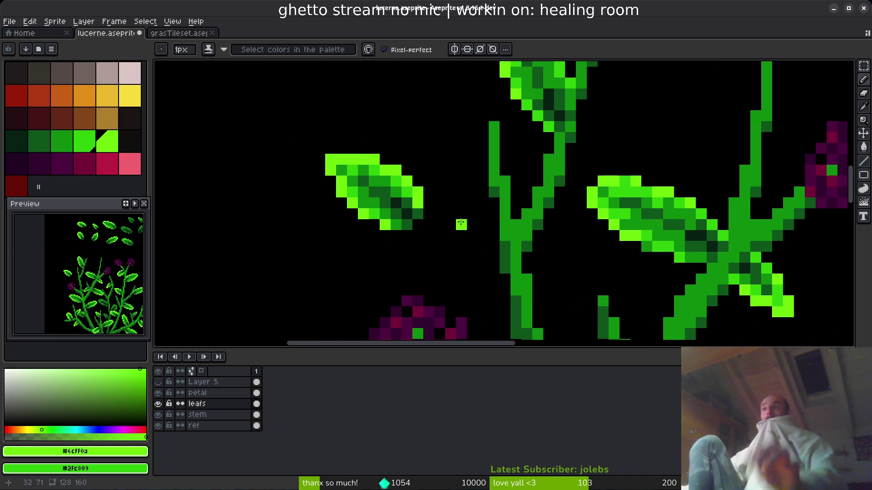
pyautogui.scroll(3, 395, 177)
pyautogui.keyDown('alt'); pyautogui.click(393, 163); pyautogui.keyUp('alt')
pyautogui.keyDown('alt'); pyautogui.click(383, 197); pyautogui.keyUp('alt')
pyautogui.click(440, 255)
# Select the reshaded leaf and slide it right and down against the stem.
pyautogui.scroll(-2, 463, 133)
pyautogui.press('m')
pyautogui.moveTo(297, 98); pyautogui.dragTo(475, 246)
pyautogui.moveTo(409, 181)
pyautogui.mouseDown()
pyautogui.moveTo(535, 239)
pyautogui.moveTo(535, 222)
pyautogui.mouseUp()
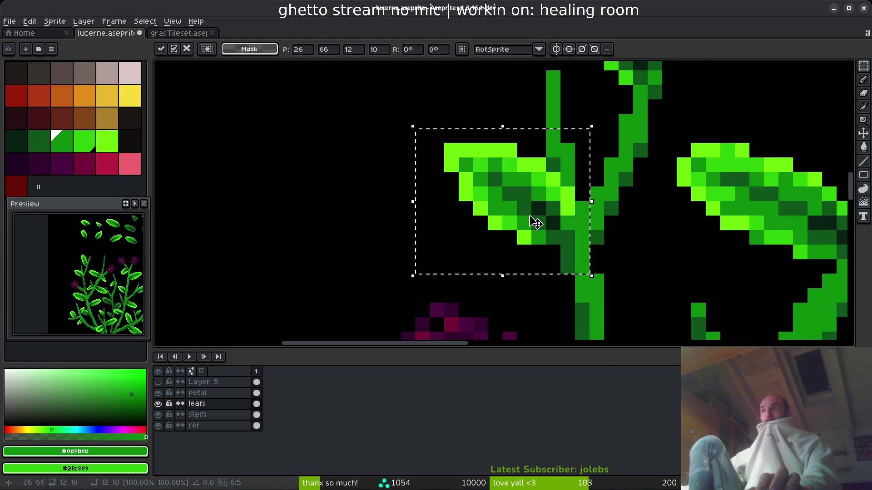
# Commit the tucked leaf, then move the top-right loose leaf down beside the middle stem.
pyautogui.press('Return')
pyautogui.scroll(-5, 477, 213)
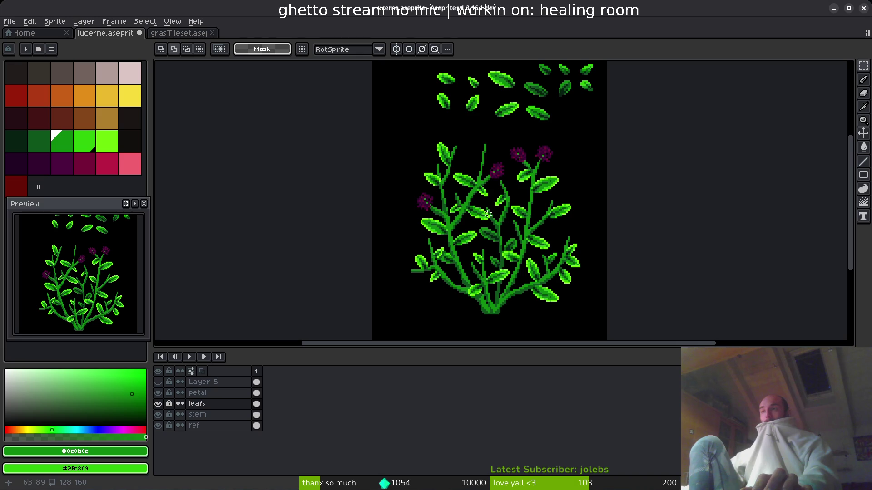
pyautogui.scroll(4, 487, 213)
pyautogui.scroll(-2, 462, 178)
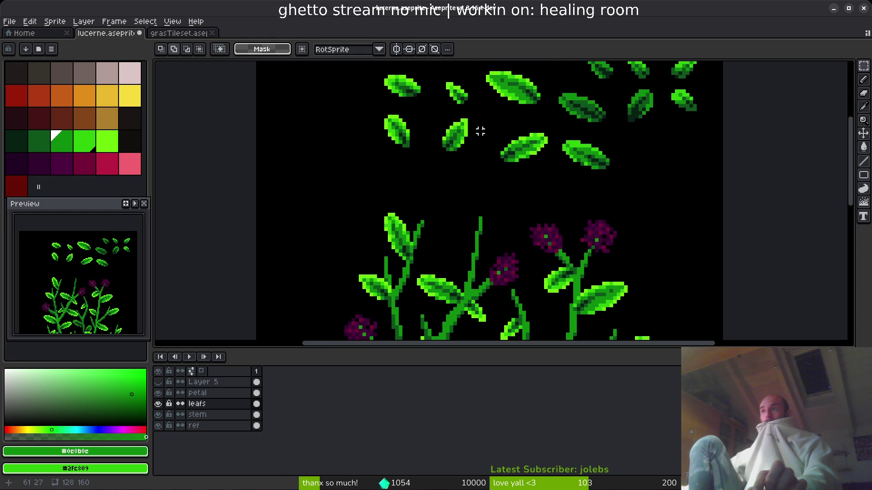
pyautogui.scroll(2, 481, 131)
pyautogui.moveTo(436, 111); pyautogui.dragTo(476, 153)
pyautogui.scroll(-2, 503, 163)
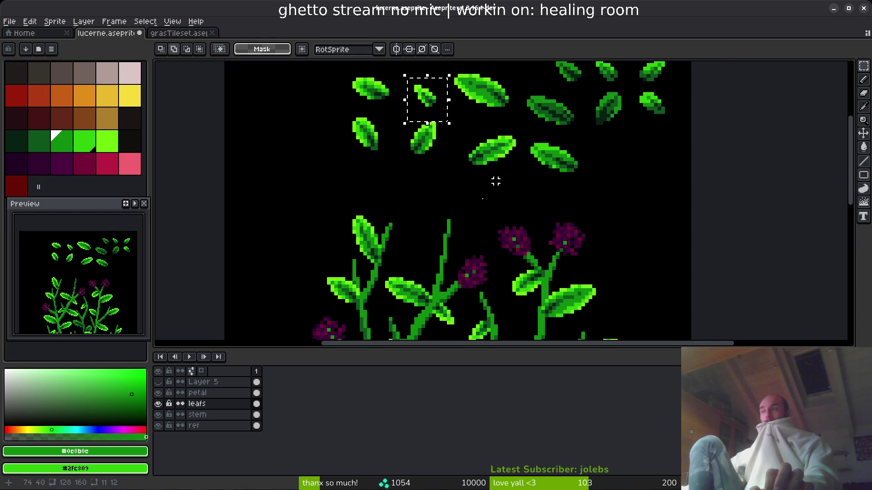
pyautogui.moveTo(633, 86); pyautogui.dragTo(693, 141)
pyautogui.hotkey('ctrl', 't')
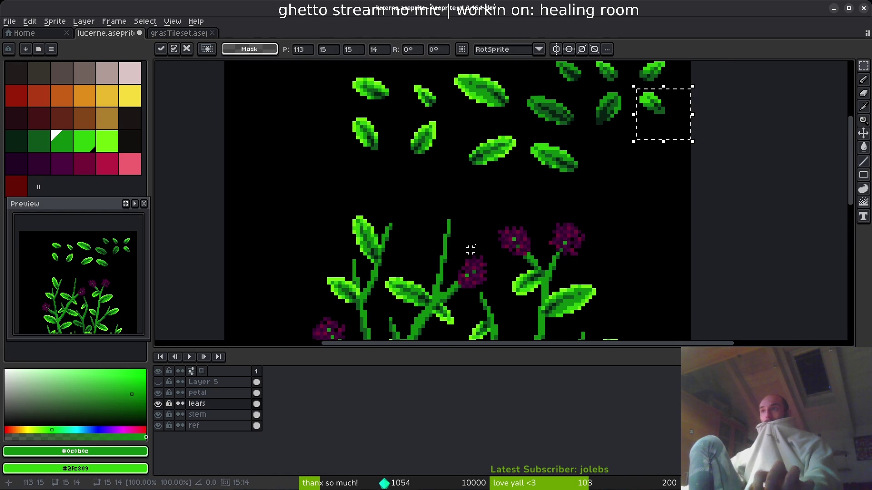
pyautogui.moveTo(656, 111); pyautogui.dragTo(422, 230)
pyautogui.scroll(1, 423, 230)
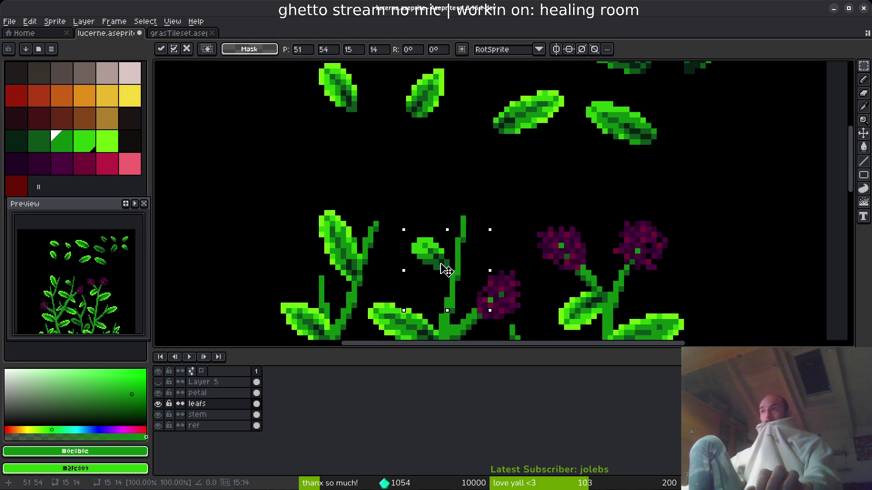
pyautogui.press('Return')
# Reshade the moved leaf with mid green and bright green pixels and save lucerne.aseprite.
pyautogui.scroll(5, 467, 273)
pyautogui.press('b')
pyautogui.click(385, 199)
pyautogui.click(336, 227)
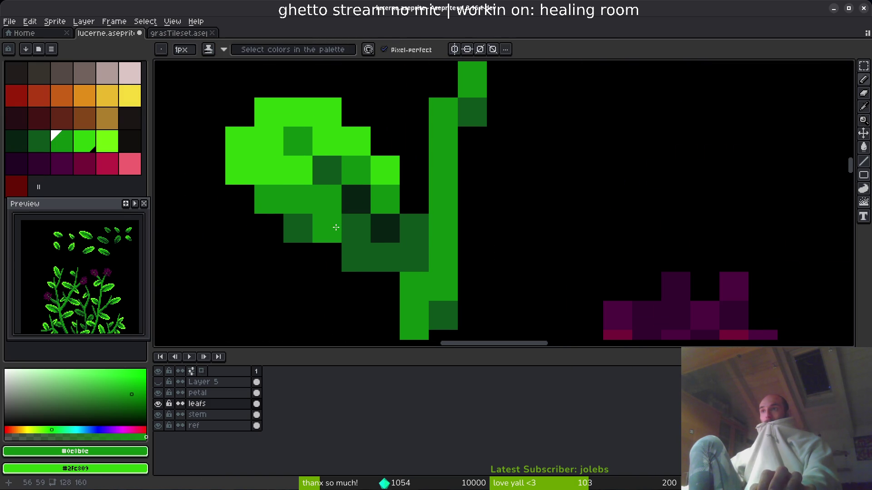
pyautogui.hotkey('ctrl', 'z')
pyautogui.click(356, 257)
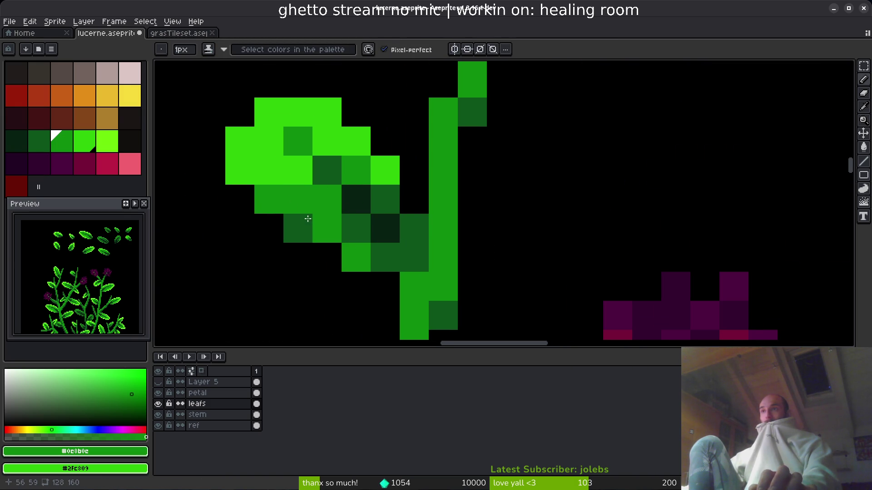
pyautogui.keyDown('alt'); pyautogui.click(274, 171); pyautogui.keyUp('alt')
pyautogui.click(269, 200)
pyautogui.click(298, 229)
pyautogui.click(414, 229)
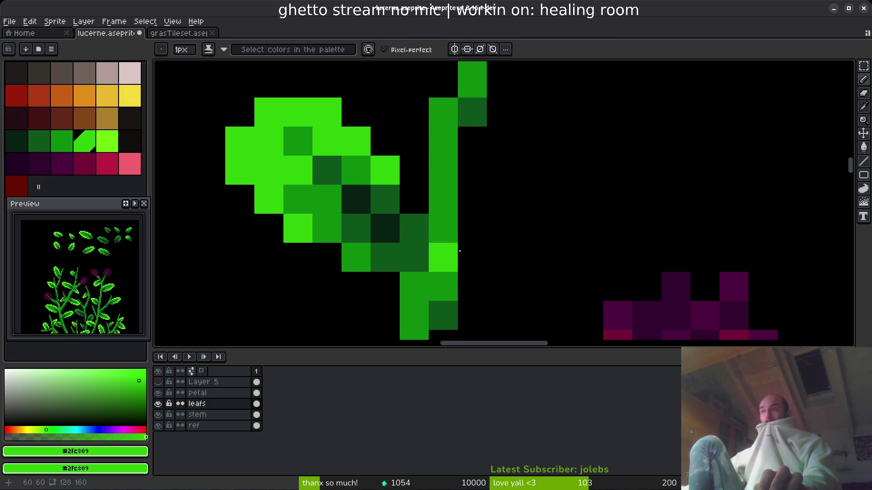
pyautogui.scroll(-4, 436, 246)
pyautogui.scroll(3, 463, 247)
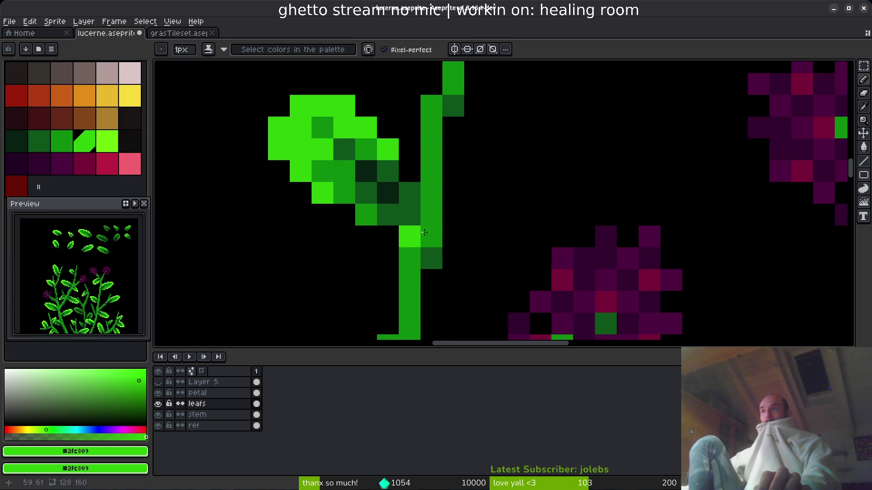
pyautogui.scroll(-3, 481, 204)
pyautogui.hotkey('ctrl', 's')
# Copy the top-right loose leaf and paste the copy onto the middle stem.
pyautogui.scroll(3, 498, 166)
pyautogui.press('m')
pyautogui.hscroll(3, 662, 165)
pyautogui.scroll(2, 552, 118)
pyautogui.moveTo(559, 124); pyautogui.dragTo(661, 184)
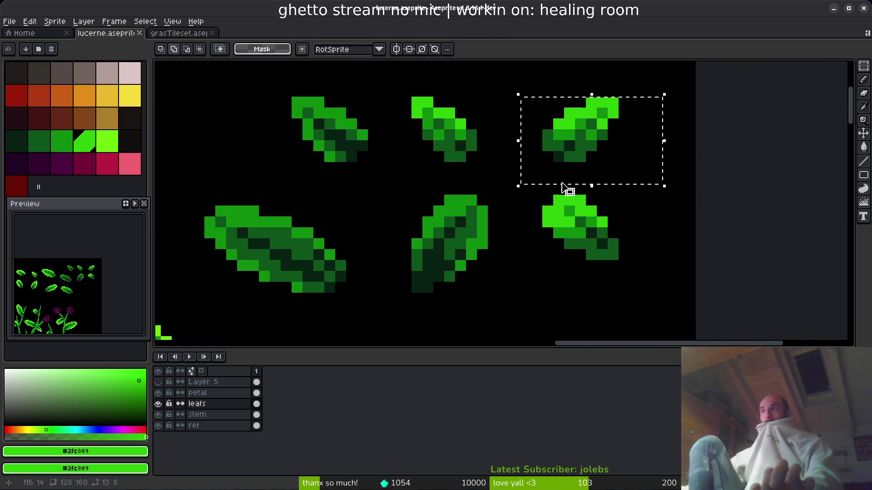
pyautogui.hotkey('ctrl', 'c')
pyautogui.scroll(-3, 545, 181)
pyautogui.scroll(3, 454, 195)
pyautogui.hotkey('ctrl', 'v')
pyautogui.moveTo(764, 205)
pyautogui.mouseDown()
pyautogui.moveTo(386, 235)
pyautogui.moveTo(371, 256)
pyautogui.moveTo(375, 269)
pyautogui.moveTo(413, 182)
pyautogui.moveTo(404, 173)
pyautogui.mouseUp()
pyautogui.press('b')
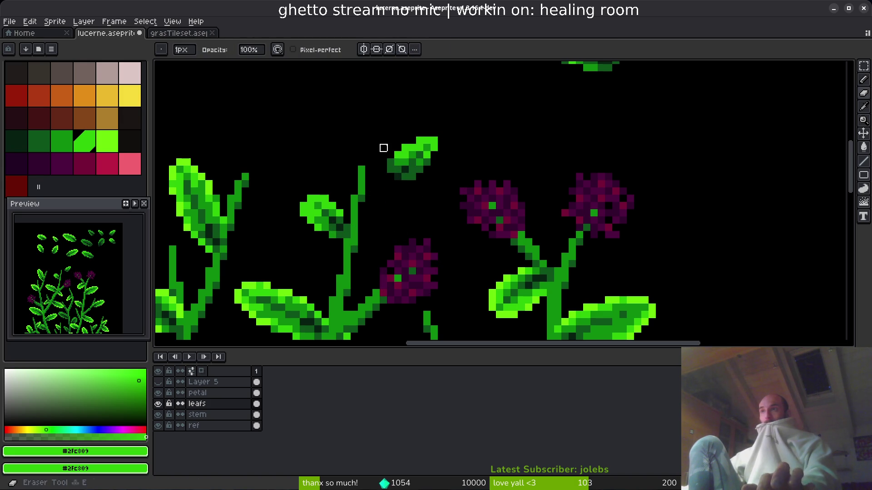
# Move the upper leaf down onto the stem and save lucerne.aseprite again.
pyautogui.press('m')
pyautogui.moveTo(381, 117)
pyautogui.mouseDown()
pyautogui.moveTo(437, 178)
pyautogui.moveTo(390, 236)
pyautogui.moveTo(390, 224)
pyautogui.mouseUp()
pyautogui.press('Return')
pyautogui.scroll(-4, 419, 133)
pyautogui.hotkey('ctrl', 's')
pyautogui.scroll(-4, 444, 205)
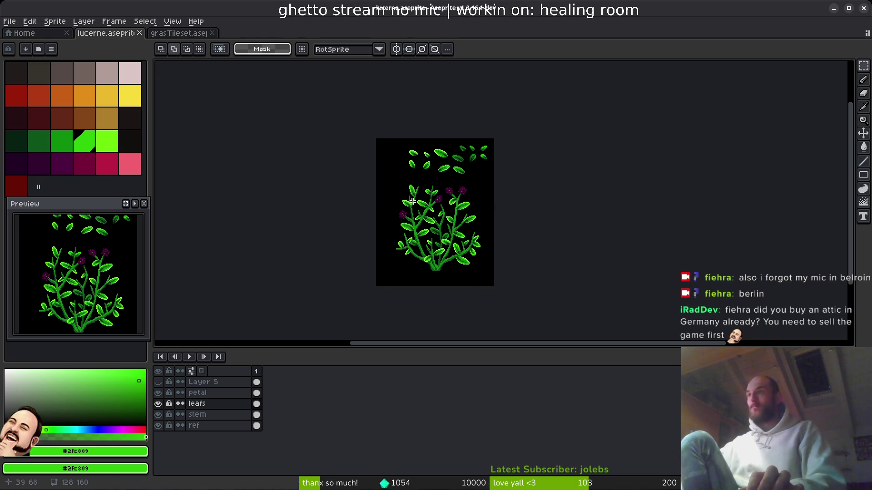
# Zoom around the bush sprite, make the canvas area slightly taller, then switch to Godot.
pyautogui.scroll(2, 461, 247)
pyautogui.scroll(1, 461, 247)
pyautogui.scroll(-1, 432, 295)
pyautogui.moveTo(410, 353); pyautogui.dragTo(402, 377)
pyautogui.press('i')
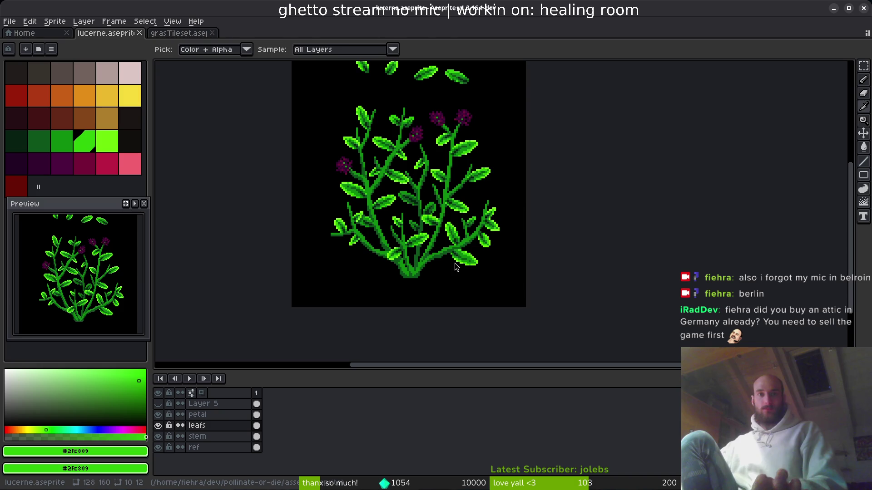
pyautogui.press('m')
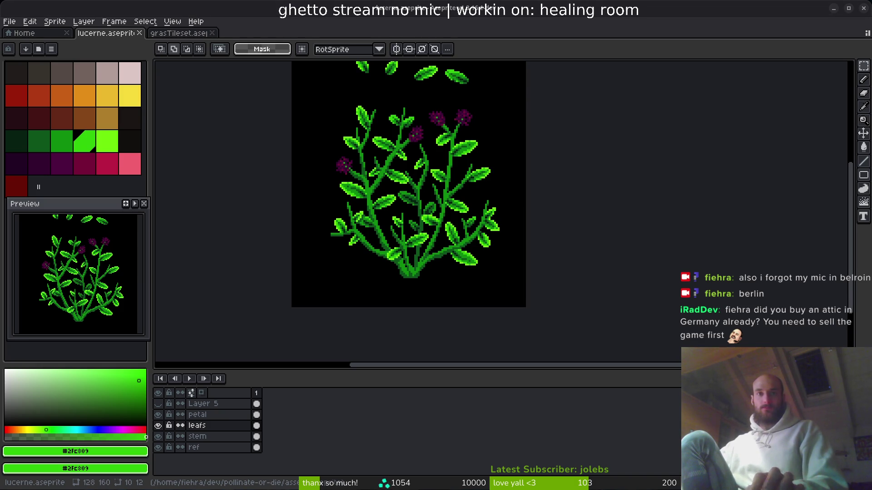
pyautogui.hotkey('alt', 'Tab')
pyautogui.hotkey('alt', 'Tab')
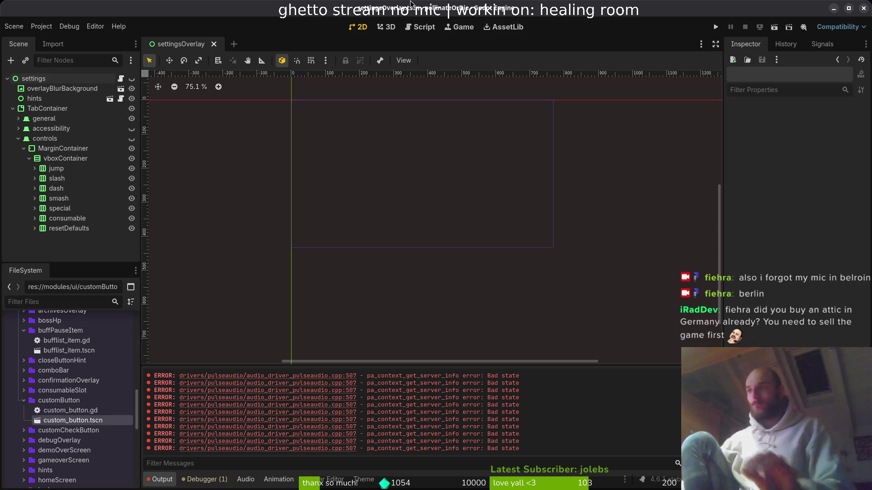
# Clear Godot's output log and select a full pulseaudio Bad state error line.
pyautogui.moveTo(282, 449)
pyautogui.mouseDown()
pyautogui.moveTo(178, 443)
pyautogui.moveTo(539, 428)
pyautogui.moveTo(531, 434)
pyautogui.moveTo(513, 410)
pyautogui.moveTo(520, 394)
pyautogui.mouseUp()
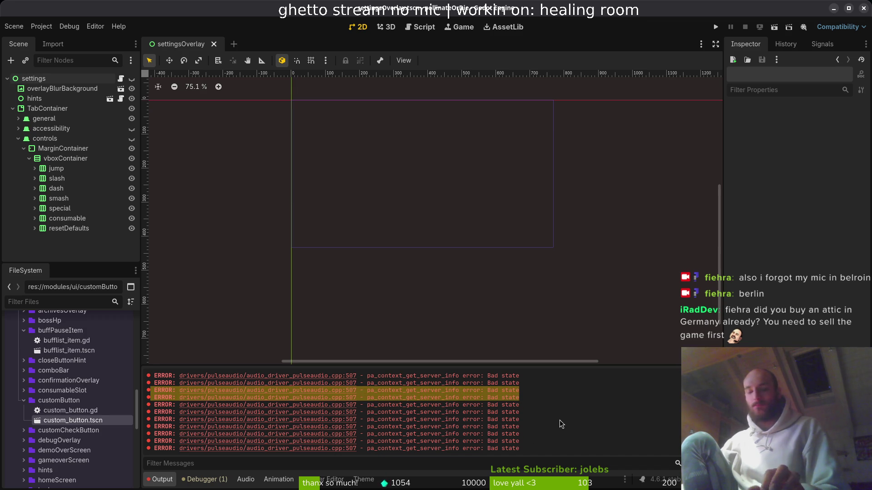
pyautogui.hotkey('ctrl', 'alt', 'k')
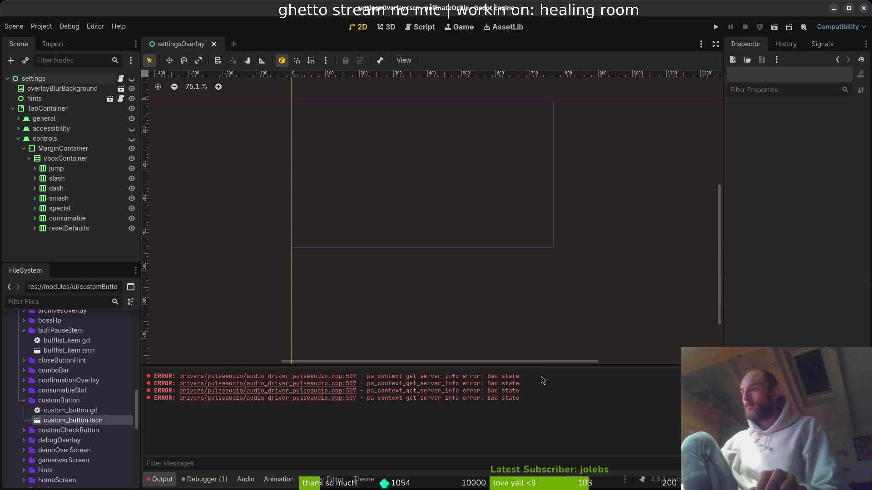
pyautogui.moveTo(522, 394)
pyautogui.mouseDown()
pyautogui.moveTo(150, 383)
pyautogui.moveTo(145, 393)
pyautogui.mouseUp()
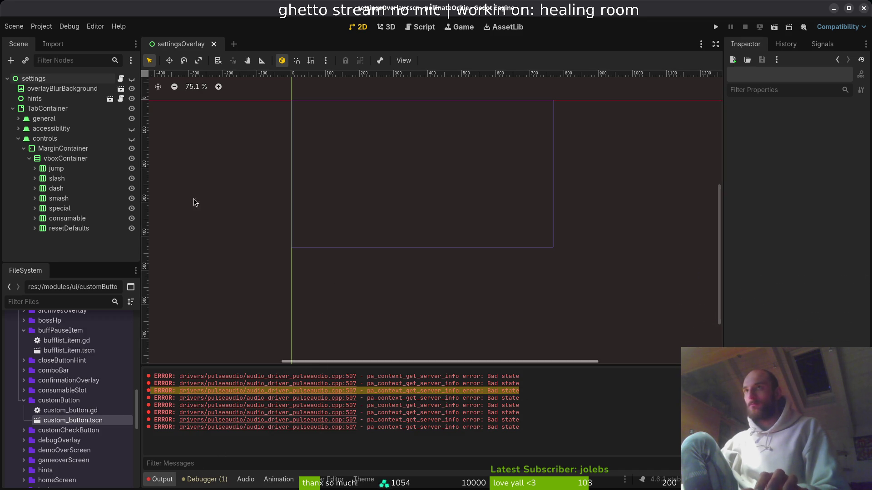
# Glance at the lucerne sprite's upper loose leaves, then bring the browser search forward.
pyautogui.hotkey('alt', 'Tab')
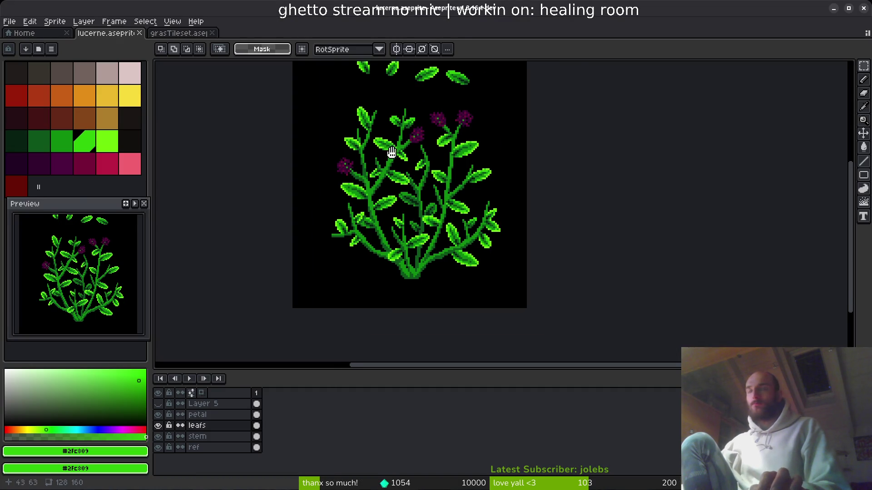
pyautogui.moveTo(382, 134); pyautogui.dragTo(434, 180)
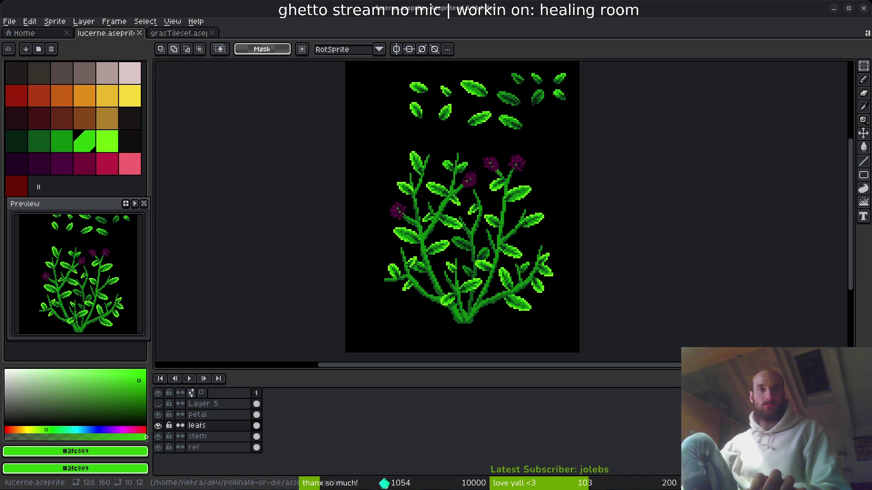
pyautogui.hotkey('alt', 'Tab')
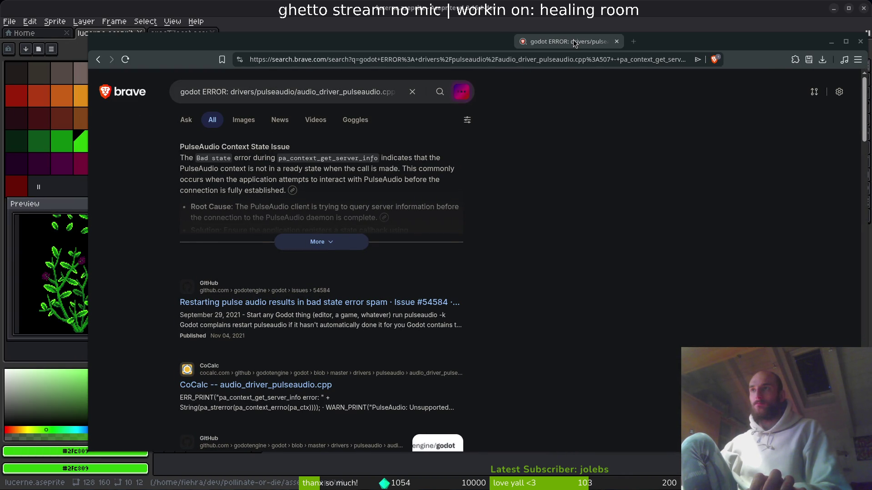
# Expand the full AI answer about the error and briefly check the system Sound settings.
pyautogui.moveTo(573, 40); pyautogui.dragTo(570, 42)
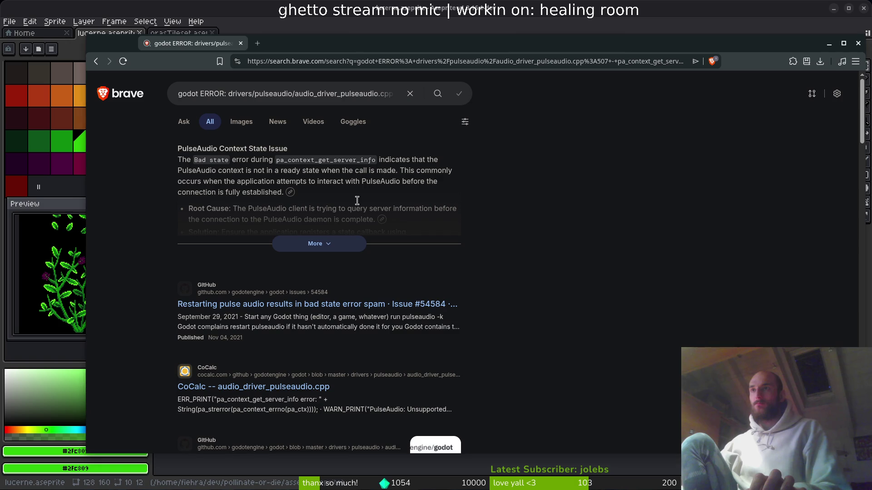
pyautogui.click(331, 245)
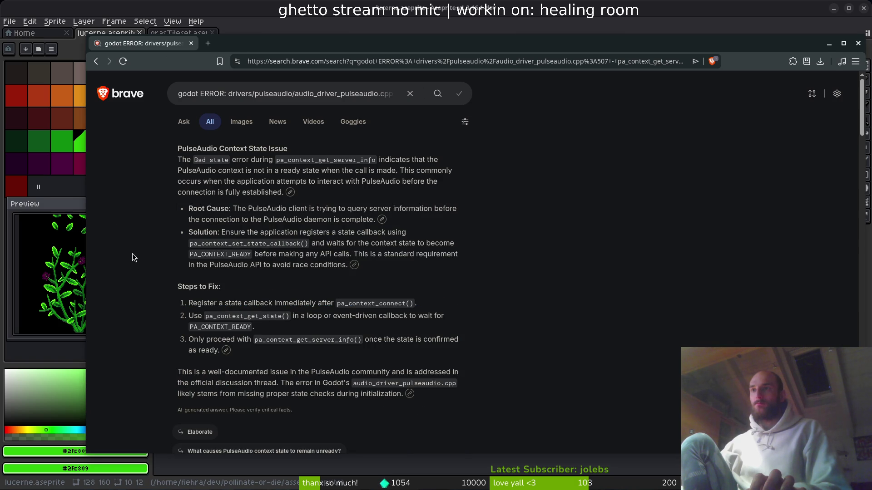
pyautogui.press('super')
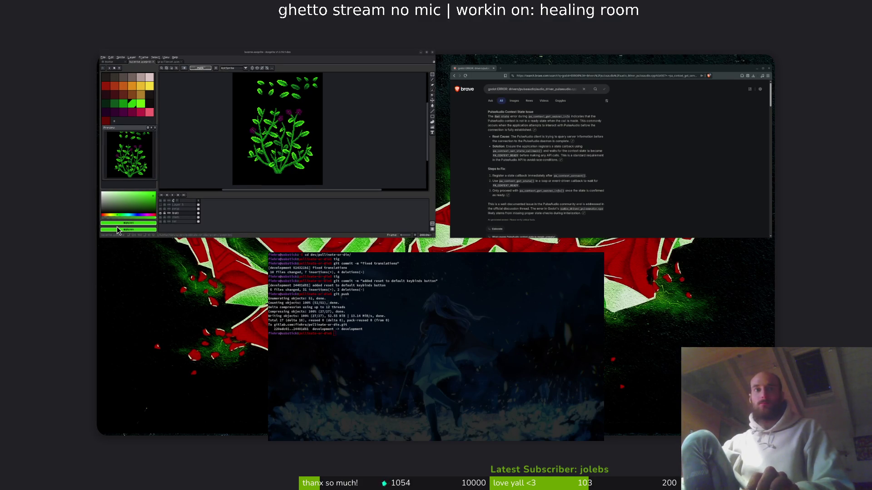
pyautogui.write('sound')
pyautogui.press('Return')
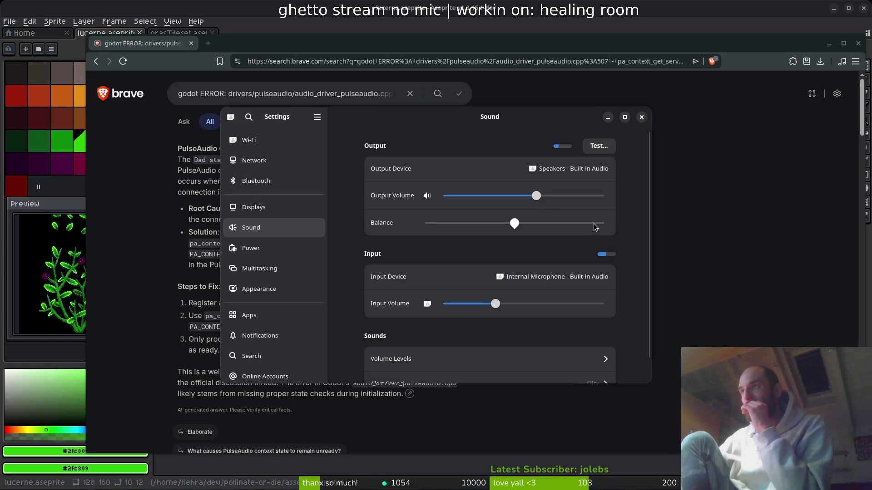
pyautogui.click(641, 118)
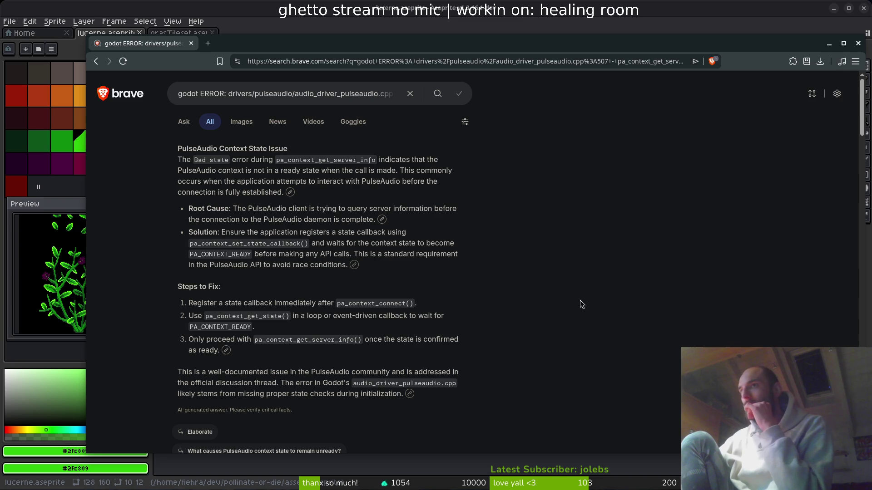
# Scroll down the results and open the GitHub audio_driver_pulseaudio.cpp result.
pyautogui.scroll(-3, 580, 301)
pyautogui.scroll(-2, 579, 304)
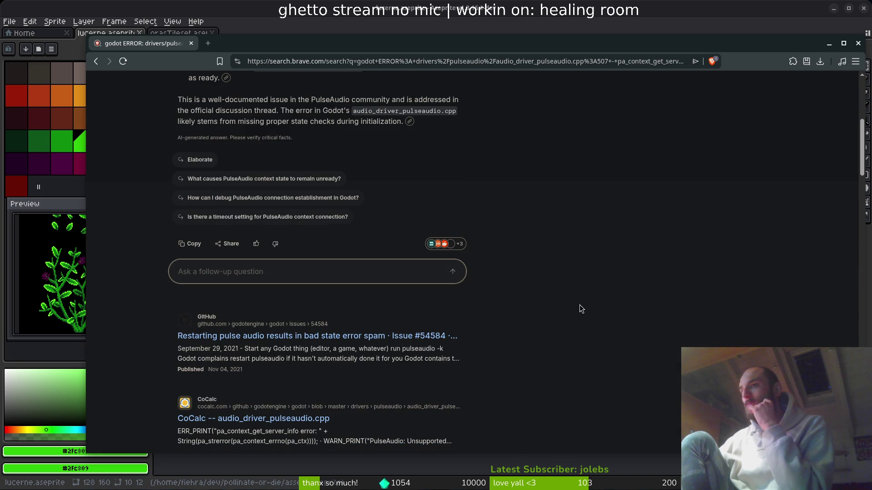
pyautogui.scroll(-3, 580, 307)
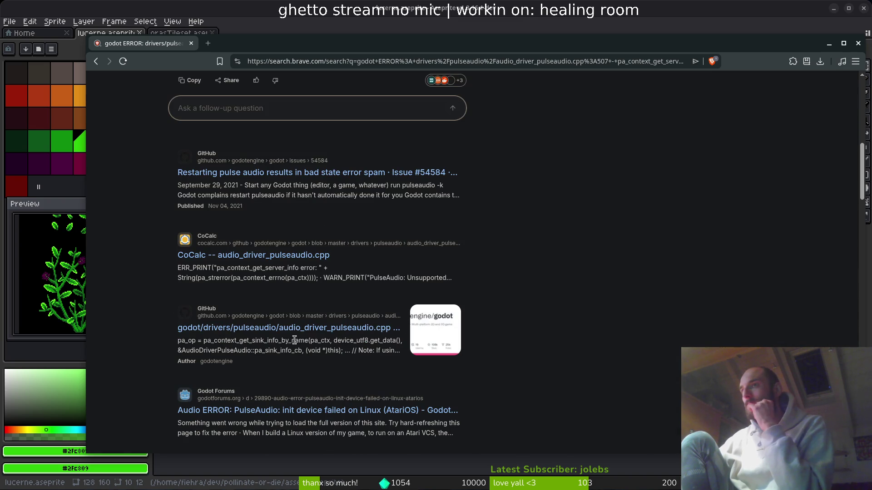
pyautogui.click(315, 334)
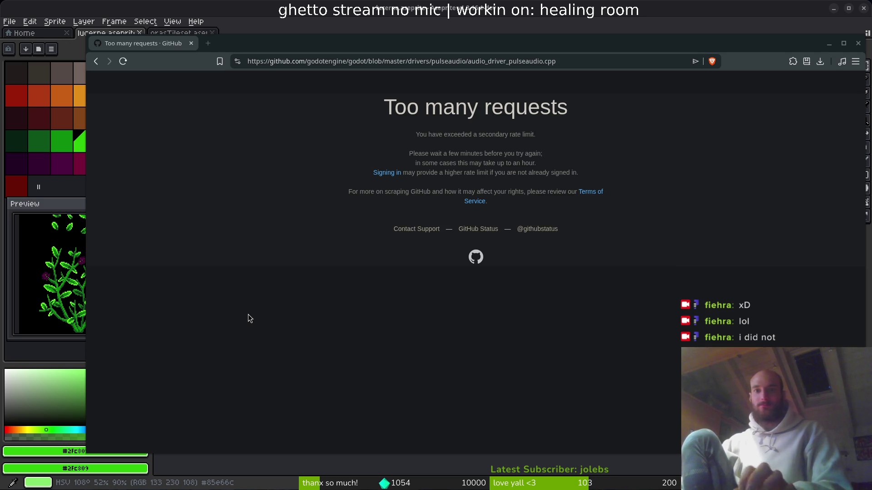
# Reload the rate-limited GitHub page and nudge the browser window slightly down and left.
pyautogui.tripleClick(476, 134)
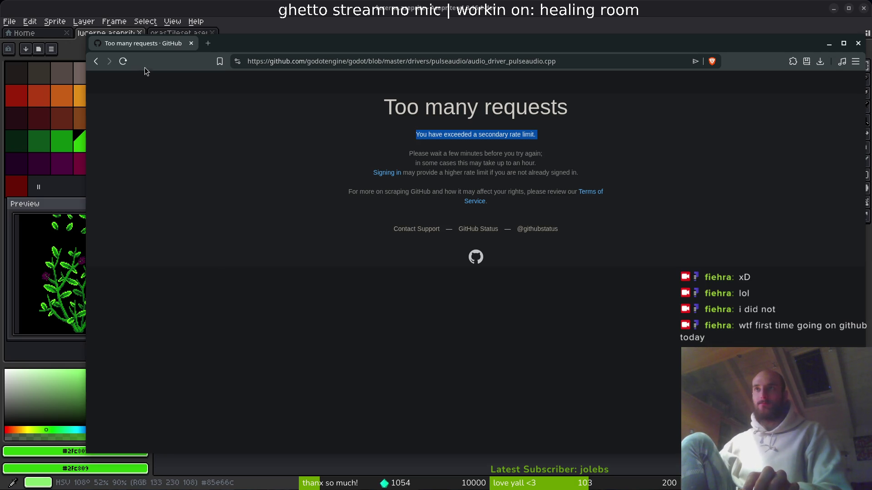
pyautogui.click(127, 64)
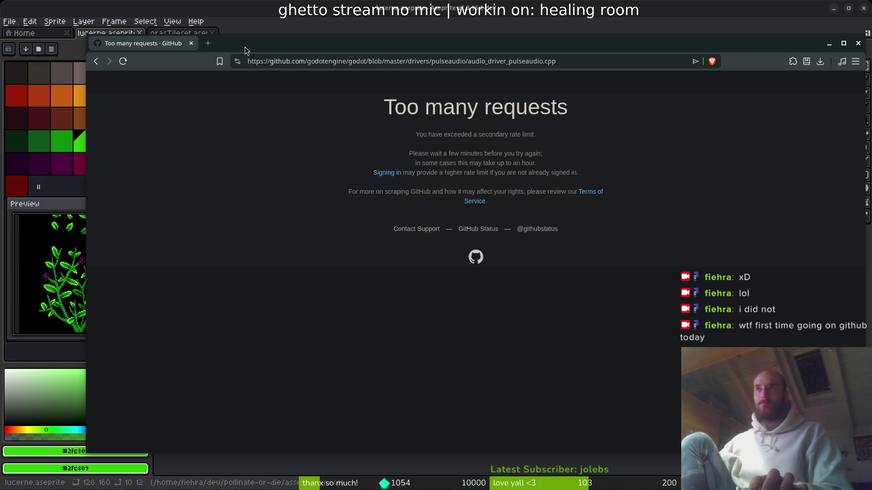
pyautogui.moveTo(245, 46); pyautogui.dragTo(240, 53)
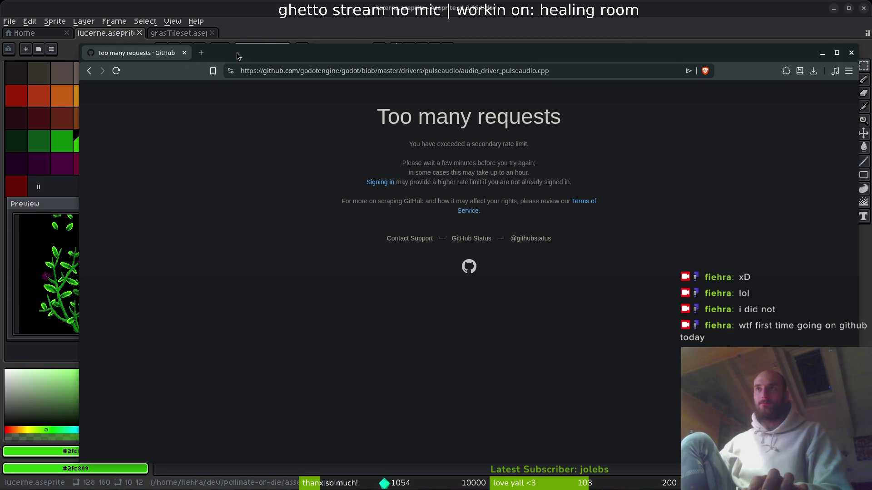
pyautogui.hotkey('alt', 'Tab')
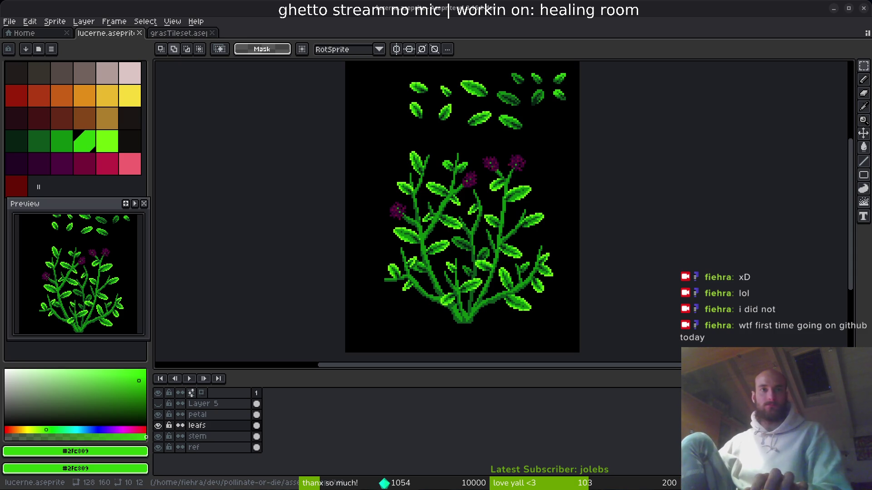
pyautogui.hotkey('alt', 'Tab')
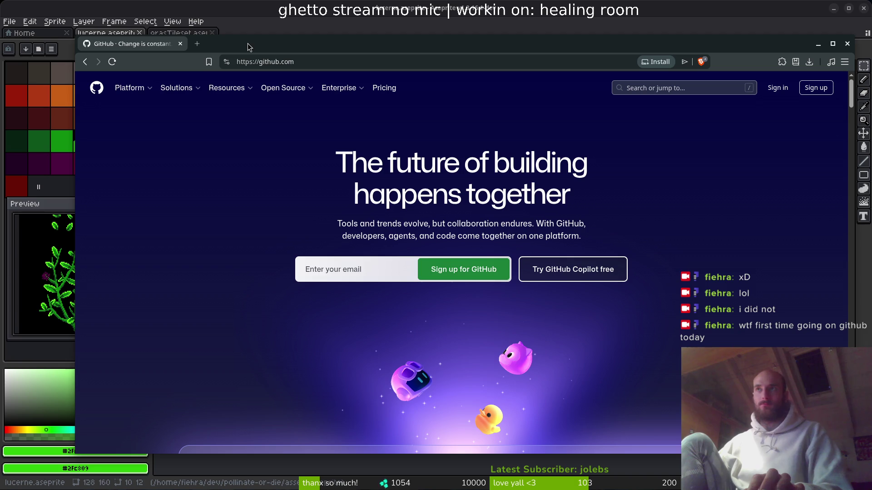
# Reopen closed tabs with Ctrl+Shift+T and close the extra leafs pixelart search window.
pyautogui.moveTo(282, 87)
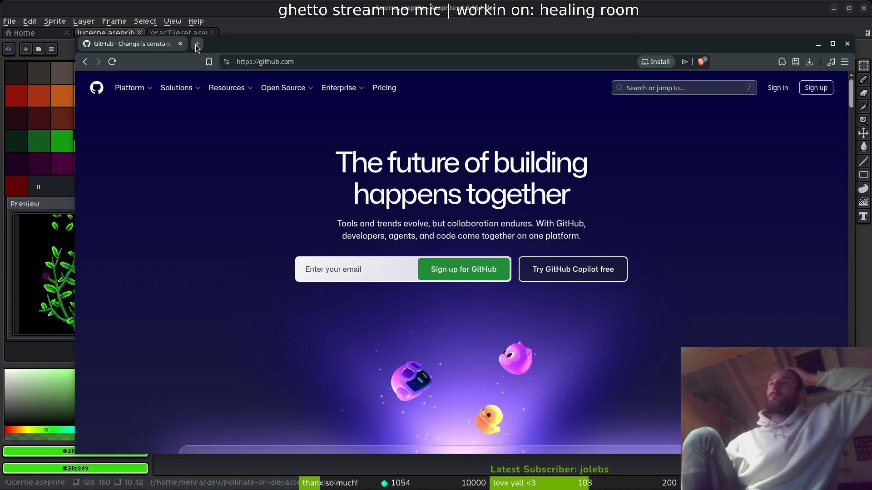
pyautogui.hotkey('ctrl', 'shift', 't')
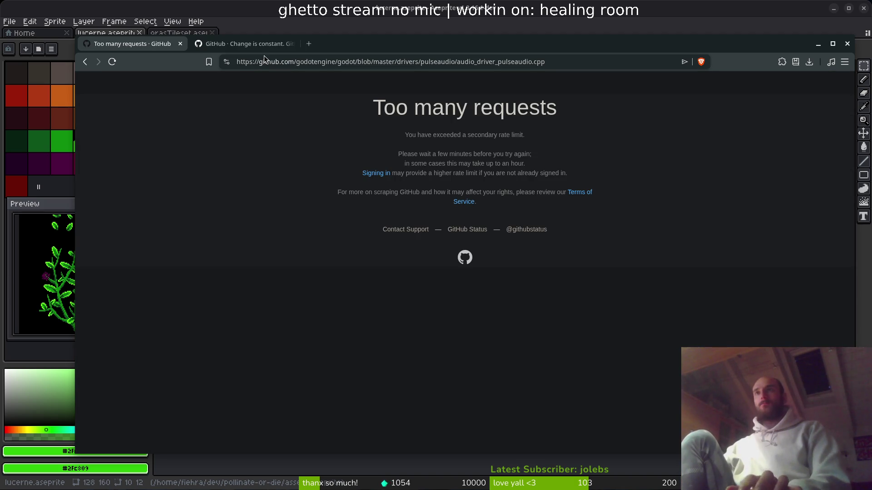
pyautogui.hotkey('ctrl', 'shift', 't')
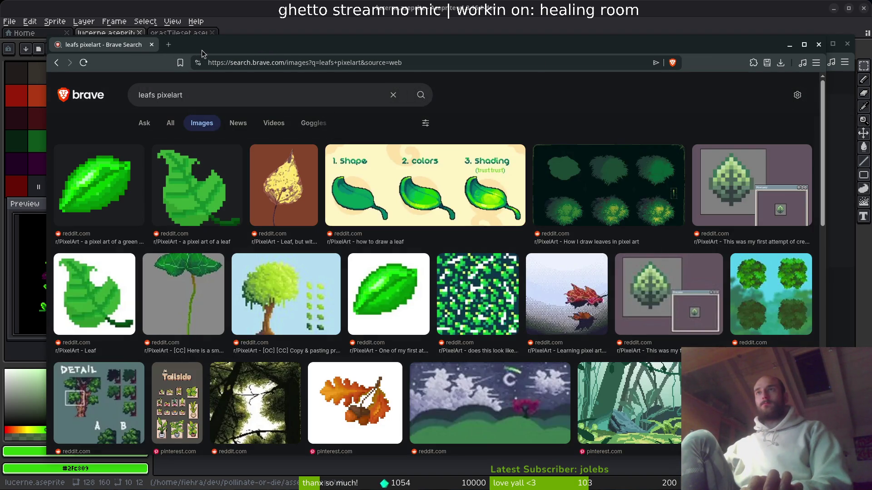
pyautogui.click(152, 44)
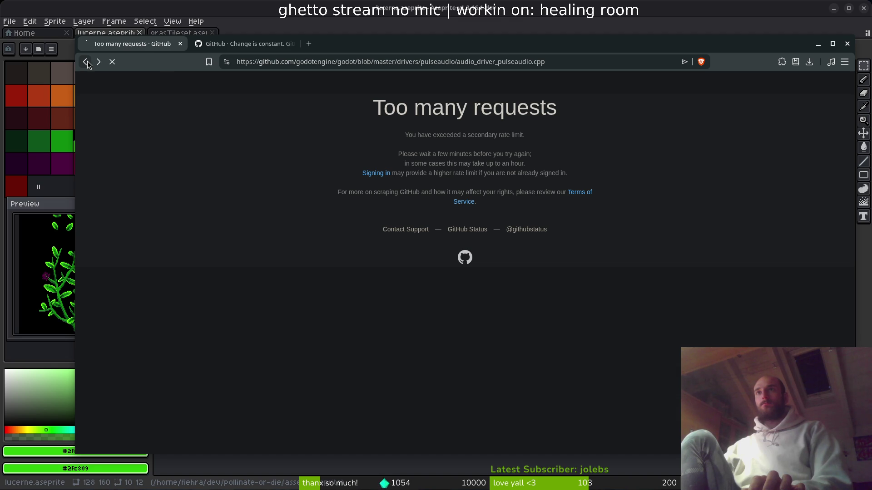
# Return to the PulseAudio error results, retry the GitHub link in a new tab, and scroll through results.
pyautogui.click(99, 63)
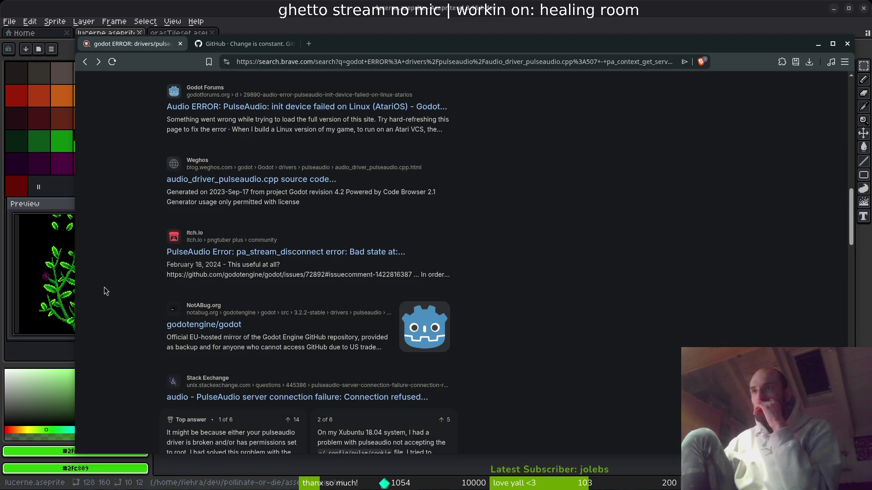
pyautogui.scroll(4, 112, 274)
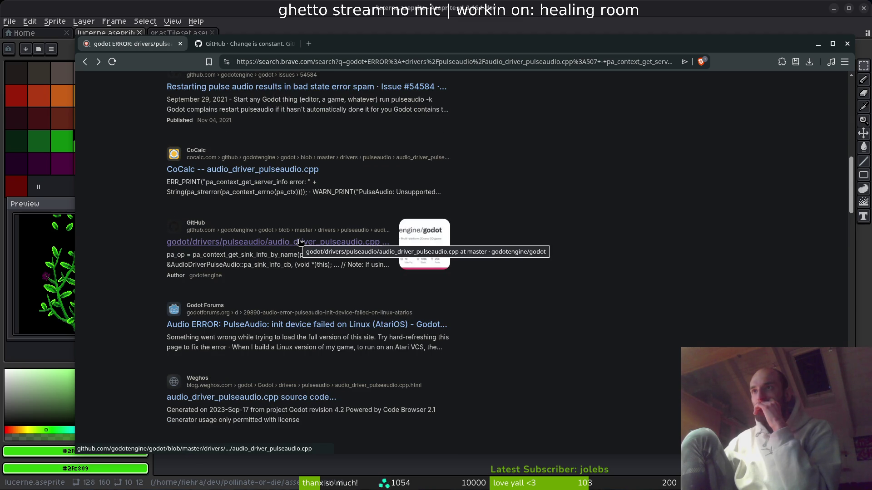
pyautogui.rightClick(287, 244)
pyautogui.click(303, 253)
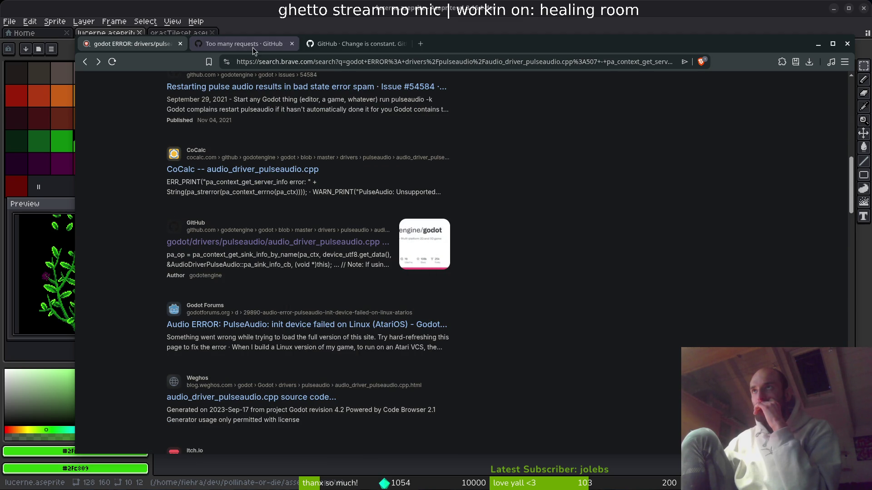
pyautogui.middleClick(230, 47)
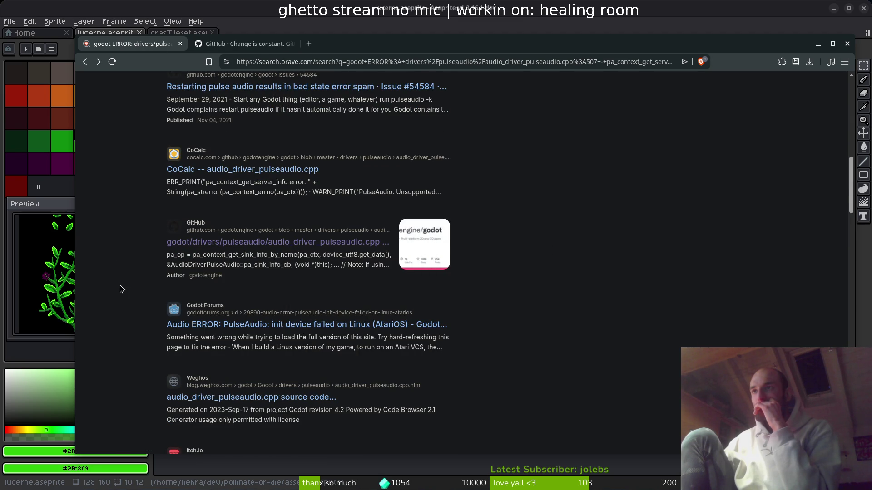
pyautogui.scroll(-5, 121, 289)
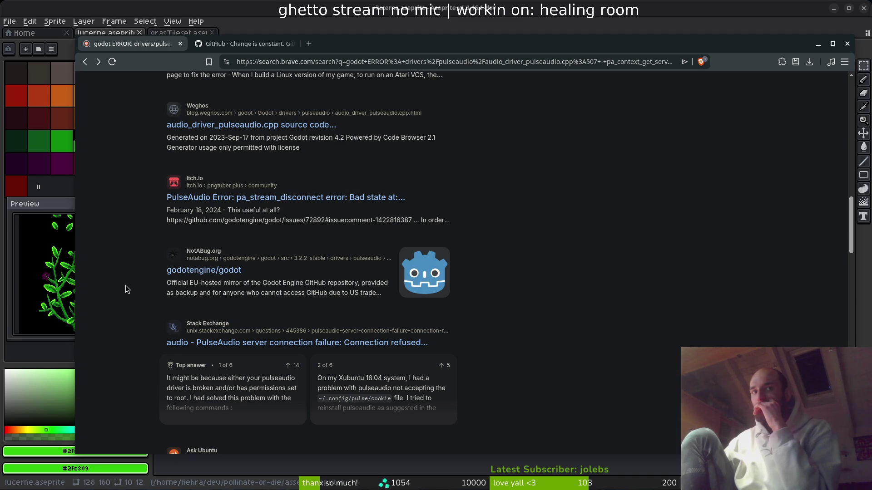
pyautogui.scroll(-1, 132, 282)
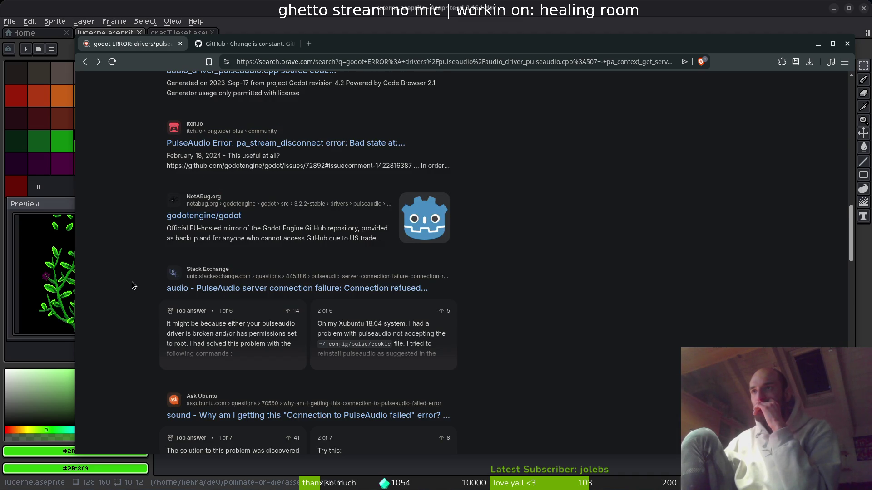
pyautogui.scroll(-4, 131, 283)
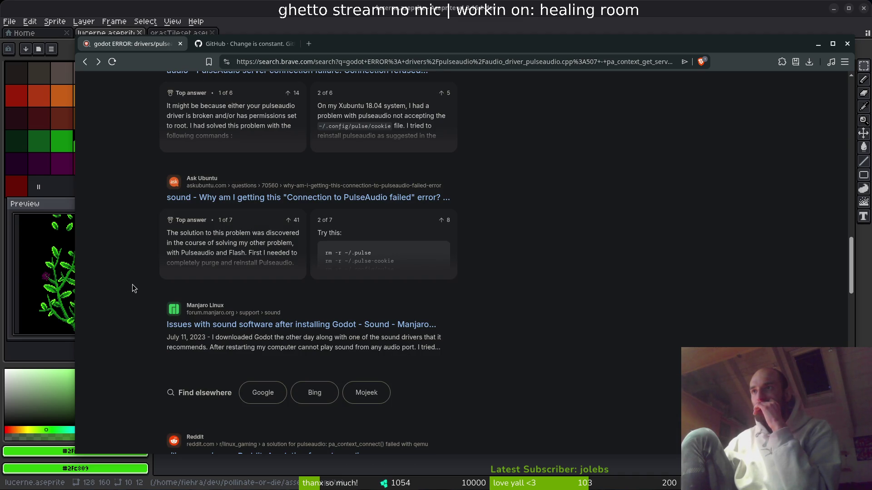
pyautogui.scroll(-5, 132, 285)
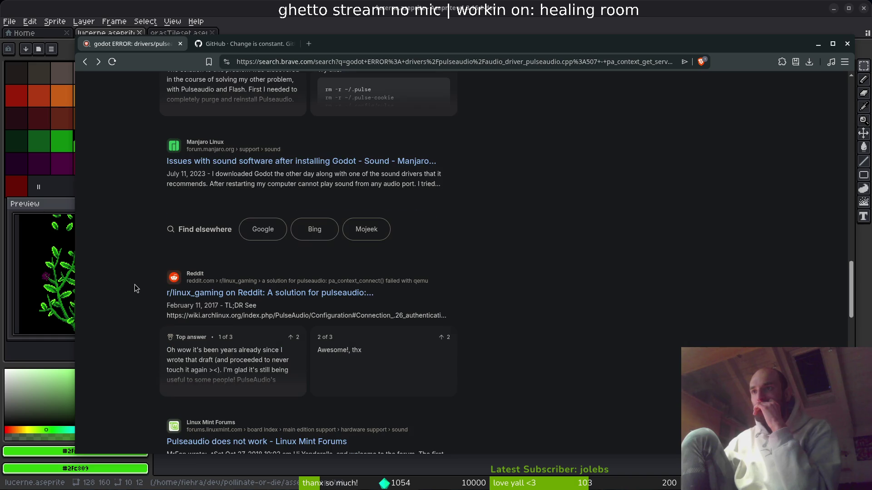
# Launch Godot Engine and open the pollinateOrDie project.
pyautogui.press('super')
pyautogui.write('godot')
pyautogui.press('Return')
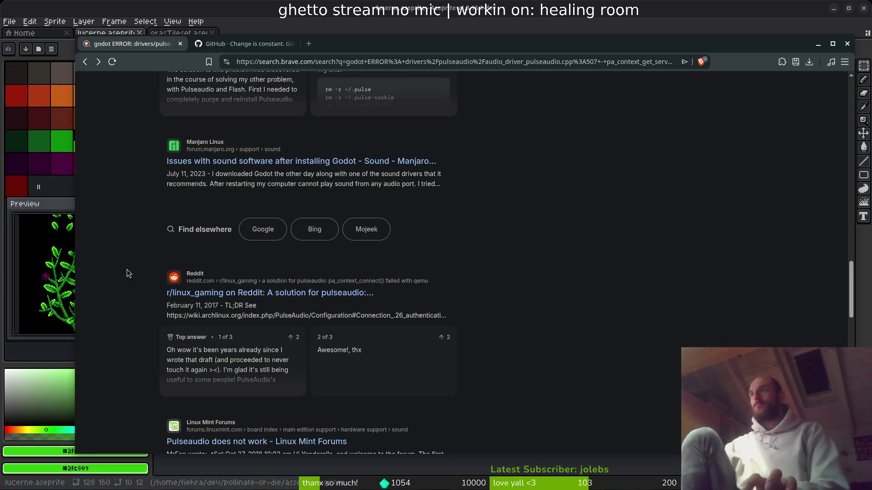
pyautogui.doubleClick(187, 121)
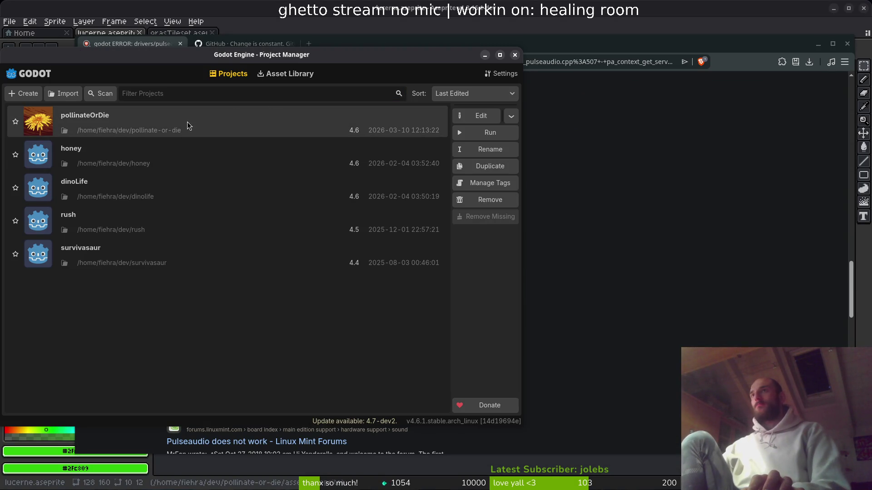